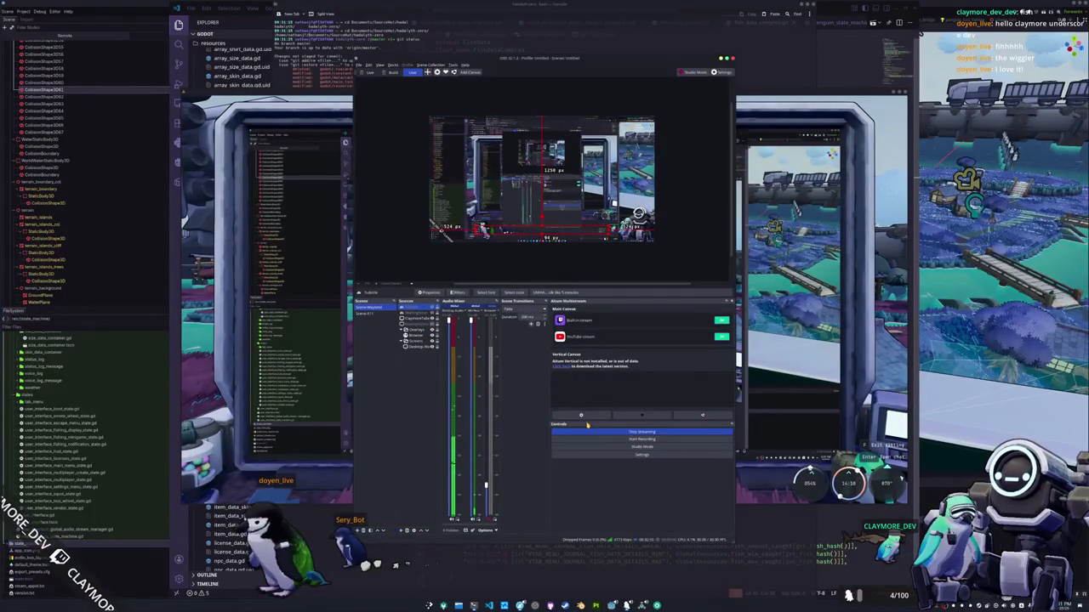
- Walk the game character forward past the fence posts and the house toward the stone well
left_click(845, 436)
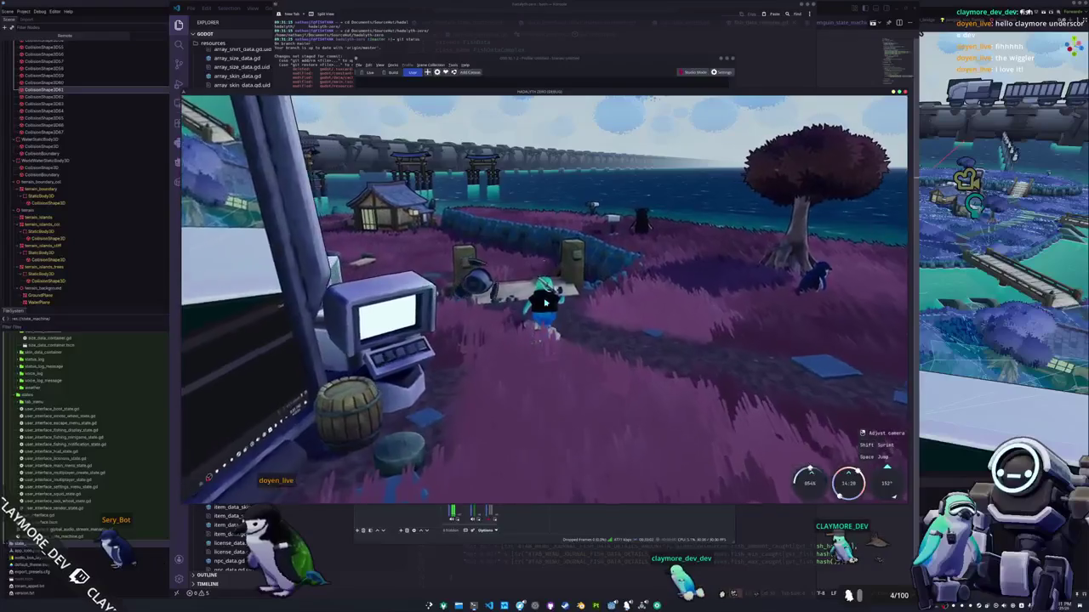
key("w")
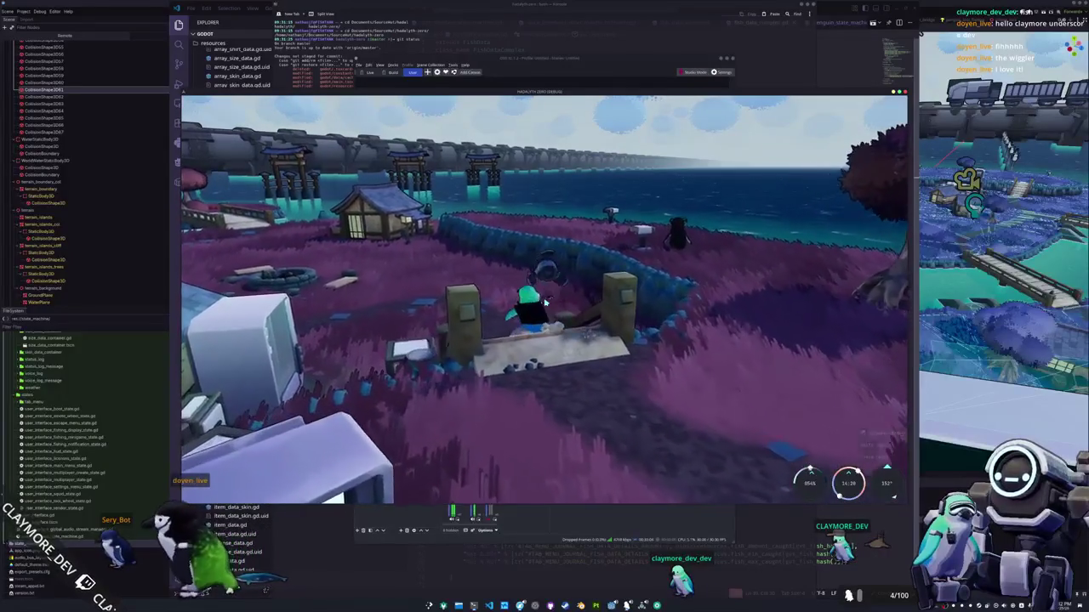
key("w")
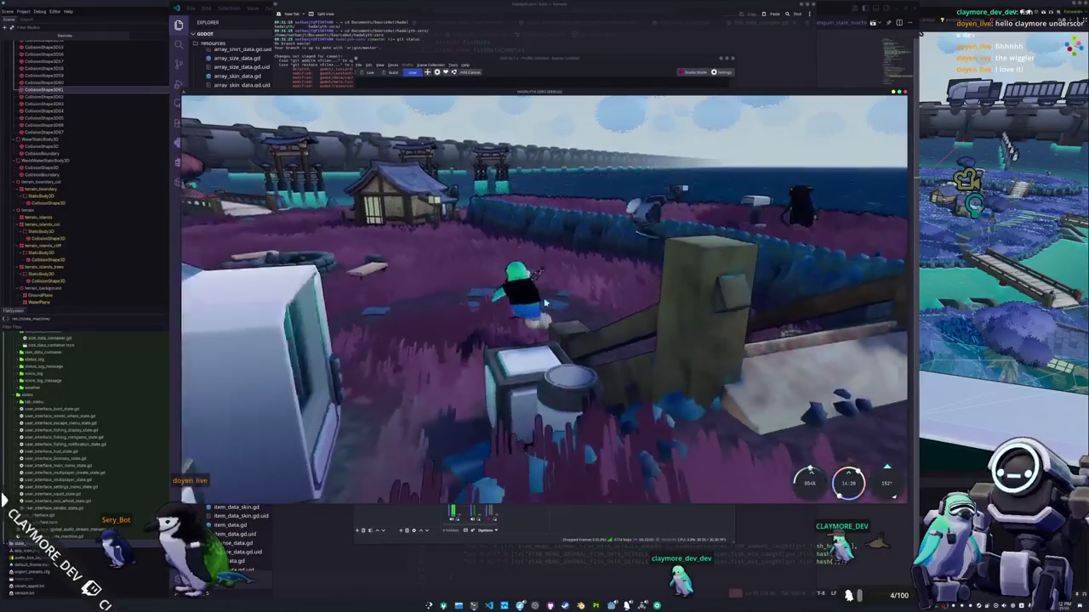
key("w")
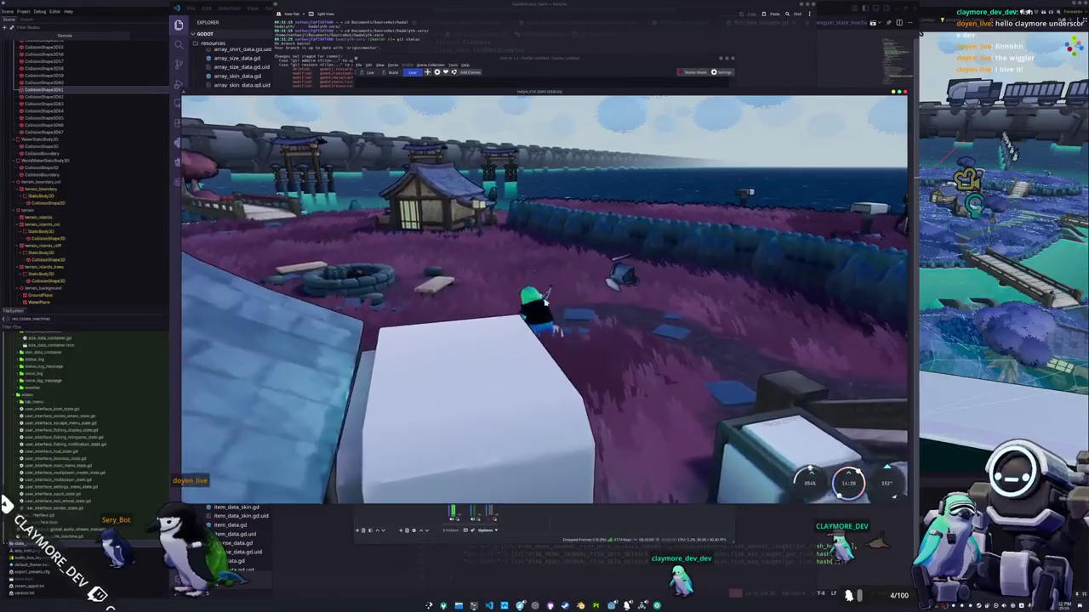
key("w")
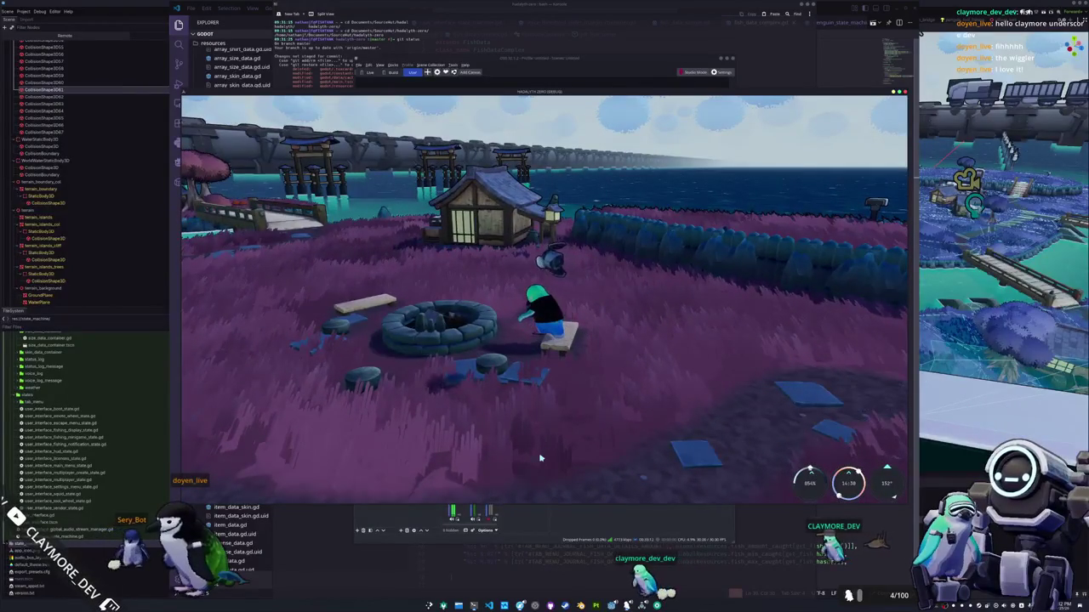
- Turn the character and step around the well, then bring OBS up beside the game
key("a")
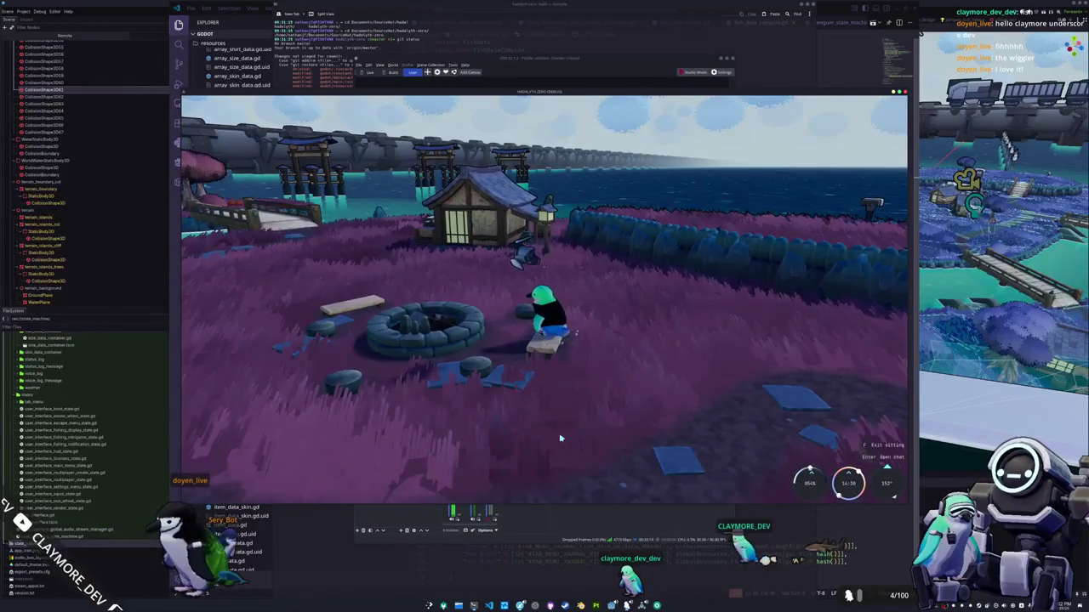
key("f")
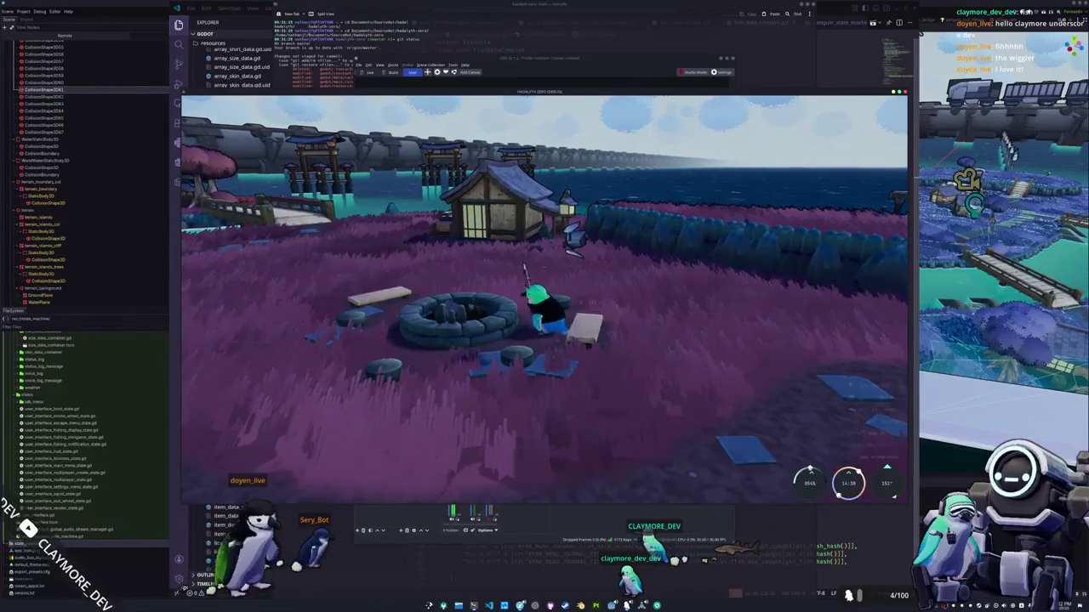
key("a")
key("d")
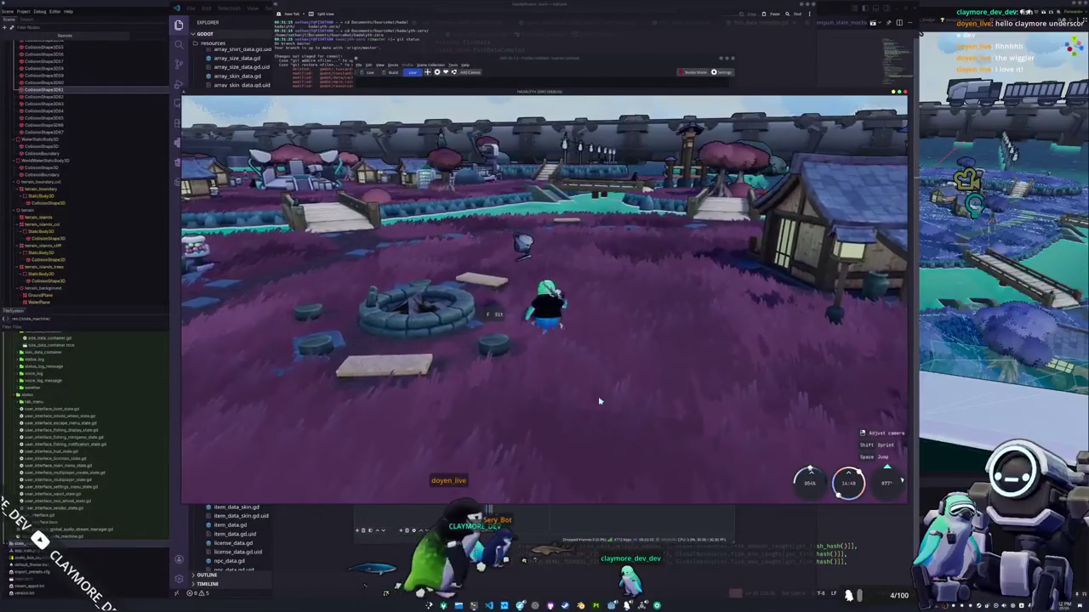
key("alt+Tab")
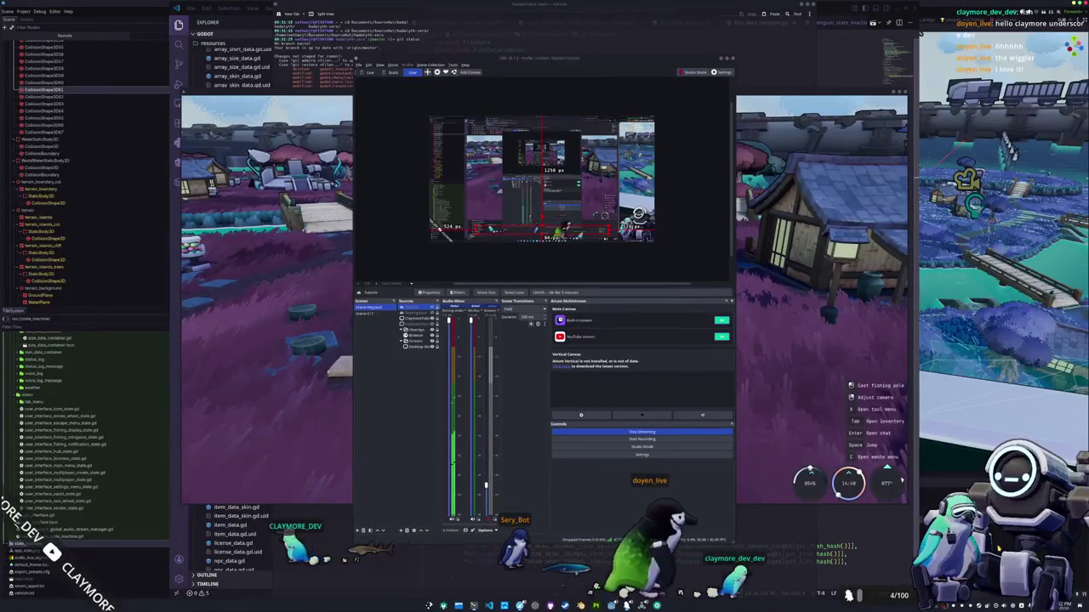
key("alt+Tab")
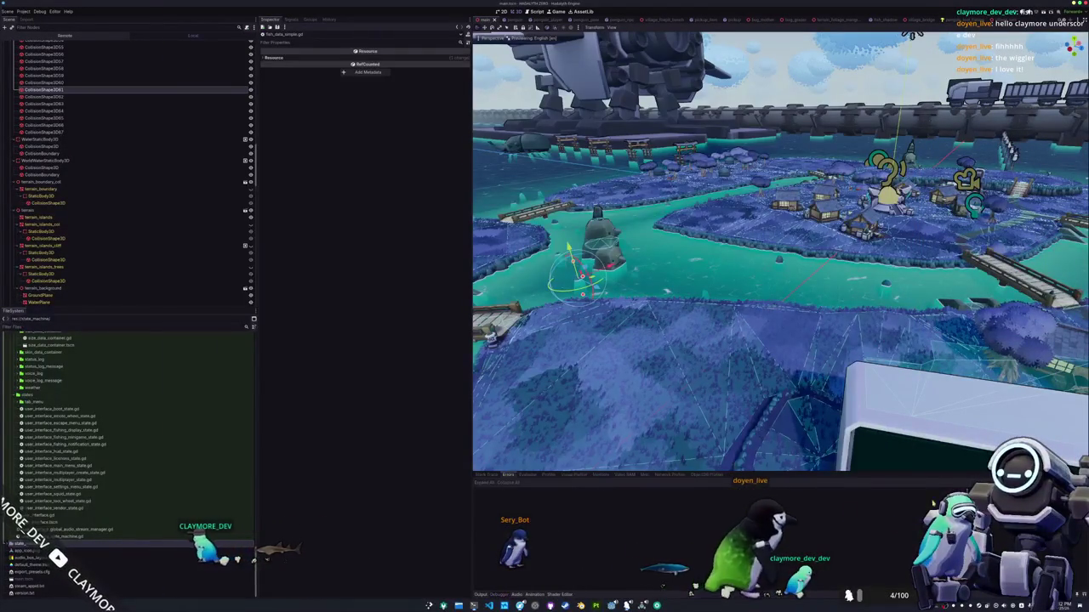
- Orbit the Godot island scene to a higher viewpoint, then switch over to Blender
middle_click_drag(779, 256, 779, 307)
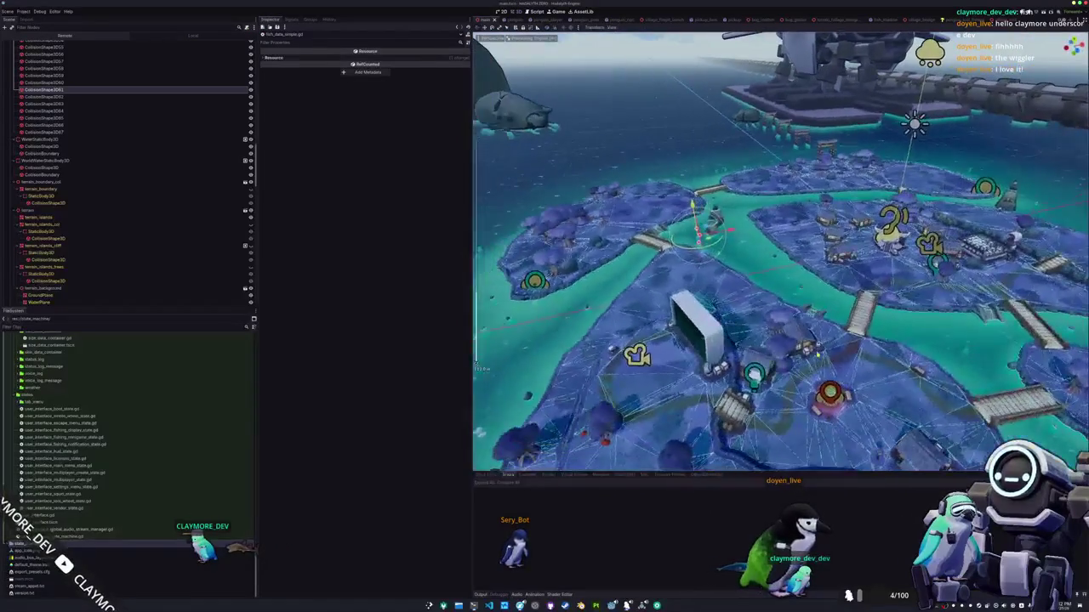
middle_click_drag(779, 255, 731, 222)
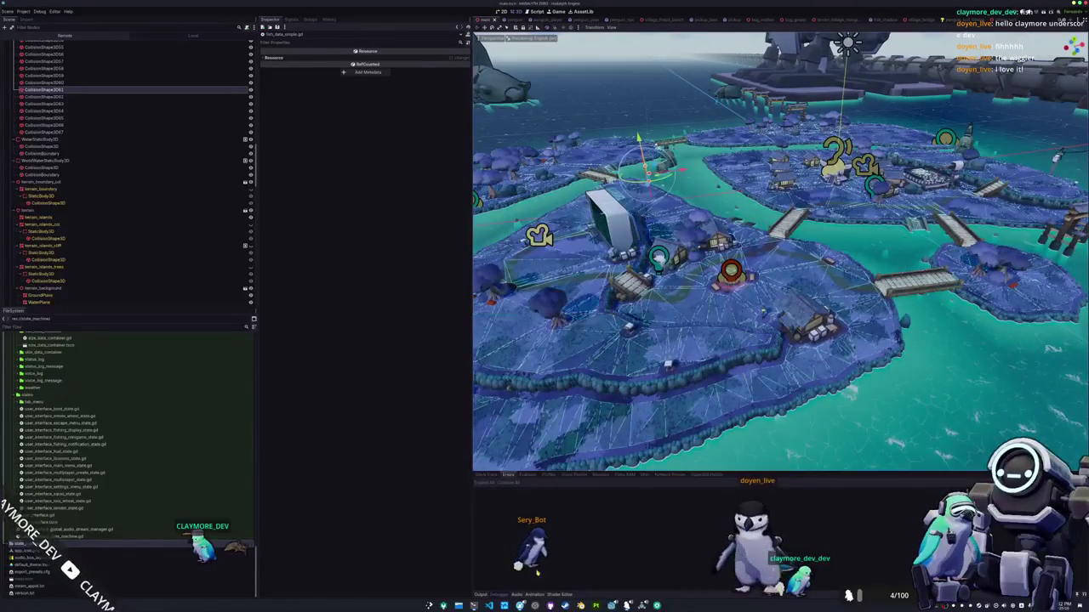
mouse_move(488, 606)
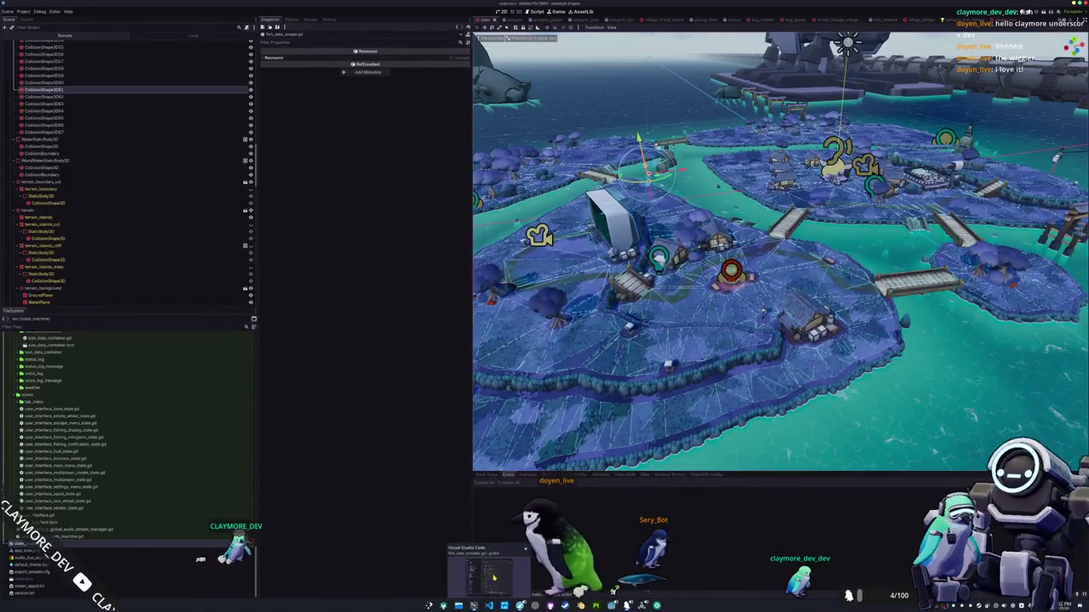
left_click(504, 604)
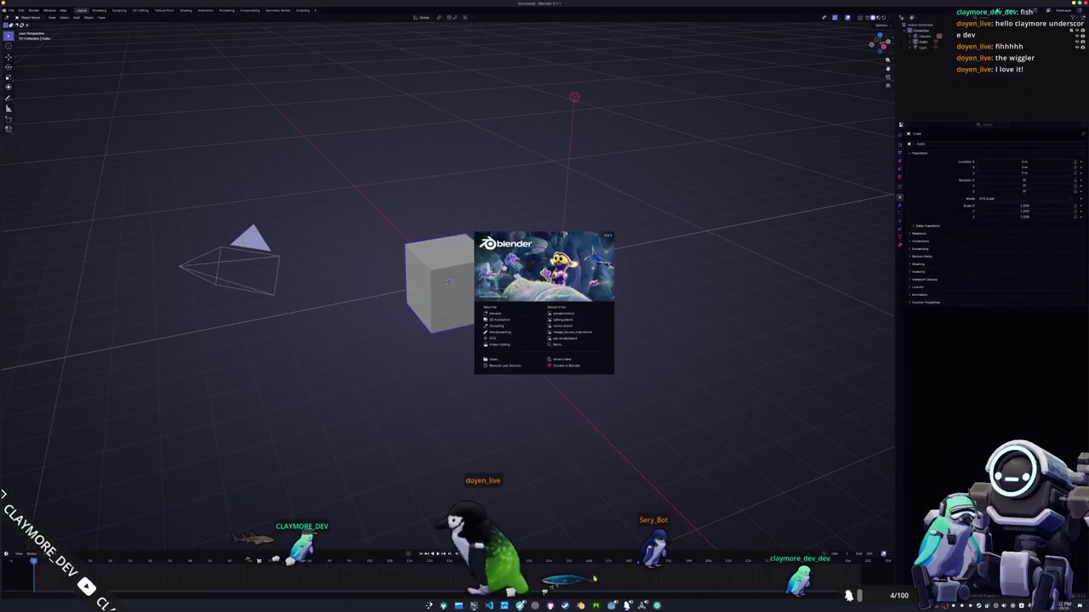
- Delete the default cube, camera and light to leave an empty scene
left_click(507, 316)
key("a")
key("x")
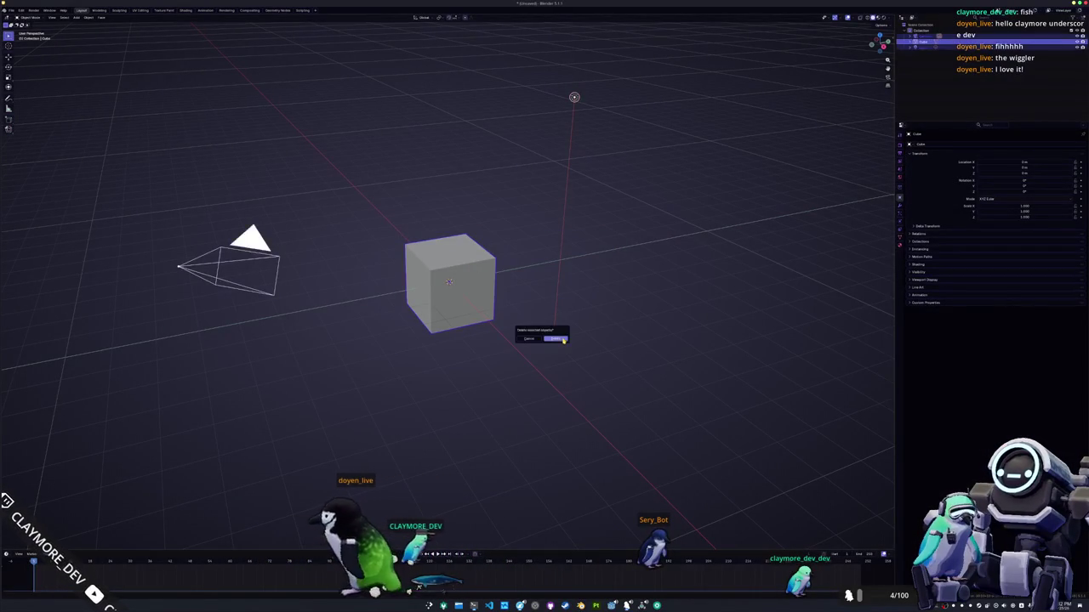
left_click(557, 339)
- Save the file as ringed_seal.blend inside a new ringed_seal folder under fish/large
key("ctrl+s")
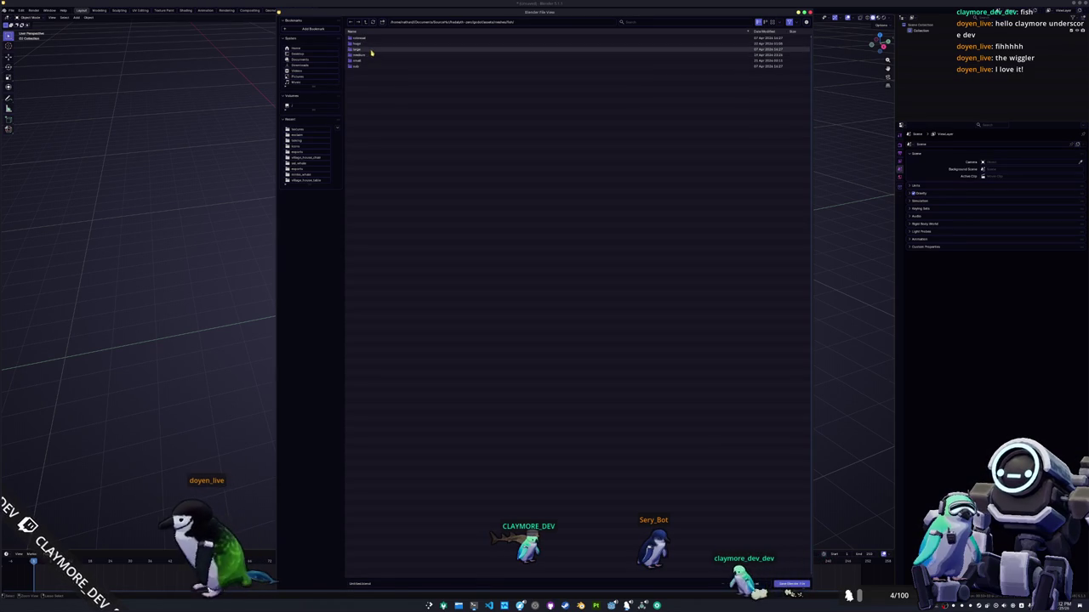
double_click(370, 54)
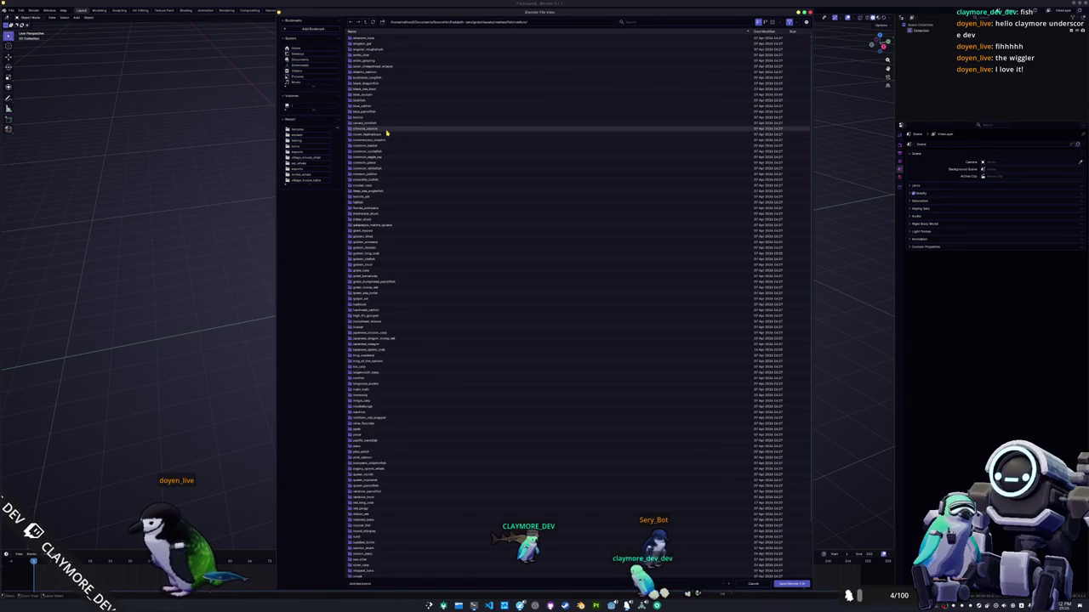
scroll(384, 144, "down", 3)
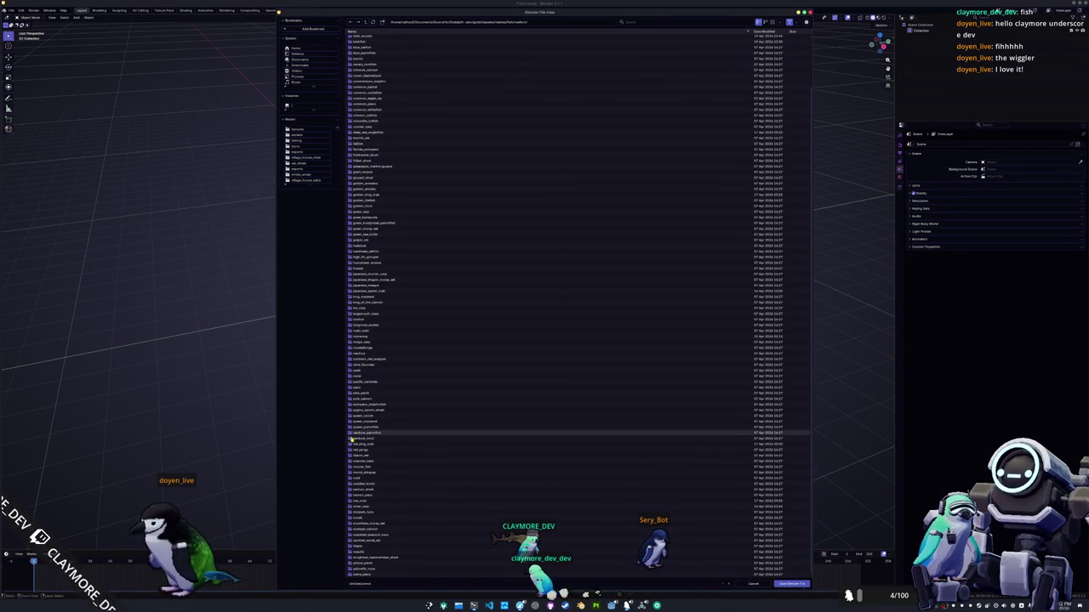
scroll(364, 525, "up", 3)
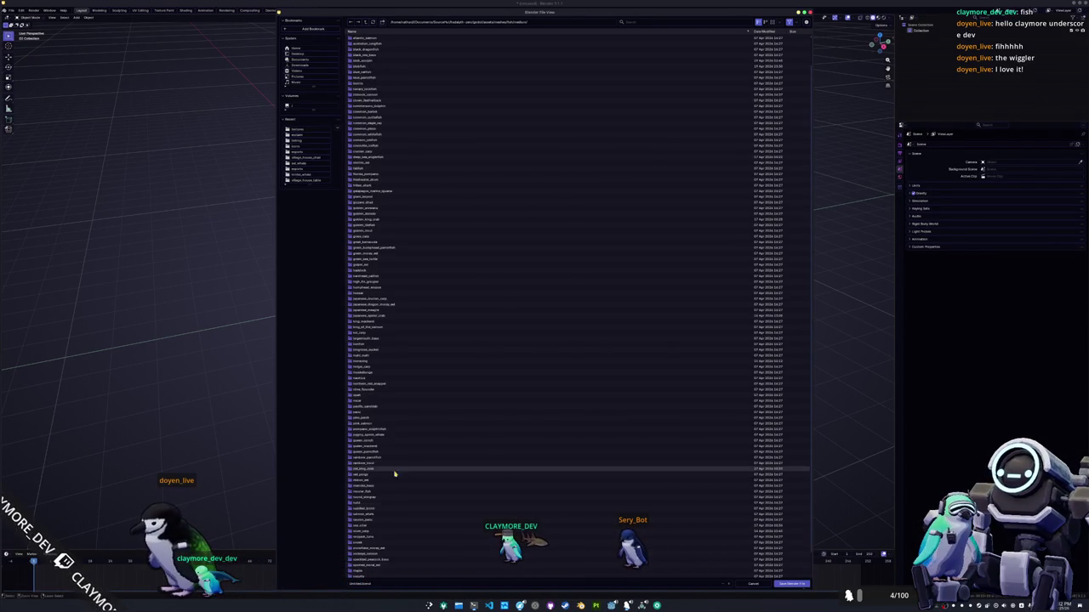
scroll(381, 533, "down", 2)
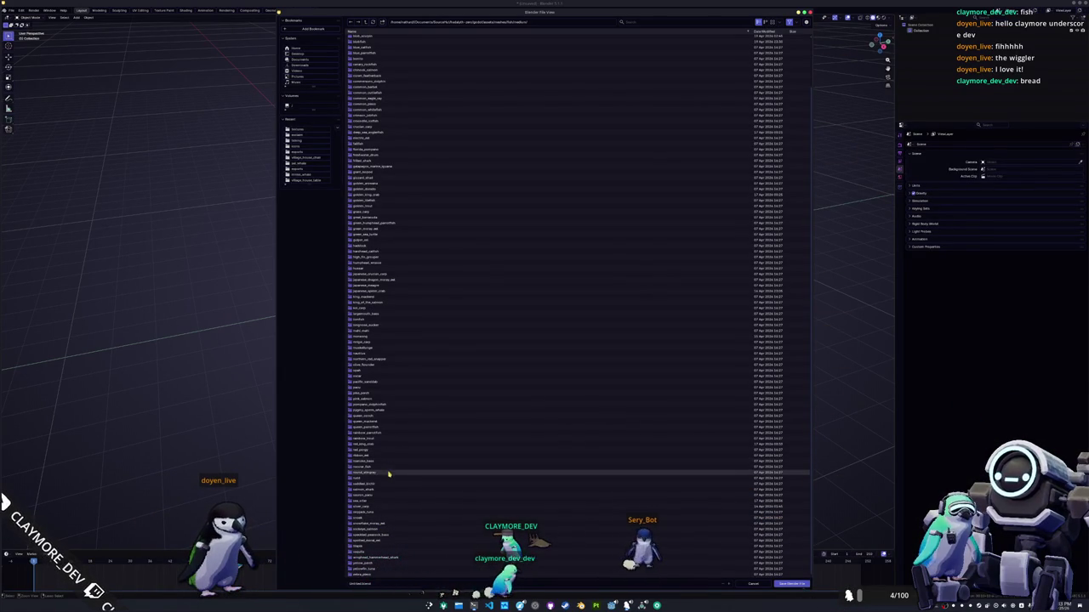
left_click(367, 121)
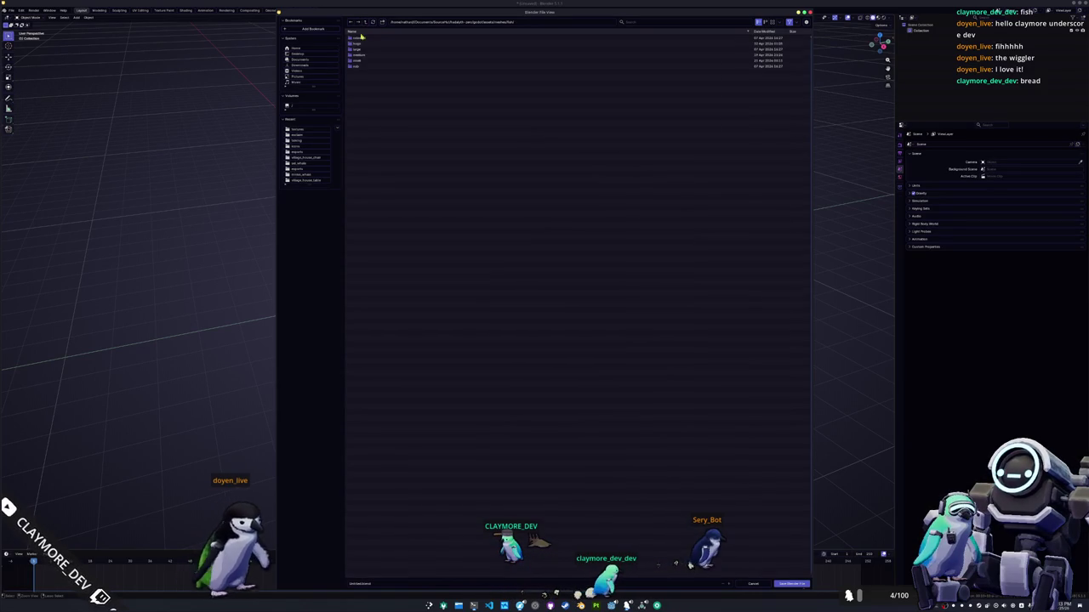
left_click(365, 50)
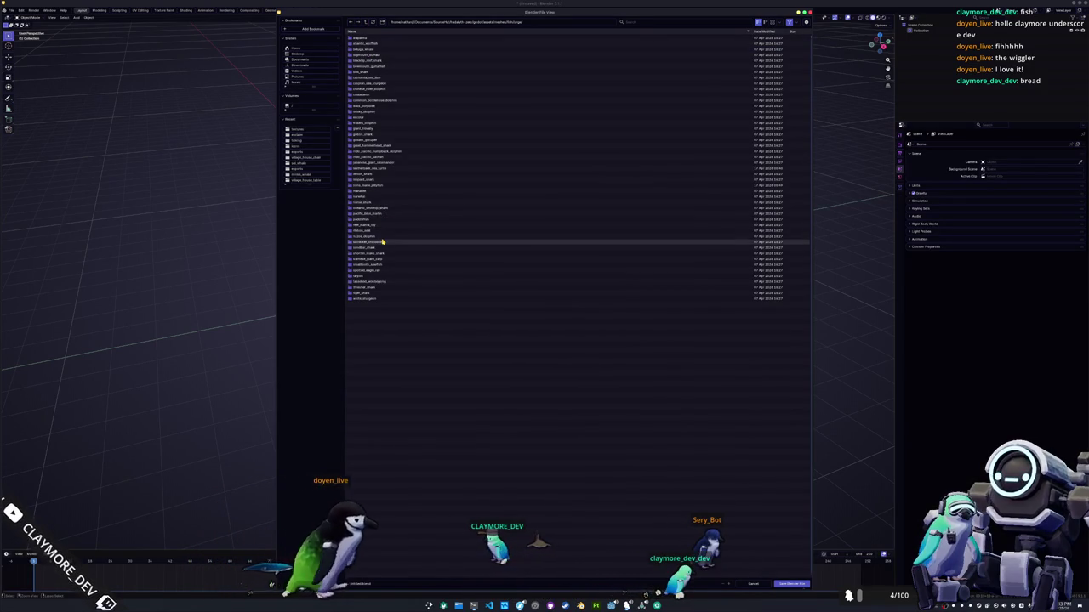
type("i")
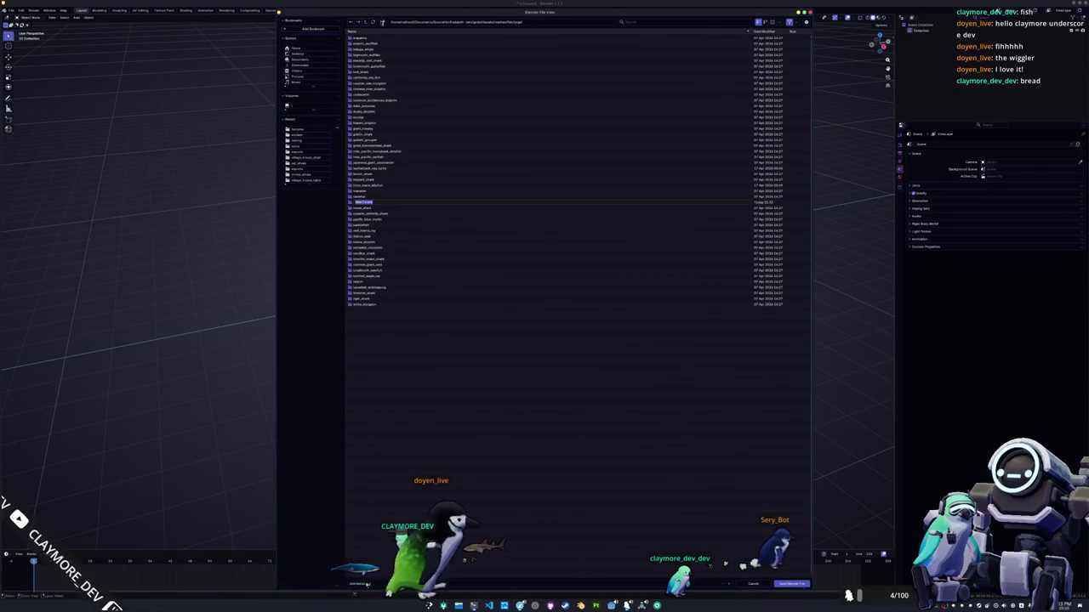
type("angel")
key("Return")
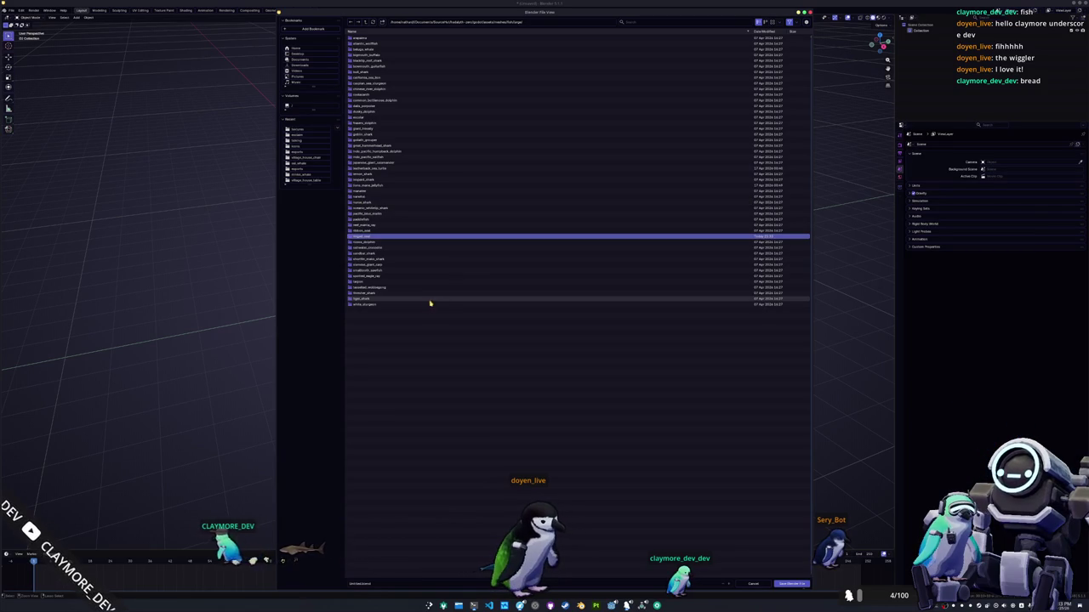
double_click(374, 237)
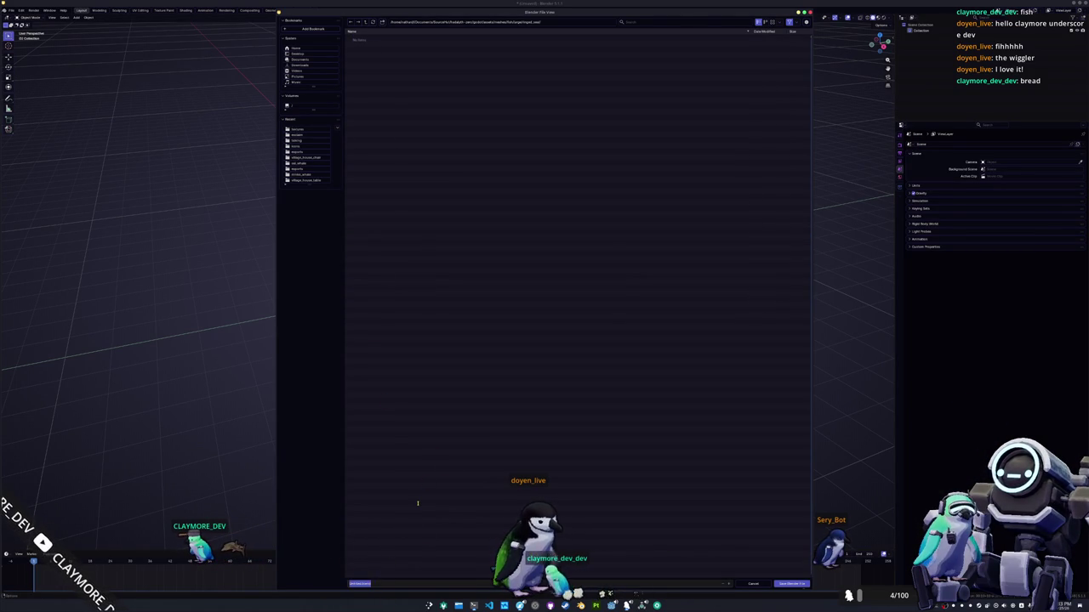
key("Return")
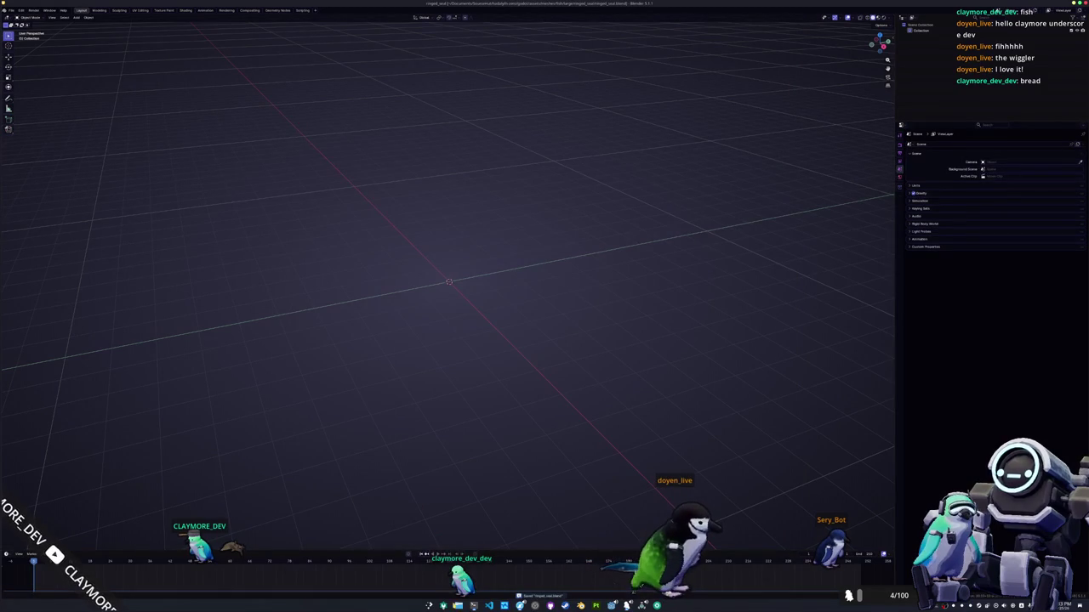
- Browse in Dolphin to the ringed_seal folder under assets/meshes/fish/large
key("alt+Tab")
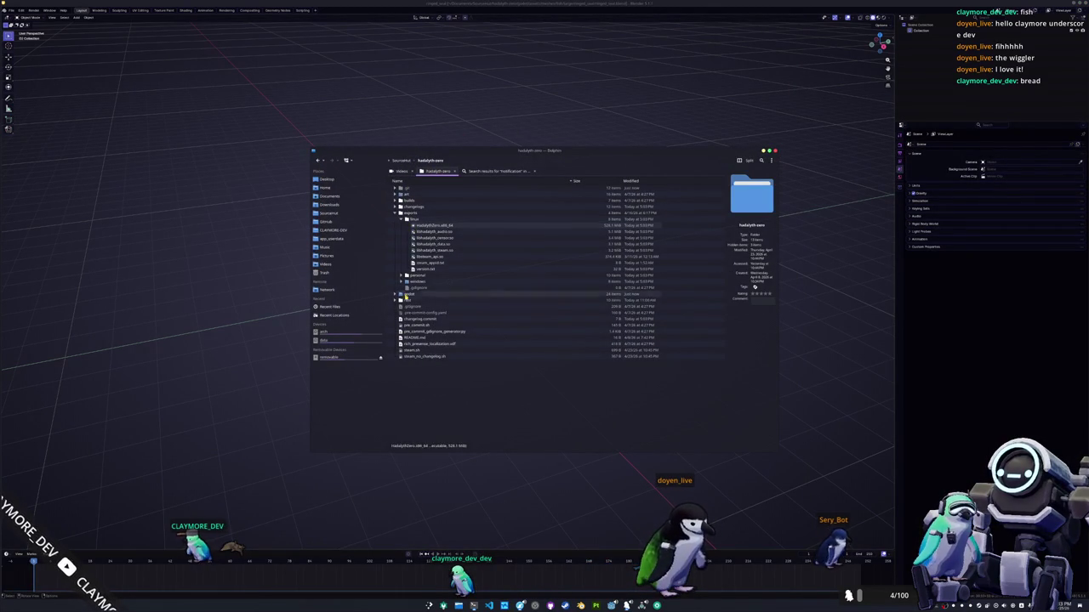
double_click(401, 294)
double_click(410, 202)
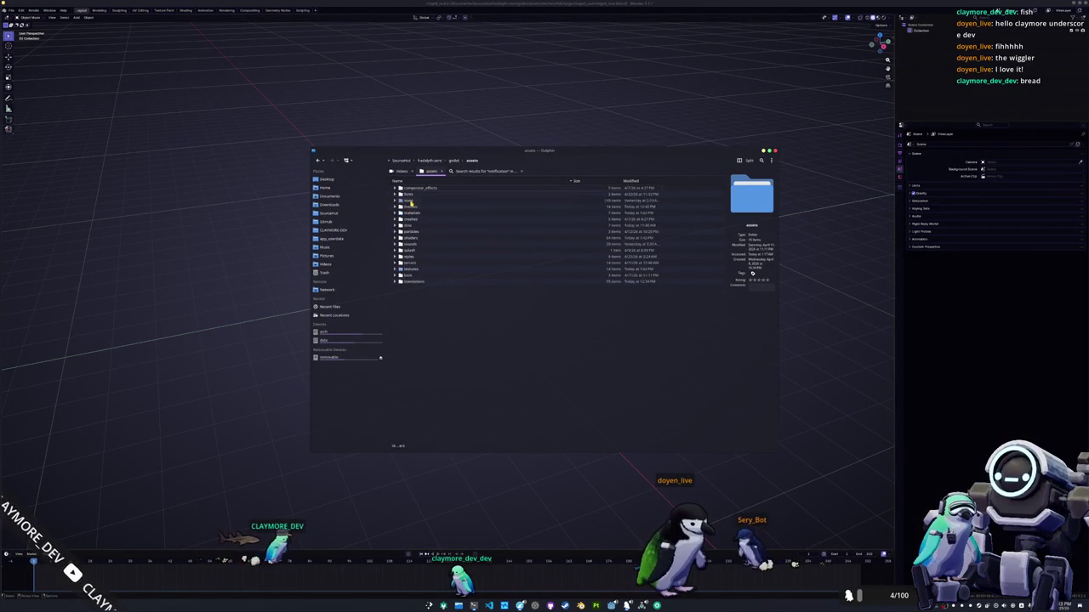
double_click(412, 219)
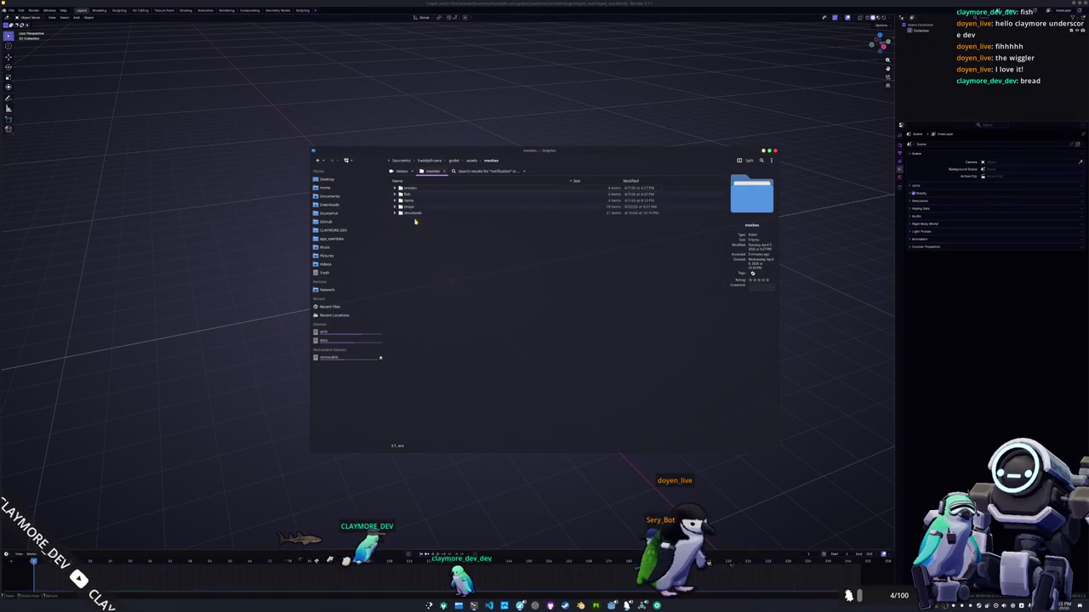
double_click(413, 195)
double_click(412, 202)
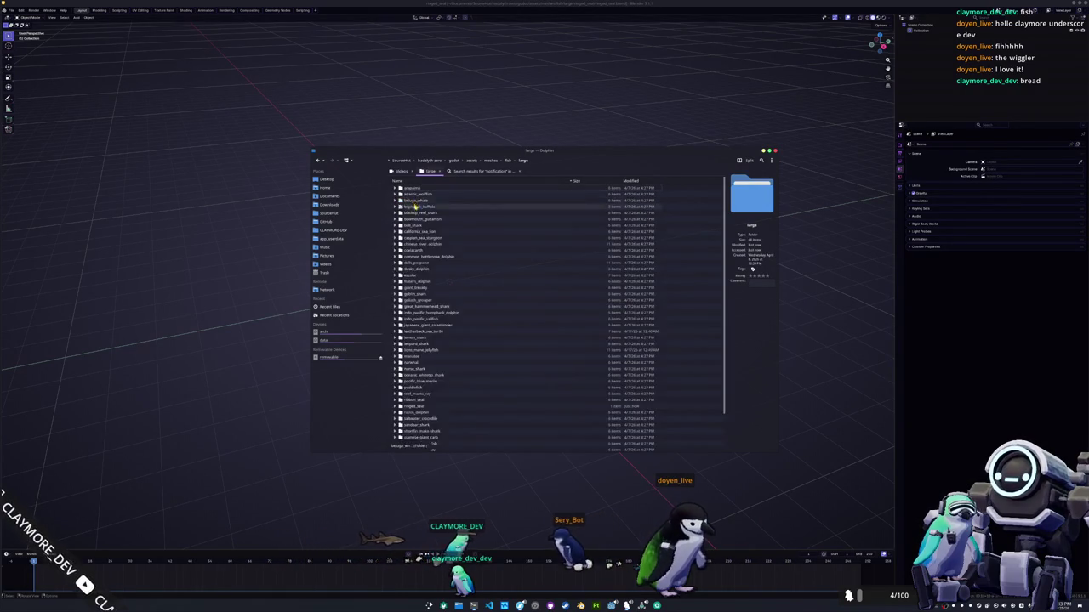
scroll(433, 315, "down", 3)
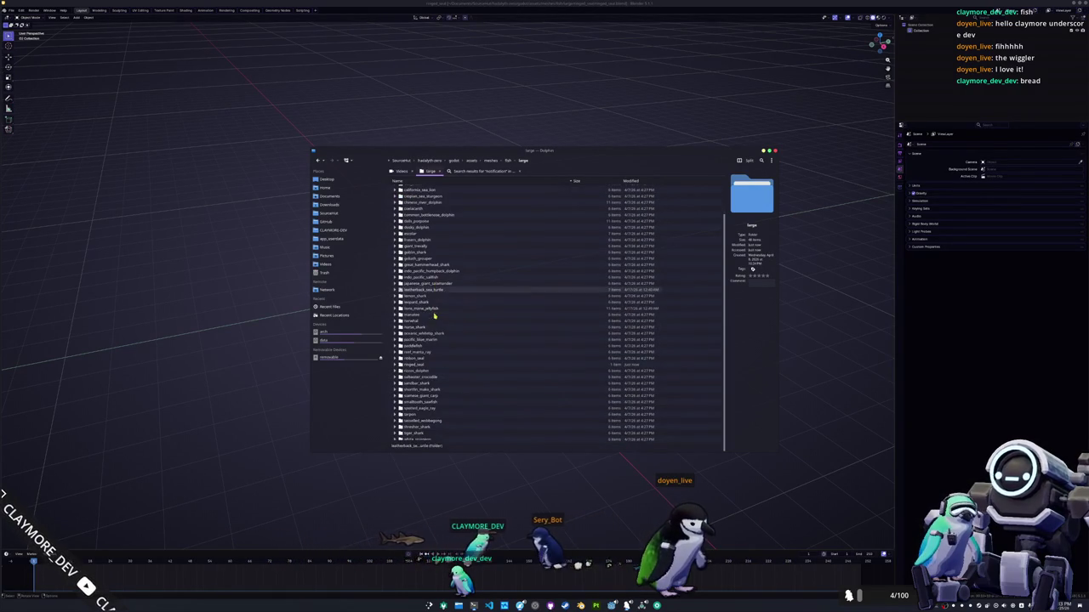
double_click(417, 364)
- Create a ringed_seal subfolder there, open it, and move the window left
left_click(552, 263)
type("ringed_seal")
key("Return")
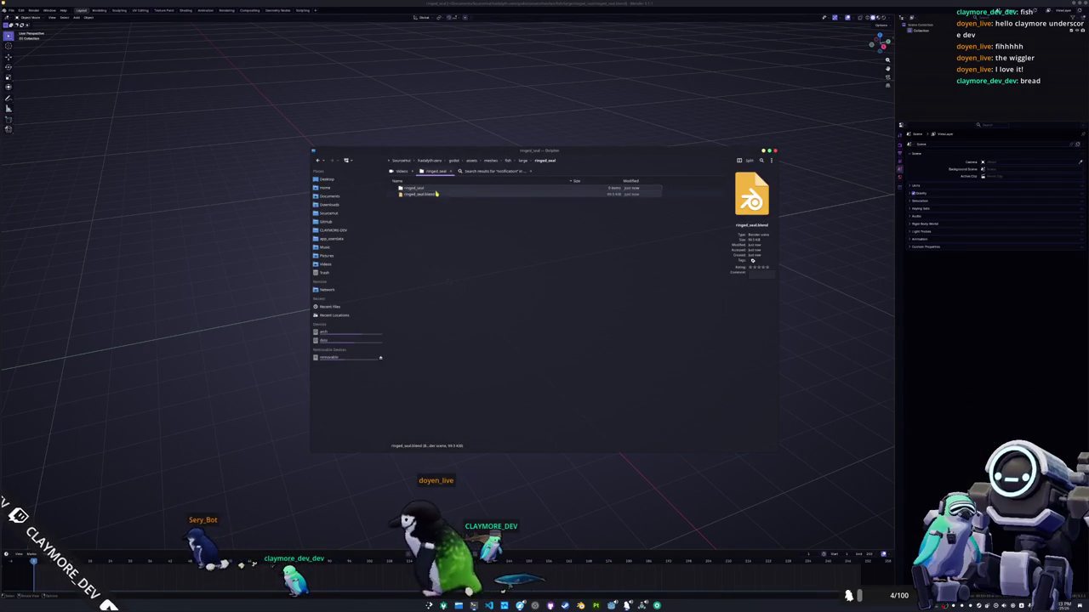
double_click(435, 188)
left_click_drag(541, 155, 331, 150)
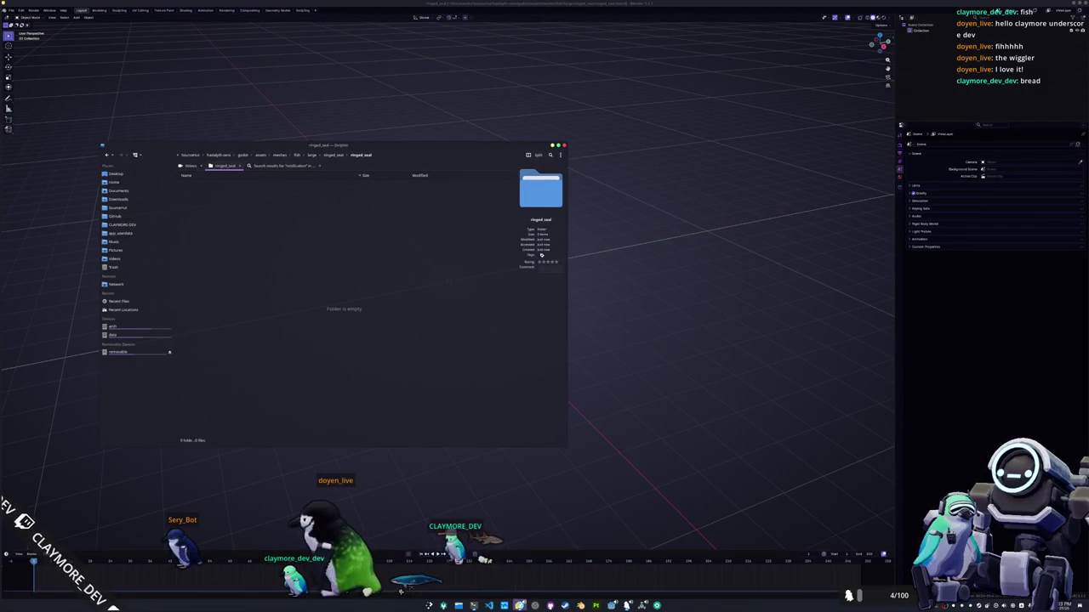
- Snap the ringed seal image results to the right half of the screen and browse them
key("alt+Tab")
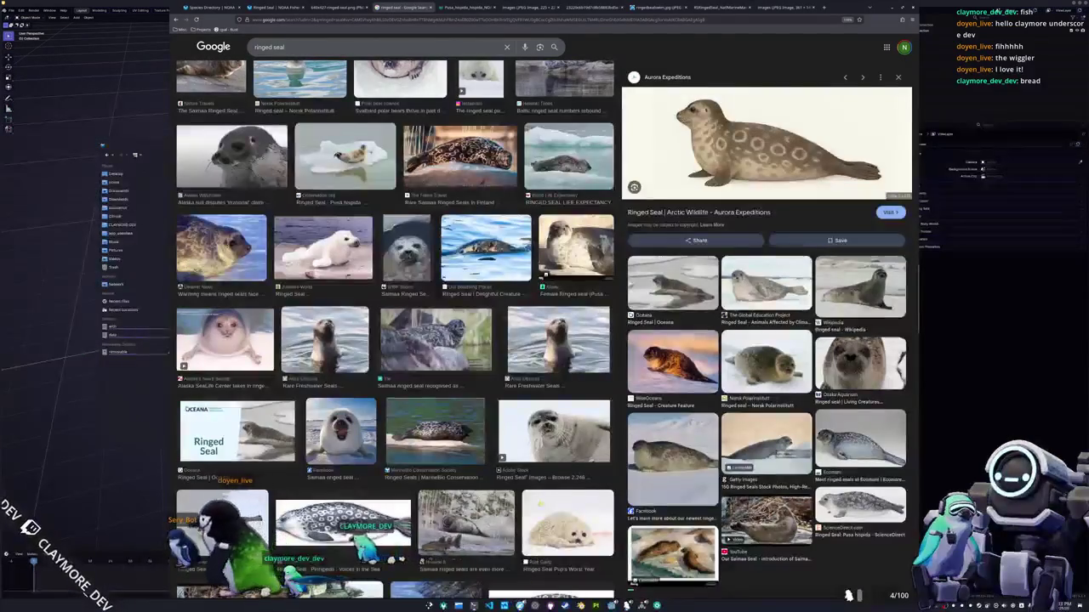
key("super+Right")
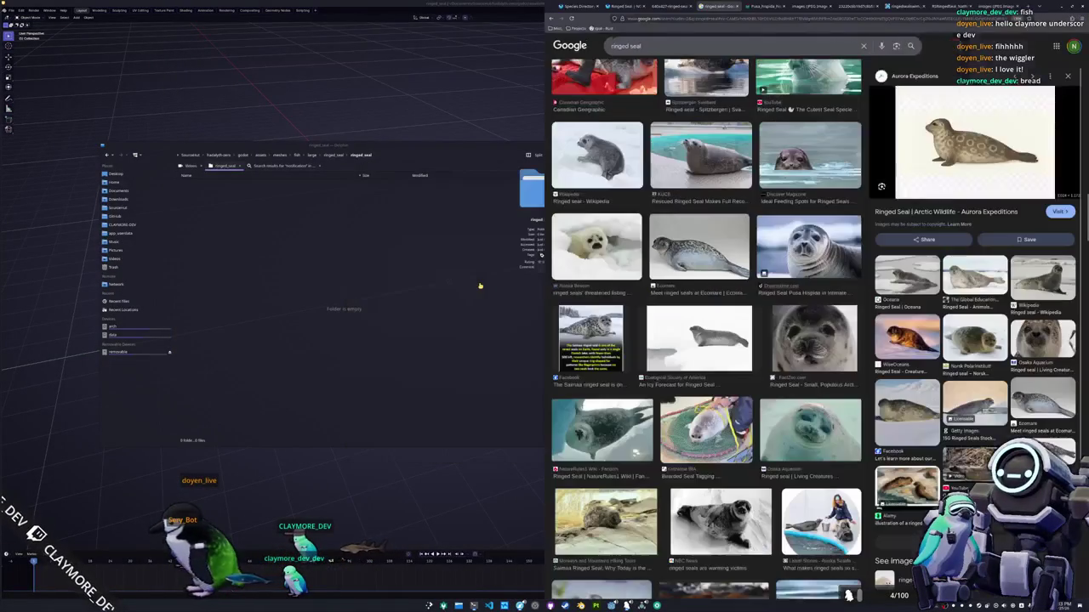
scroll(643, 261, "down", 3)
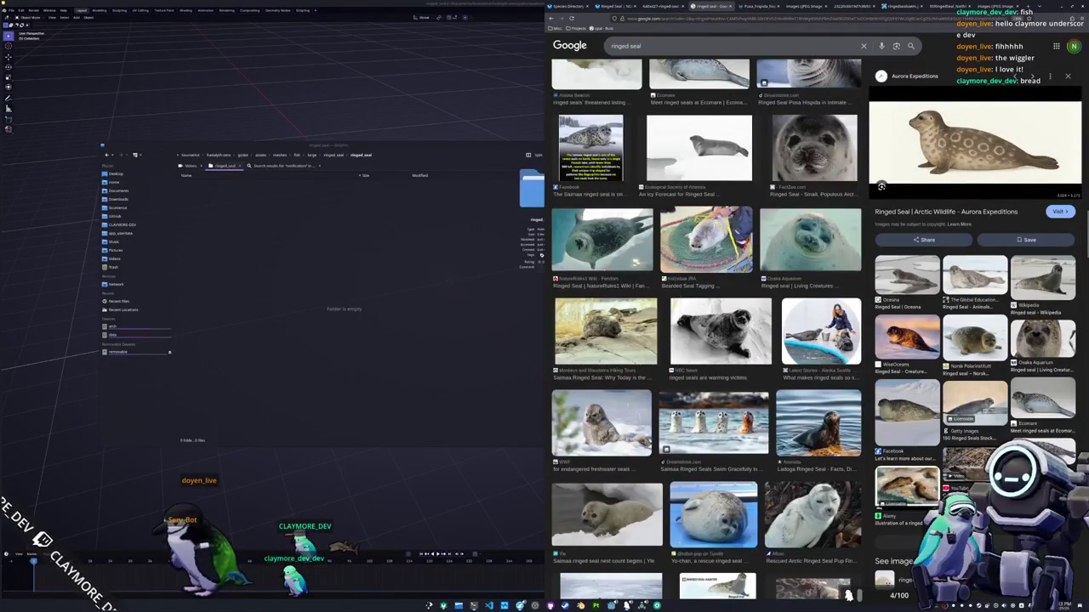
scroll(677, 308, "down", 3)
scroll(678, 309, "down", 3)
scroll(677, 309, "down", 3)
scroll(677, 309, "down", 3)
scroll(678, 308, "down", 2)
scroll(677, 309, "down", 1)
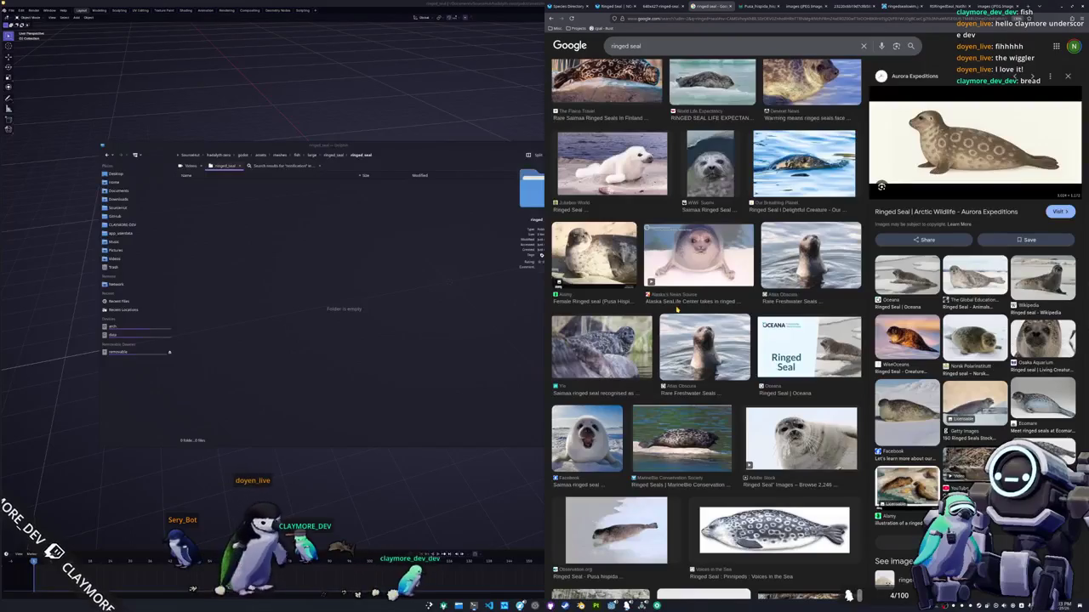
scroll(677, 309, "down", 3)
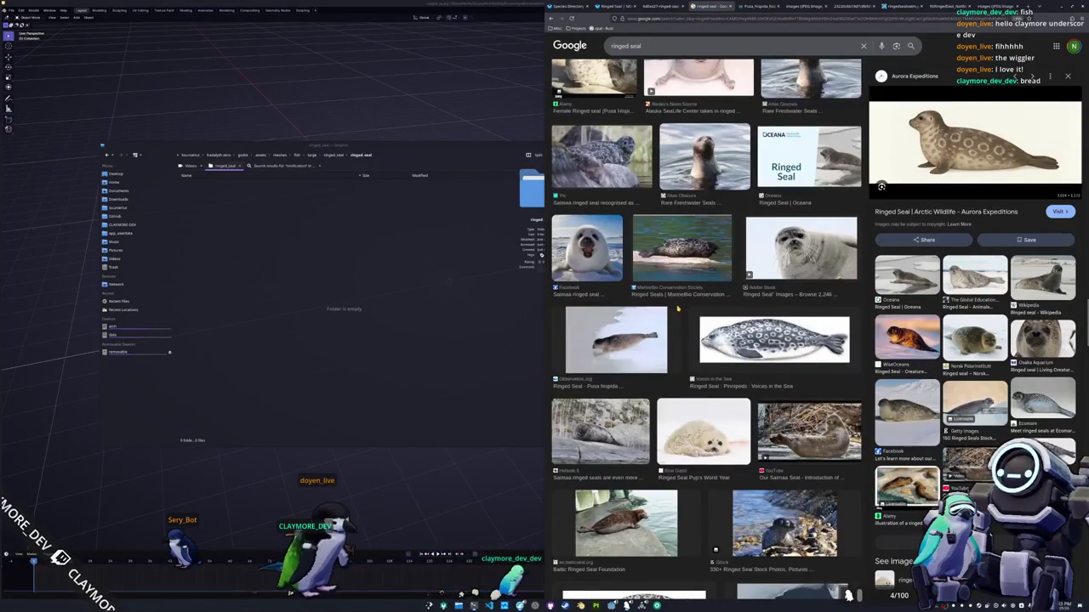
scroll(677, 309, "down", 2)
scroll(677, 309, "down", 2)
scroll(672, 309, "up", 2)
scroll(669, 309, "up", 1)
scroll(670, 308, "up", 2)
scroll(669, 309, "up", 3)
scroll(670, 311, "up", 1)
scroll(670, 313, "up", 2)
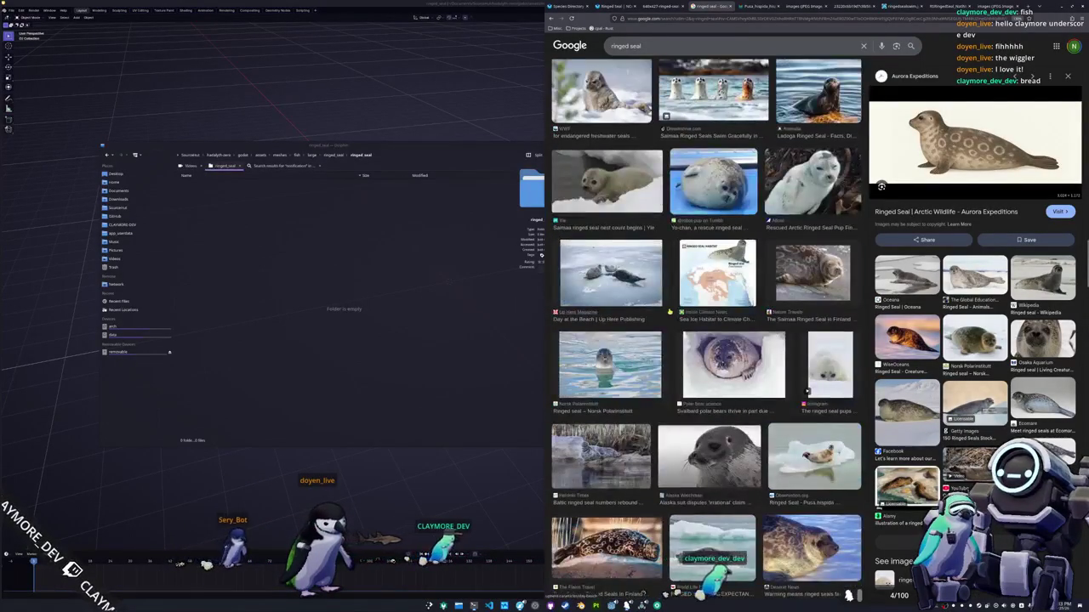
scroll(670, 312, "up", 2)
scroll(670, 312, "up", 2)
scroll(670, 312, "up", 2)
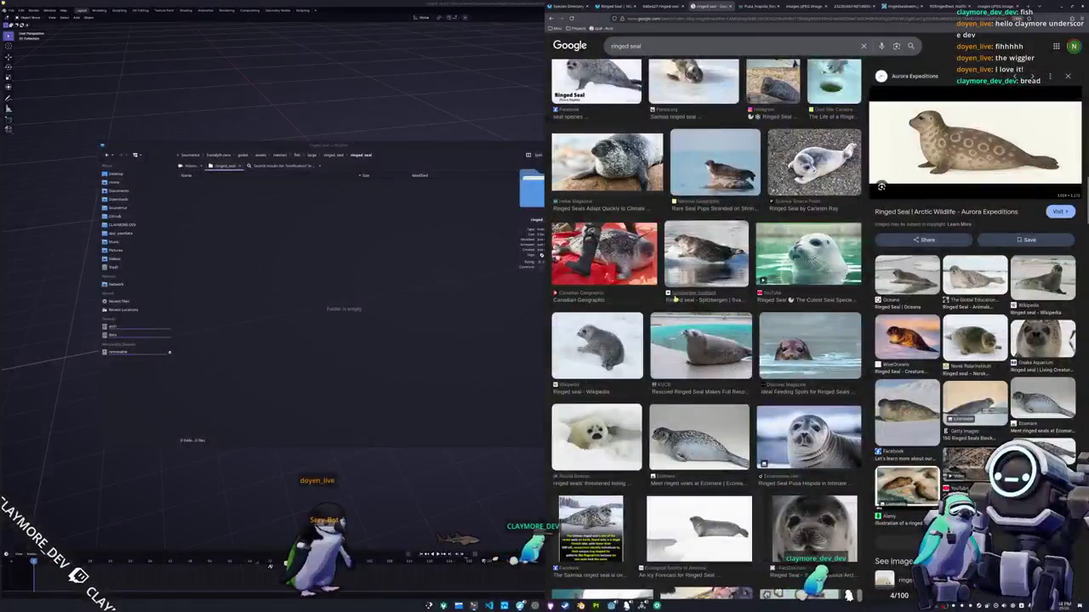
scroll(702, 246, "up", 2)
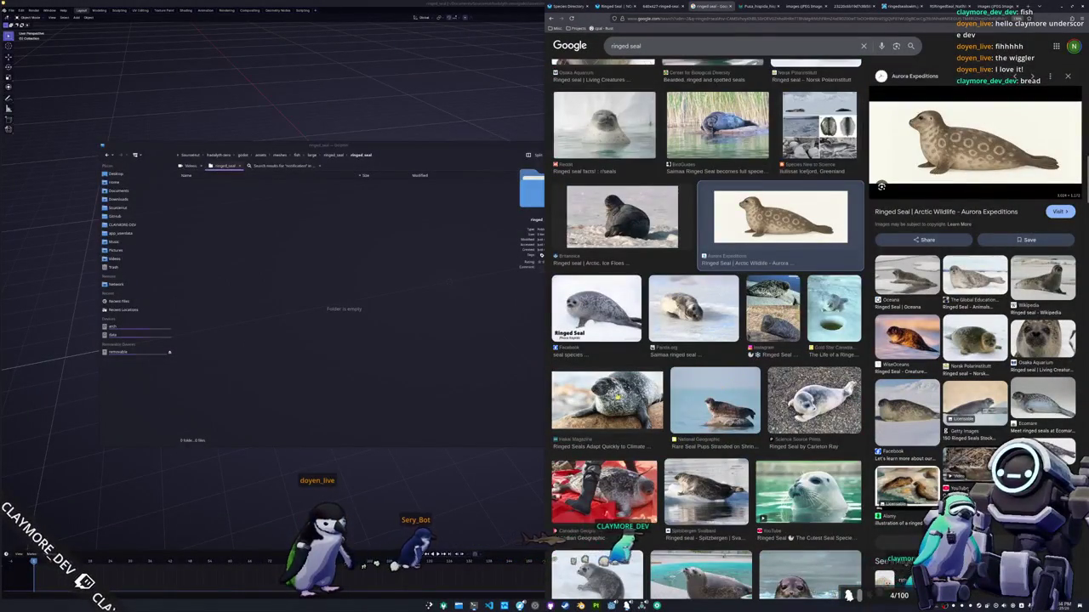
- Preview the Facebook 'Ringed Seal, Phoca hispida' reference image
left_click(593, 309)
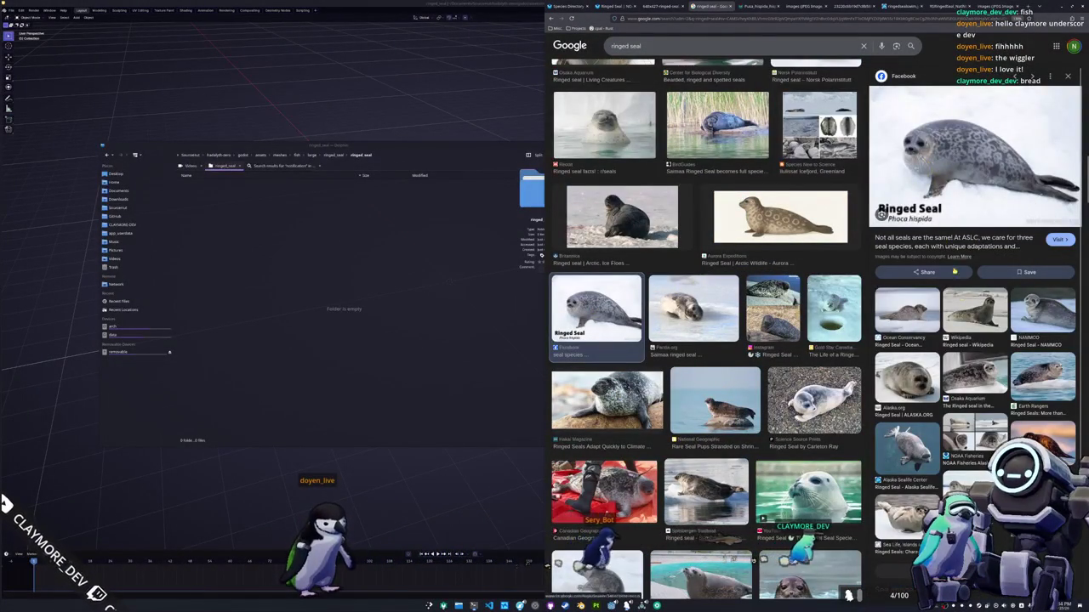
scroll(759, 277, "up", 2)
scroll(760, 276, "up", 2)
scroll(759, 277, "up", 2)
- Preview the ALASKA.ORG seal photo and open the references folder in Dolphin
scroll(760, 276, "up", 2)
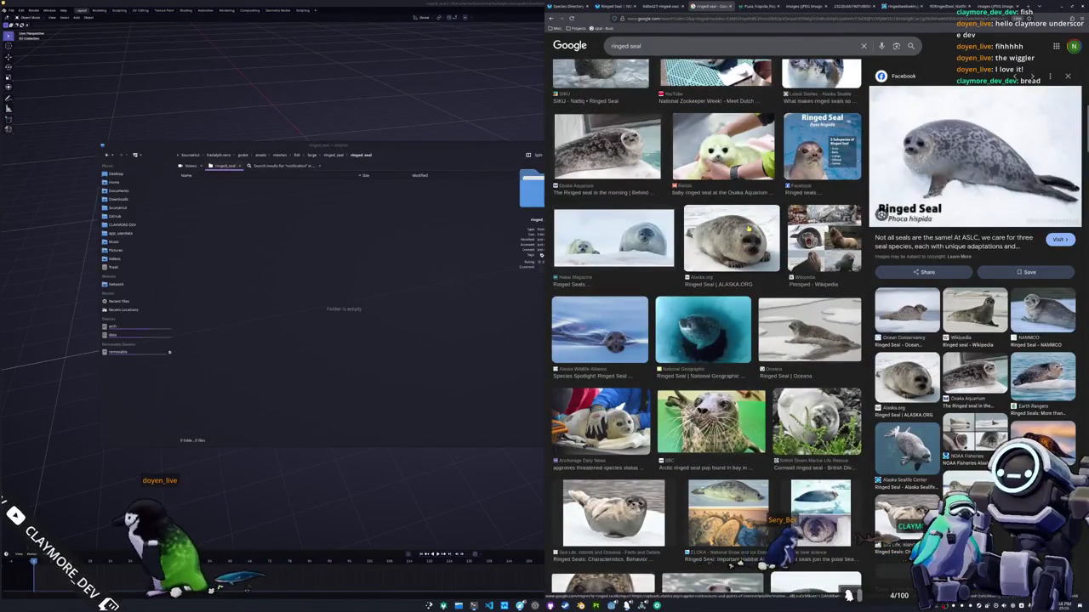
left_click(748, 230)
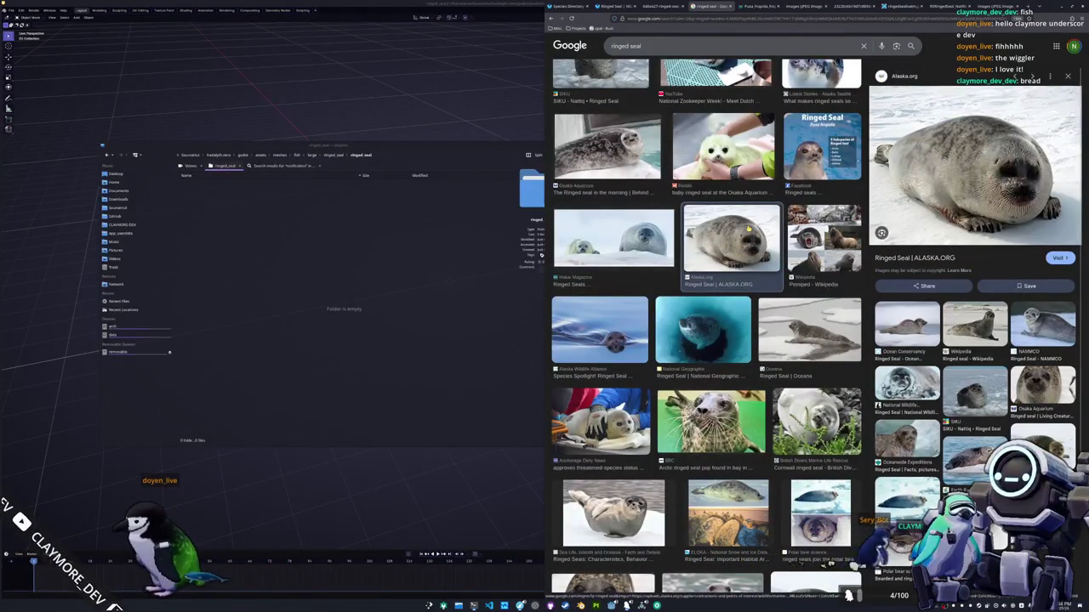
left_click(760, 6)
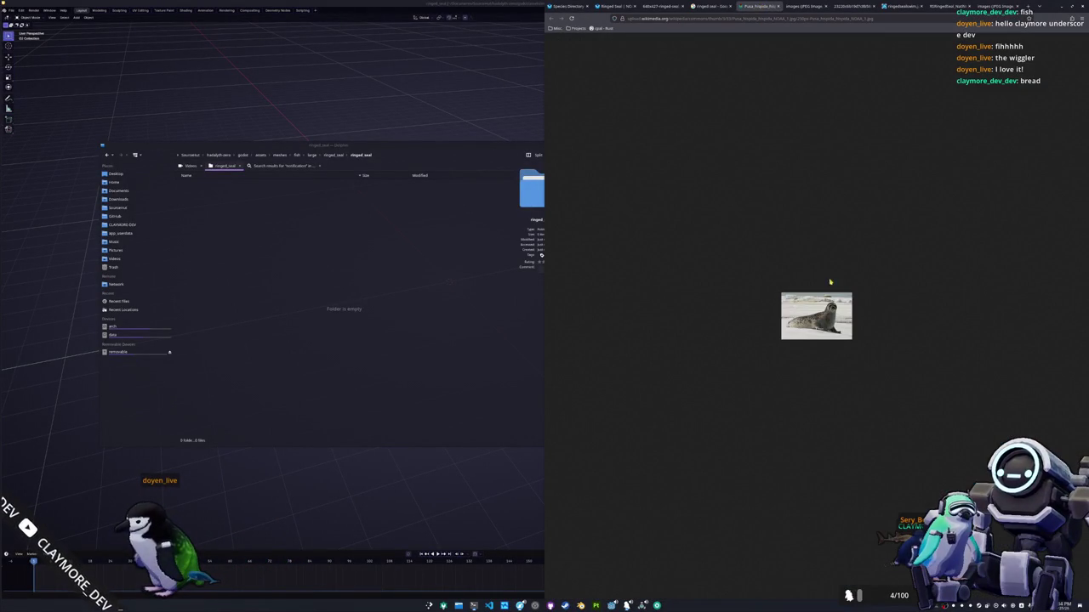
mouse_move(503, 262)
left_mouse_down()
mouse_move(374, 266)
mouse_move(698, 202)
left_mouse_up()
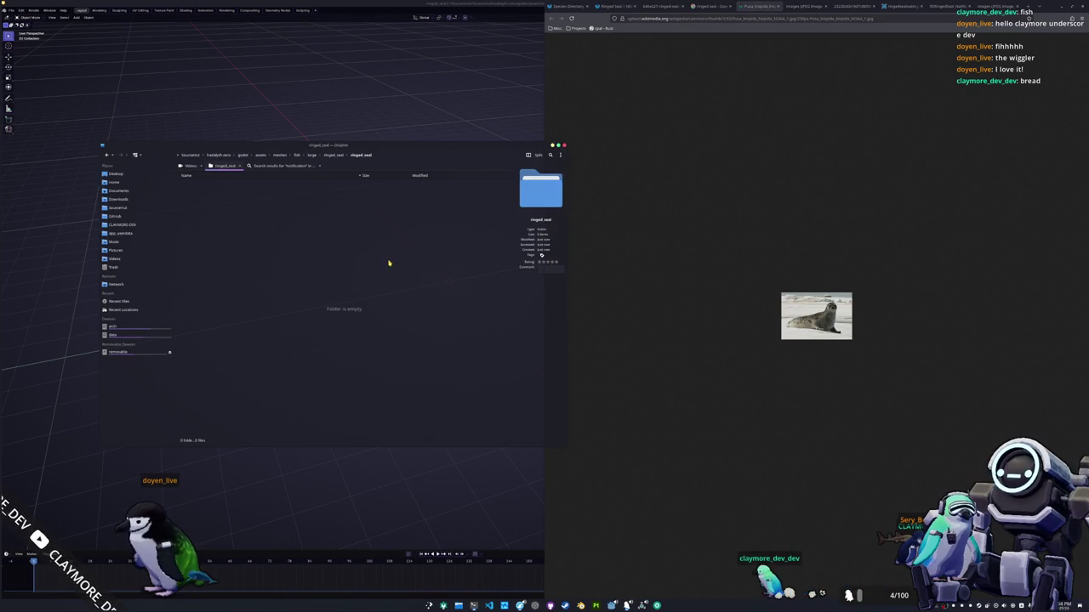
left_click(332, 155)
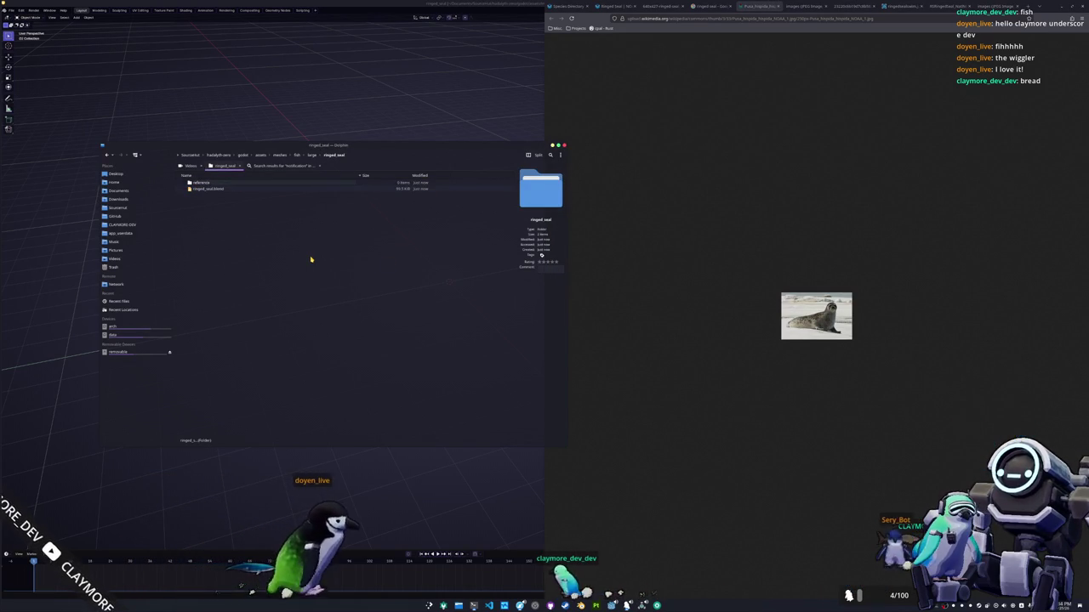
double_click(285, 182)
- Copy the Pusa hispida photo, two more seal photos and the swimming seal image into references
left_click_drag(800, 316, 344, 273)
left_click(366, 266)
left_click(803, 6)
left_click_drag(822, 301, 406, 274)
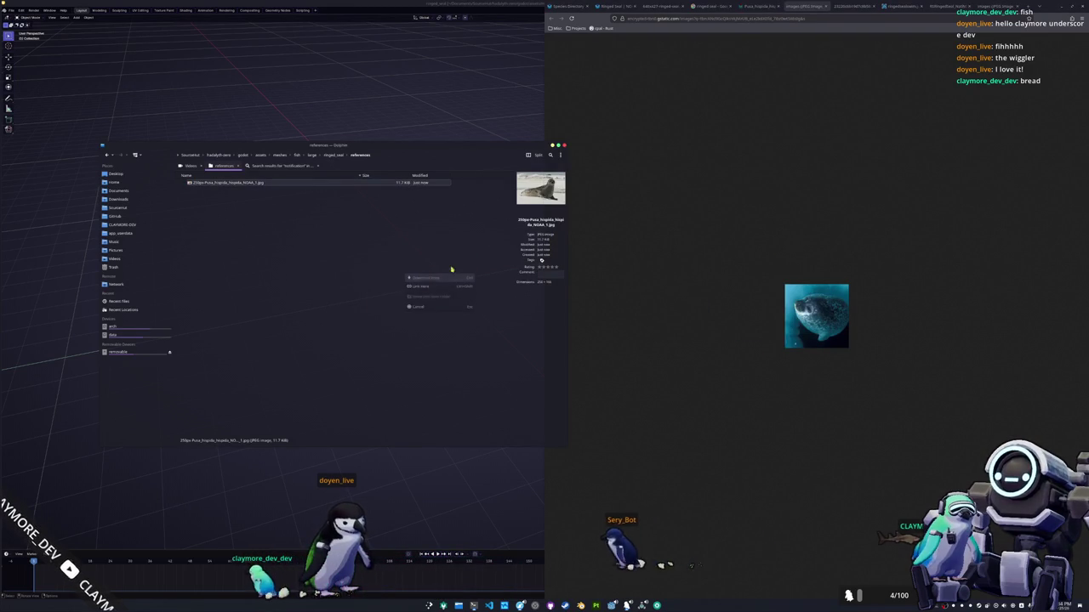
left_click(430, 277)
left_click(855, 5)
left_click_drag(748, 281, 425, 274)
left_click(448, 277)
left_click(909, 5)
left_click_drag(749, 255, 409, 270)
left_click(434, 277)
- Copy the seal face image and seal drawing (as images (1)), then add a Blender reference photo
left_click(941, 6)
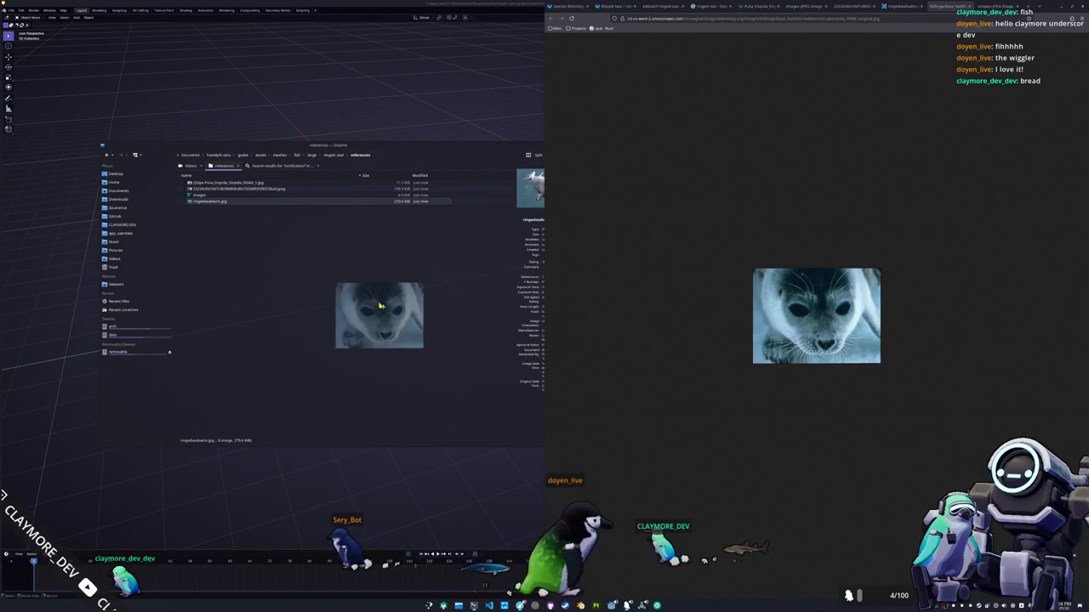
left_click_drag(816, 315, 379, 298)
left_click(400, 302)
left_click(978, 6)
left_click_drag(817, 316, 387, 324)
left_click(400, 325)
left_click(399, 325)
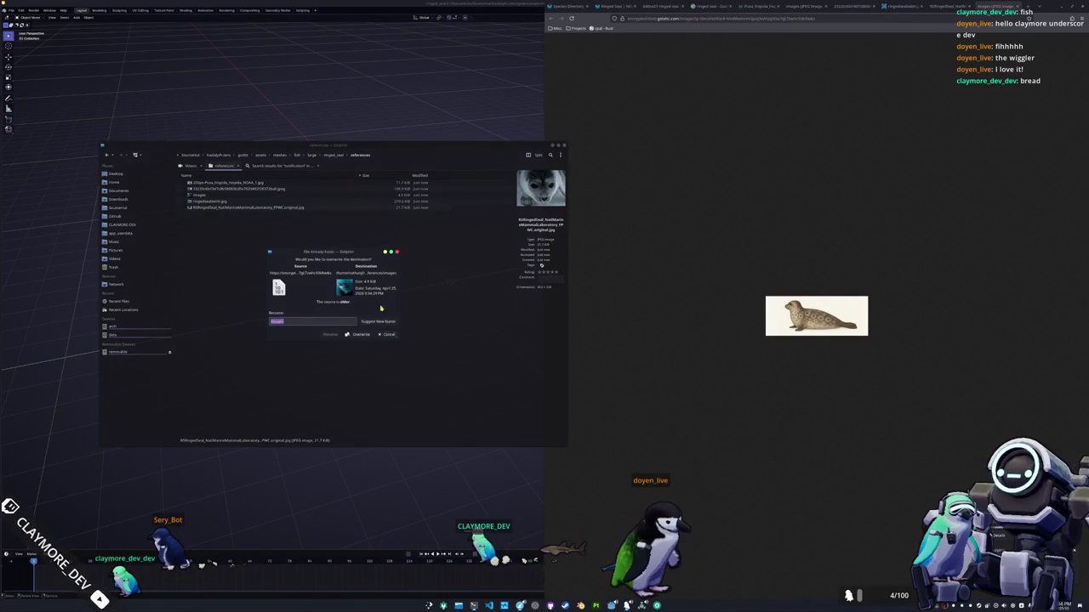
left_click(331, 334)
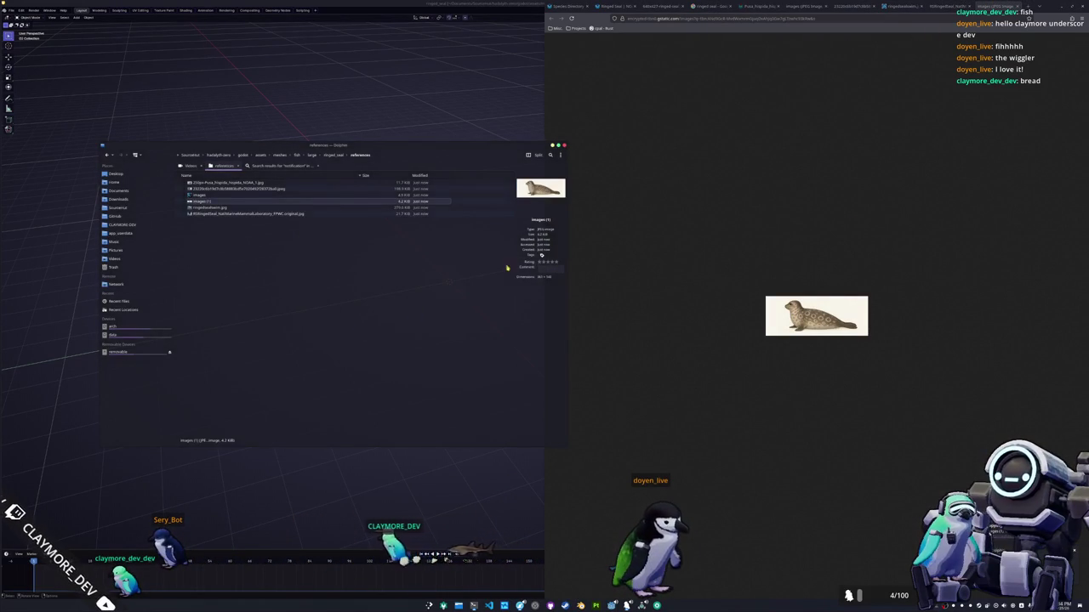
left_click(625, 7)
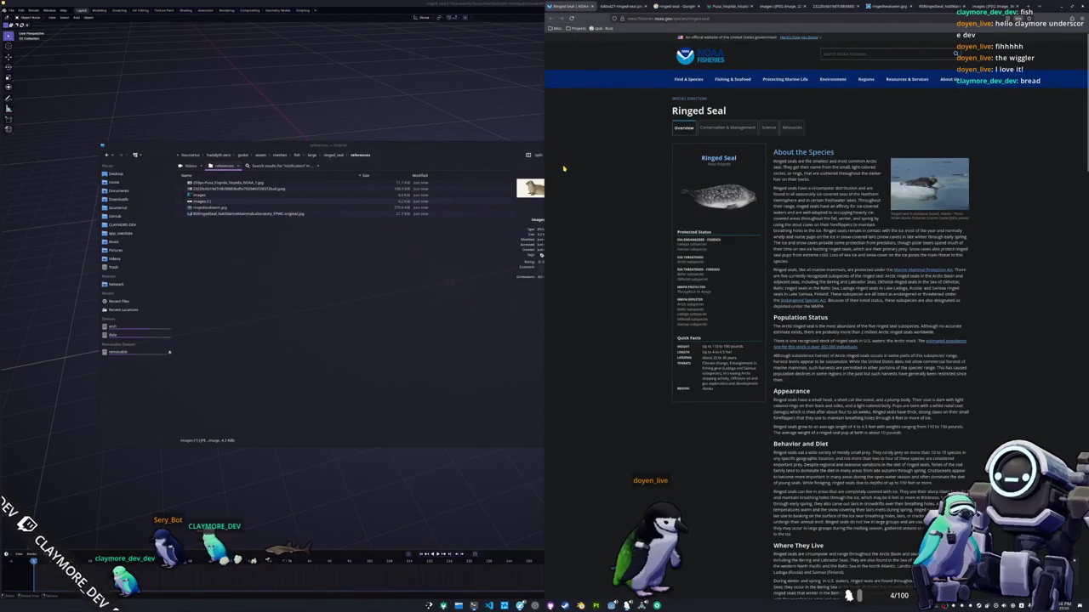
mouse_move(228, 183)
left_mouse_down()
mouse_move(232, 191)
mouse_move(467, 154)
left_mouse_up()
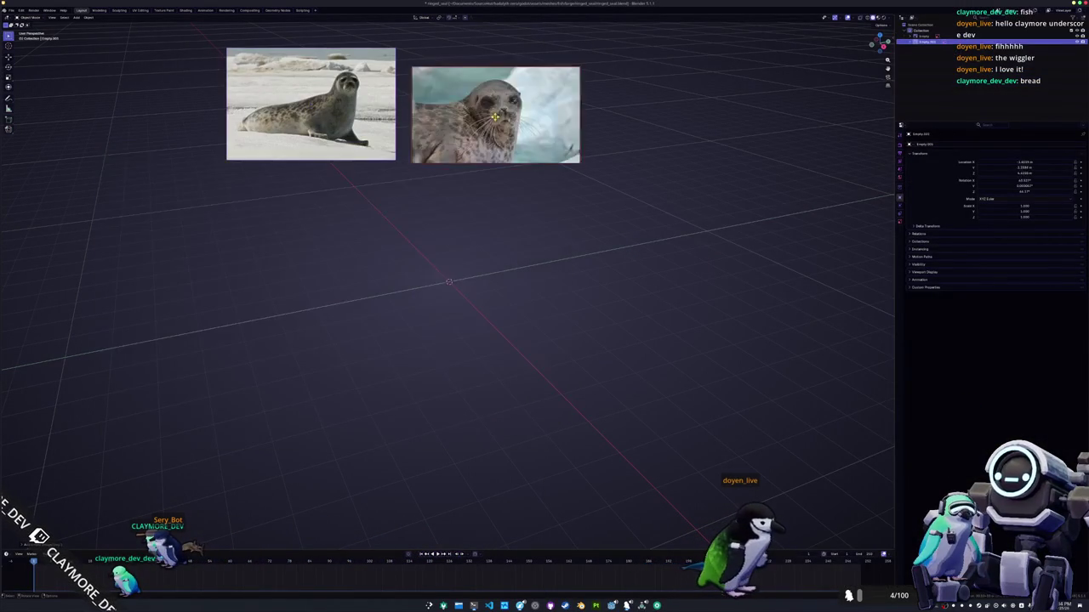
- Drop the seal photo and the blue seal images.jpeg into the viewport as reference images
key("alt+Tab")
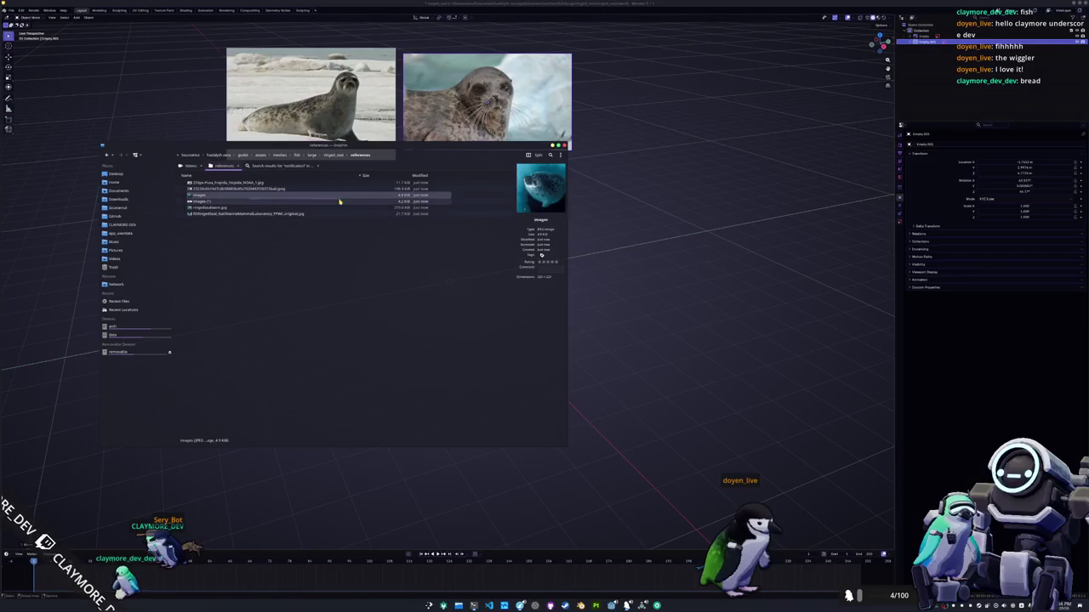
left_click_drag(250, 197, 296, 195)
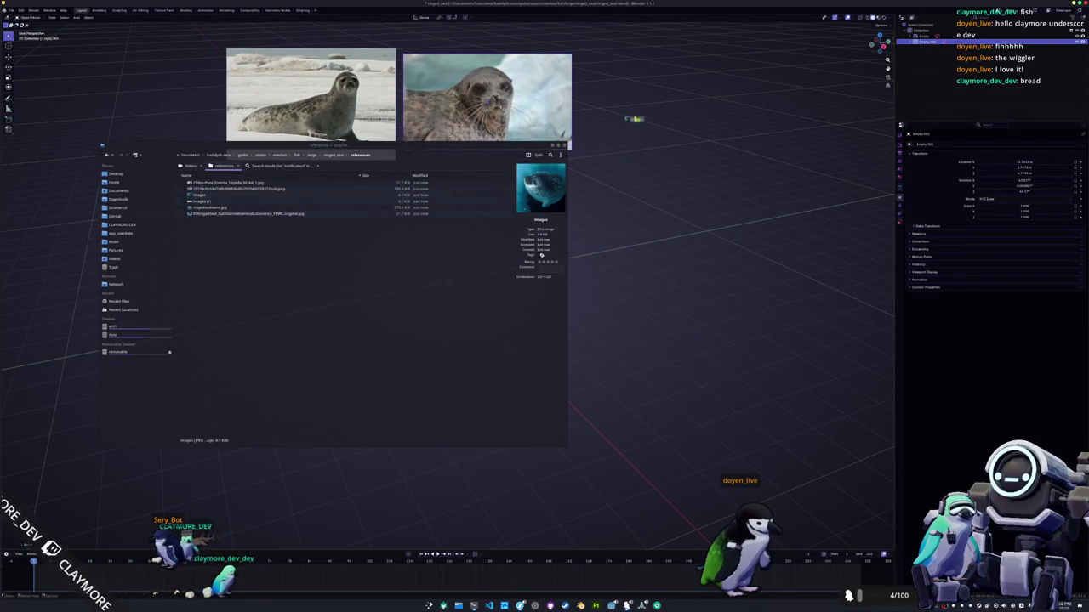
left_click_drag(630, 122, 638, 120)
key("alt+Tab")
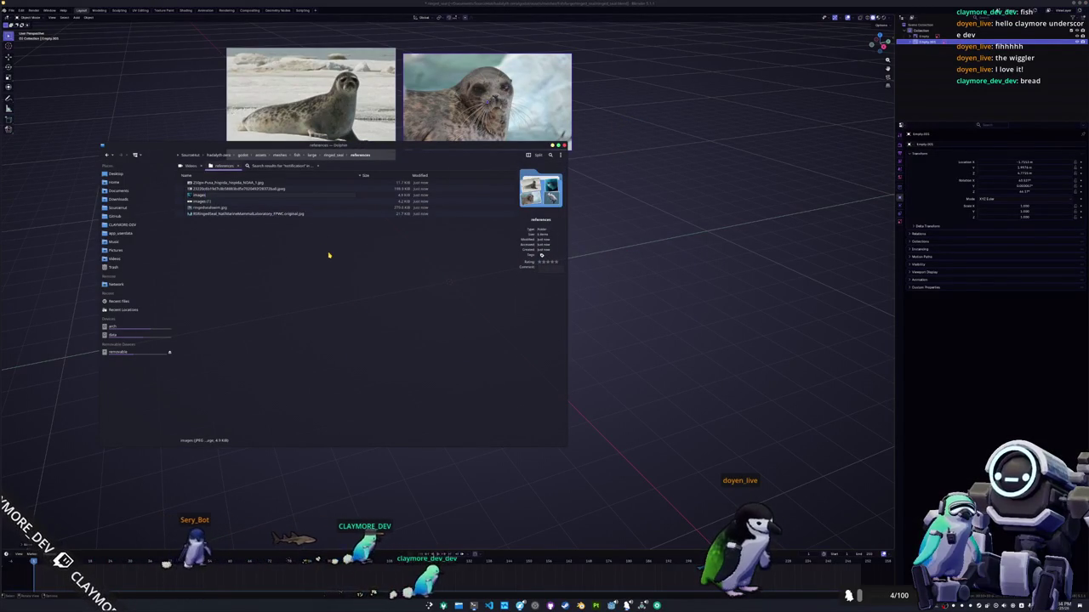
key("Down")
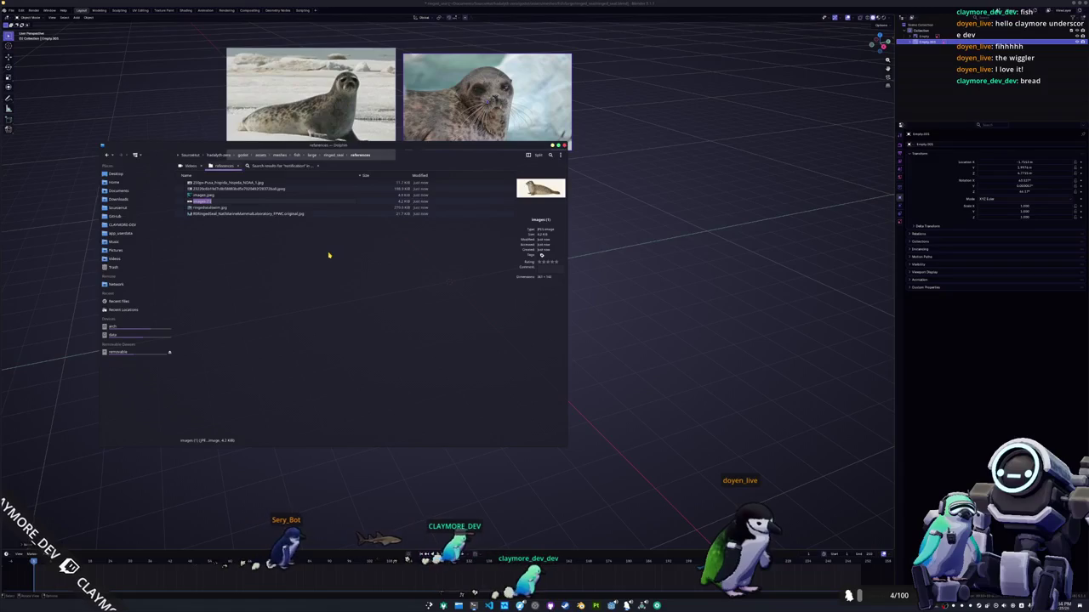
key("Up")
key("Down")
key("Down")
key("Up")
key("Up")
left_click_drag(204, 194, 639, 123)
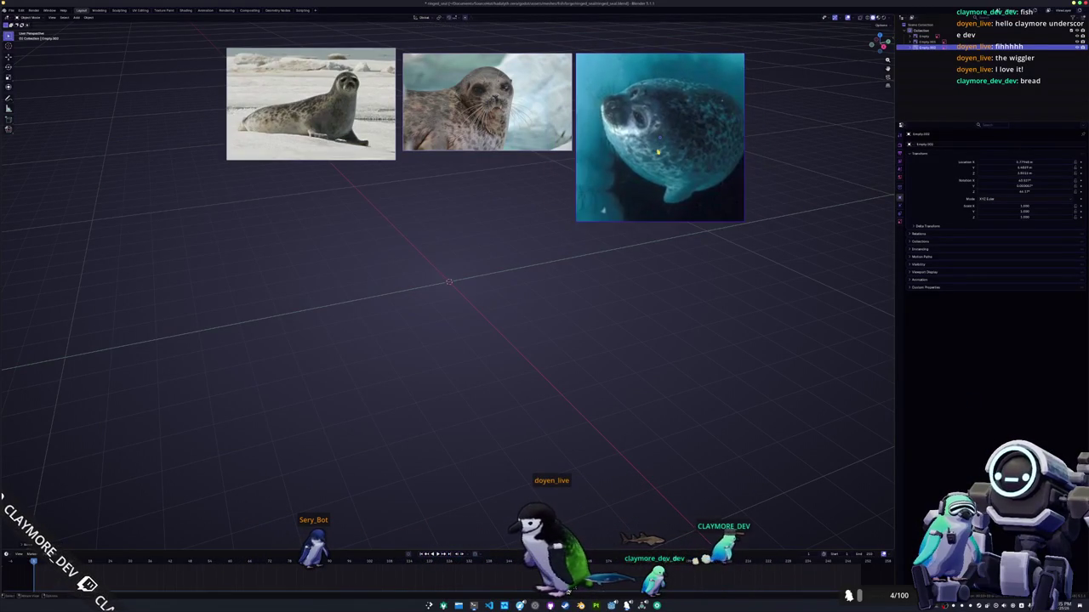
- Add the spotted seal drawing below the blue seal, plus the swimming and face-on seal references
key("alt+Tab")
left_click_drag(268, 223, 652, 291)
key("g")
key("alt+Tab")
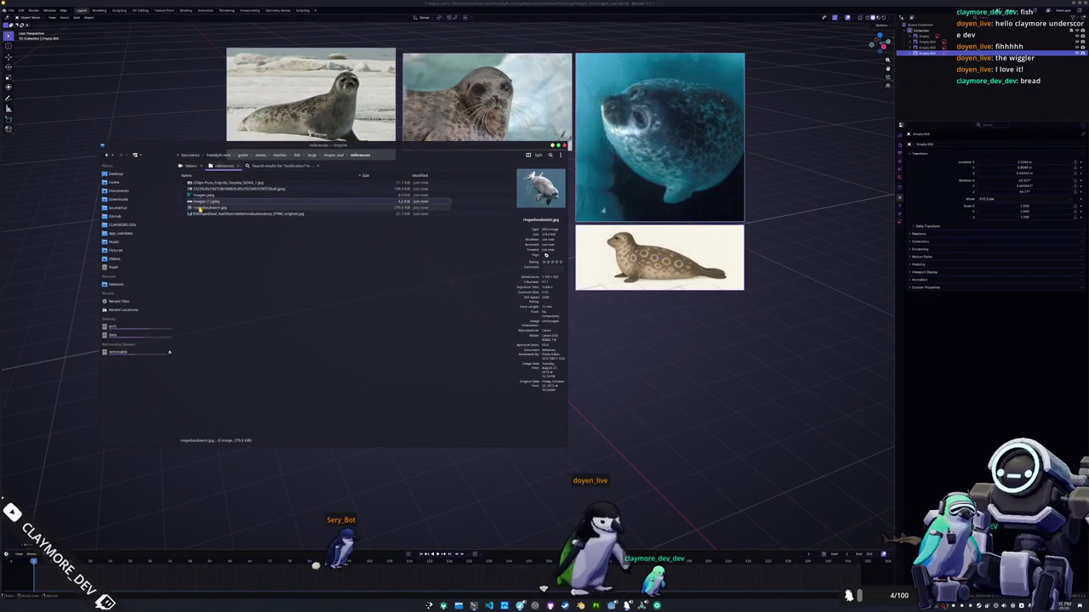
mouse_move(204, 207)
left_mouse_down()
mouse_move(449, 283)
mouse_move(460, 228)
left_mouse_up()
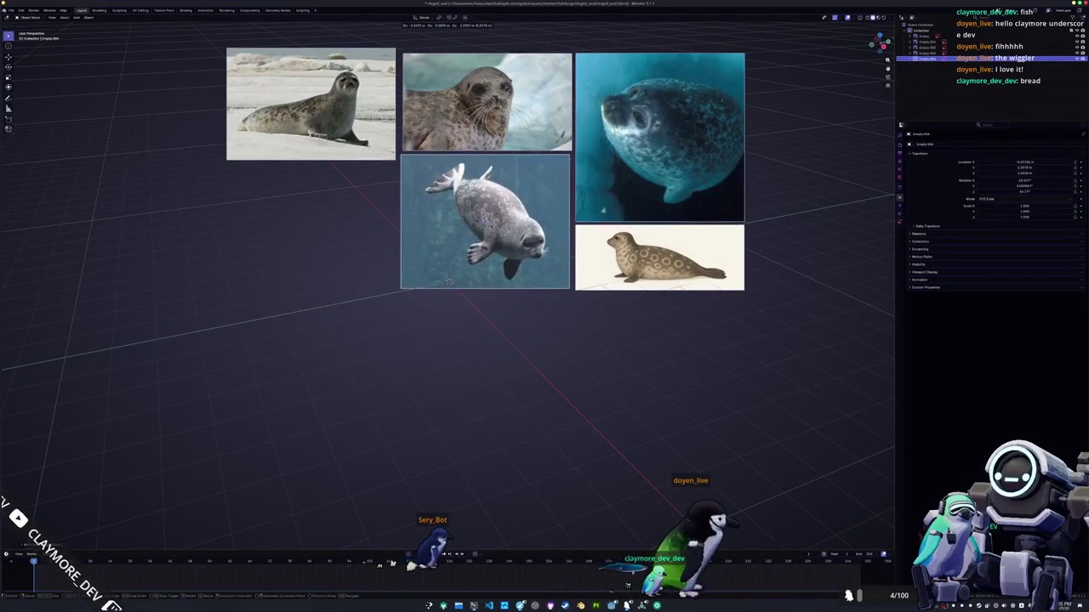
key("alt+Tab")
mouse_move(256, 214)
left_mouse_down()
mouse_move(334, 274)
mouse_move(309, 230)
left_mouse_up()
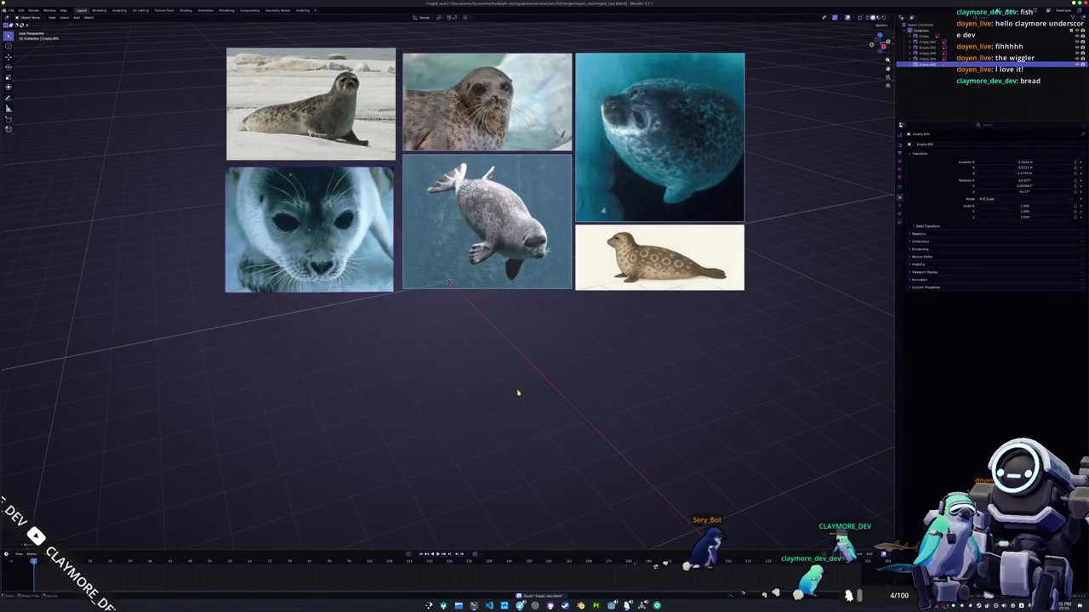
key("alt+Tab")
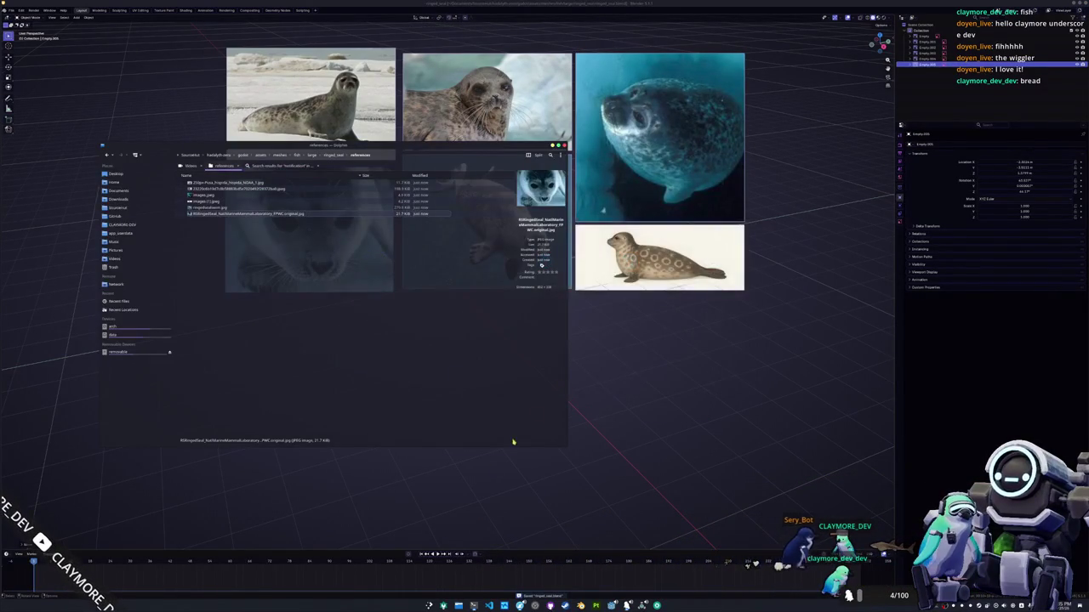
- Save the NOAA seal illustration into references and add it to Blender as a reference image
left_click(518, 605)
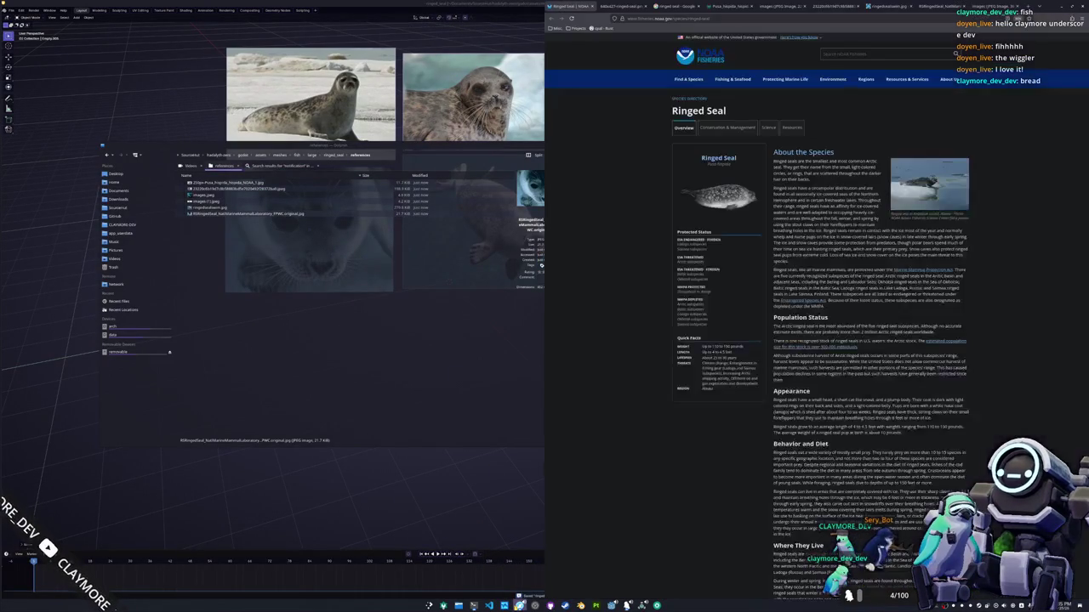
right_click(721, 202)
left_click(738, 204)
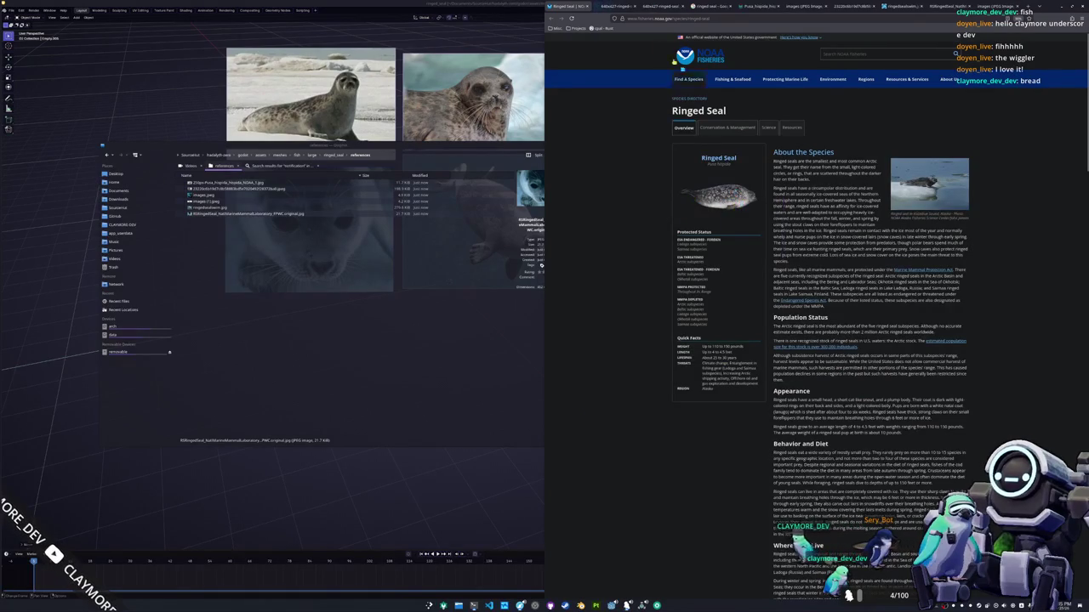
left_click(613, 7)
left_click_drag(809, 294, 310, 307)
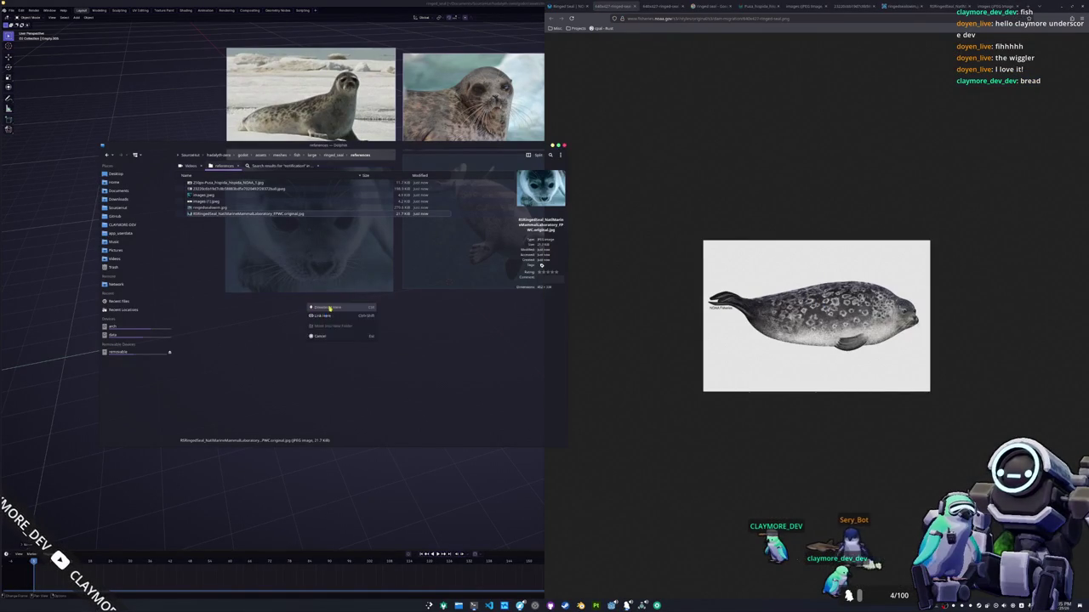
left_click(325, 327)
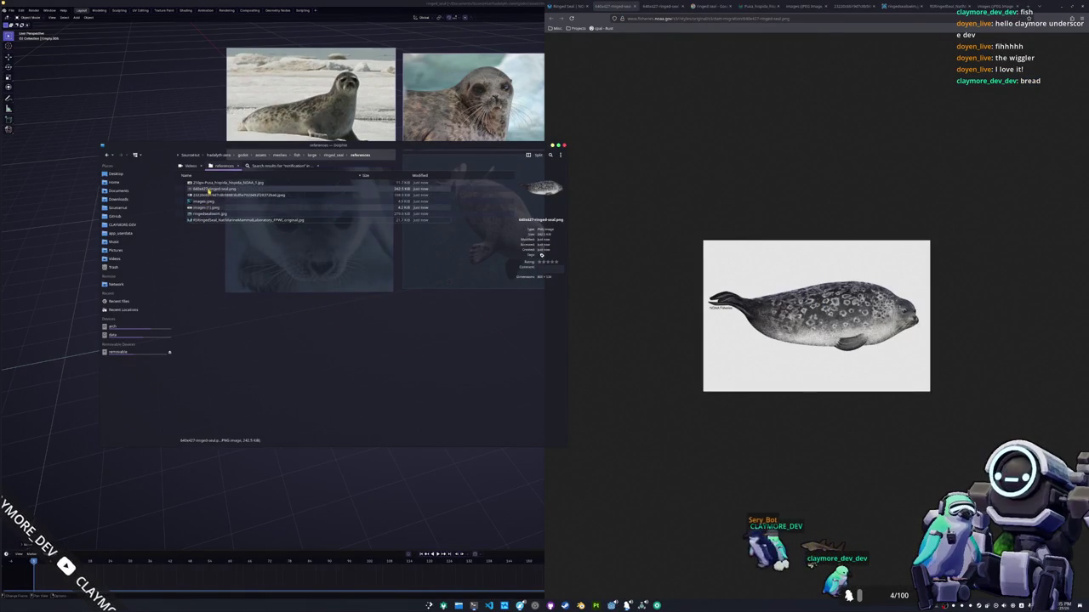
left_click_drag(269, 172, 146, 97)
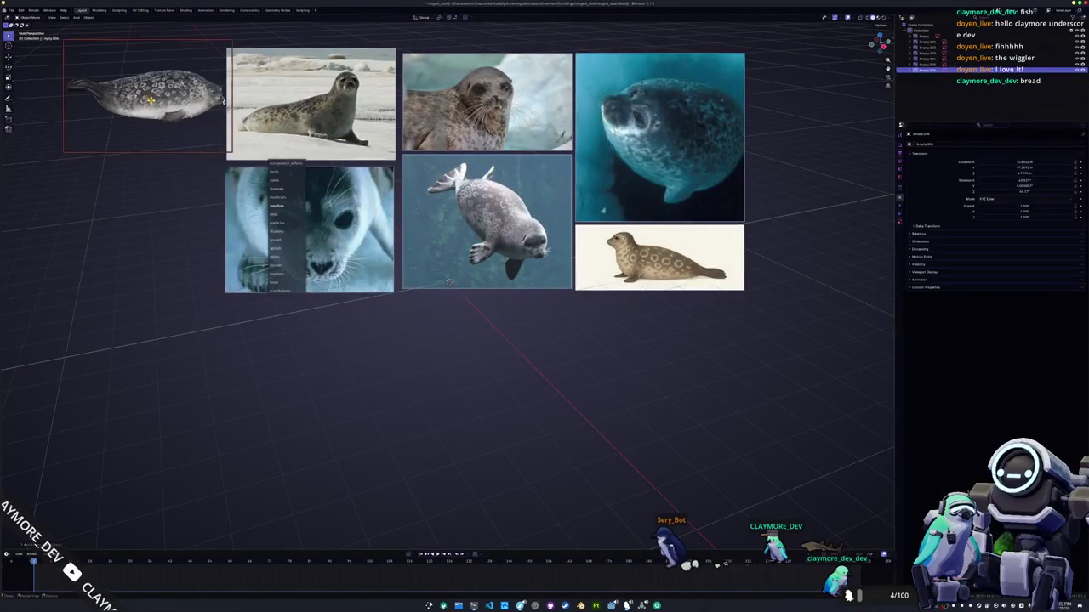
key("alt+Tab")
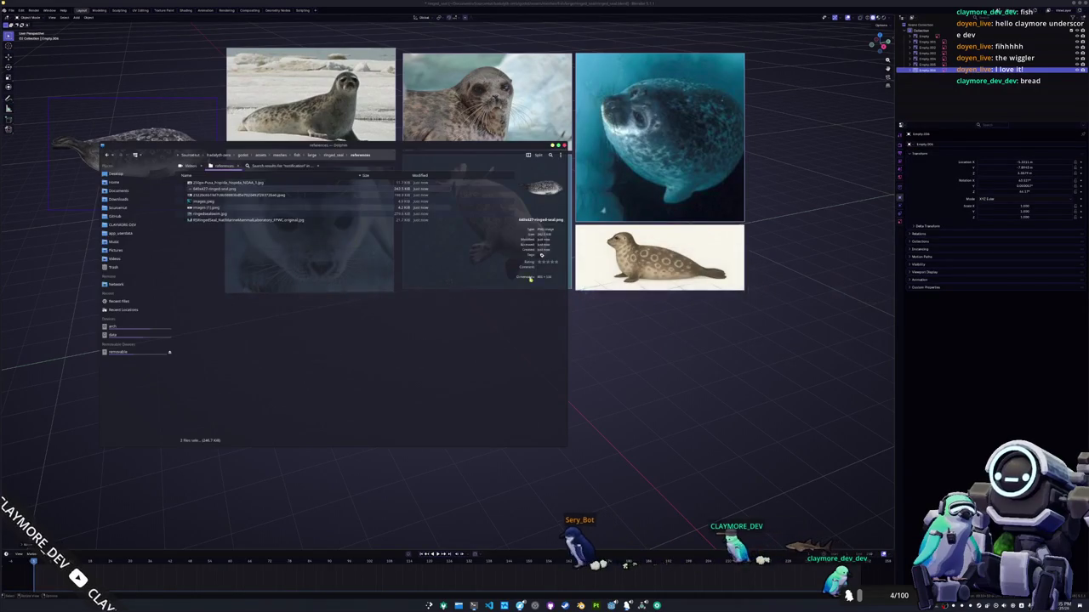
key("alt+Tab")
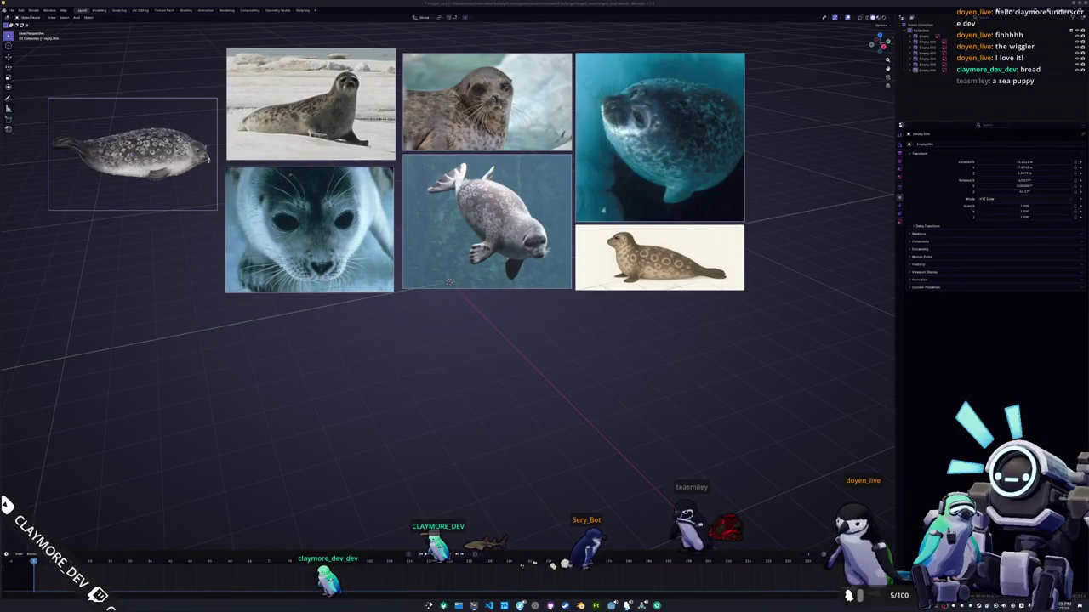
- Box-select all seal reference images and move them farther back
key("super+w")
key("Escape")
scroll(647, 324, "down", 3)
middle_click_drag(646, 324, 680, 368, "shift")
left_click_drag(729, 389, 191, 143)
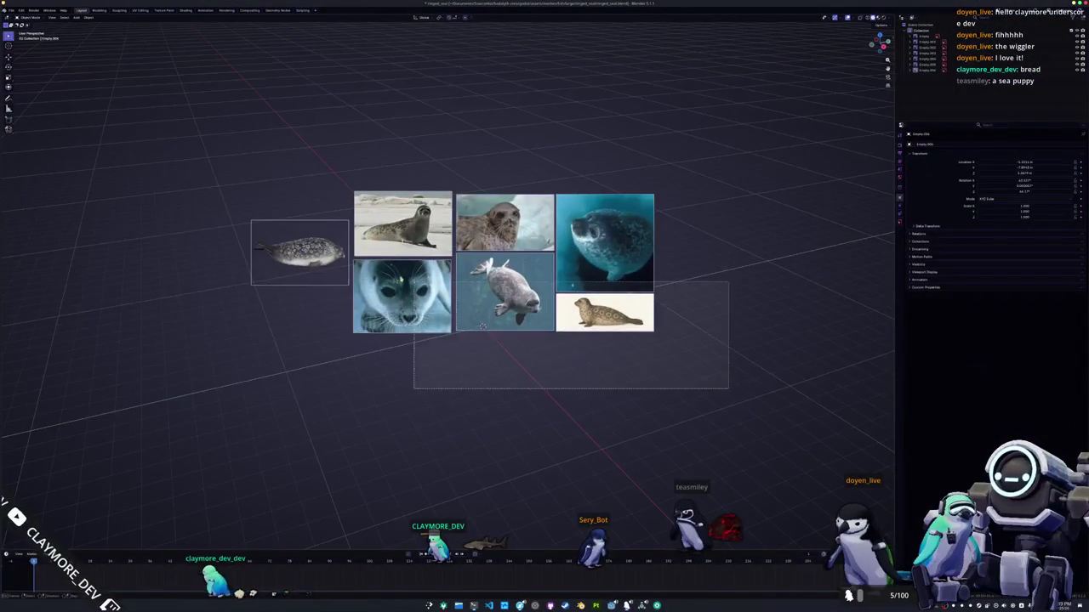
key("g")
left_click(612, 309)
- Reset the side-view seal drawing to the origin, stand it upright, and offset it along X/Y
left_click(688, 251)
key("alt+g")
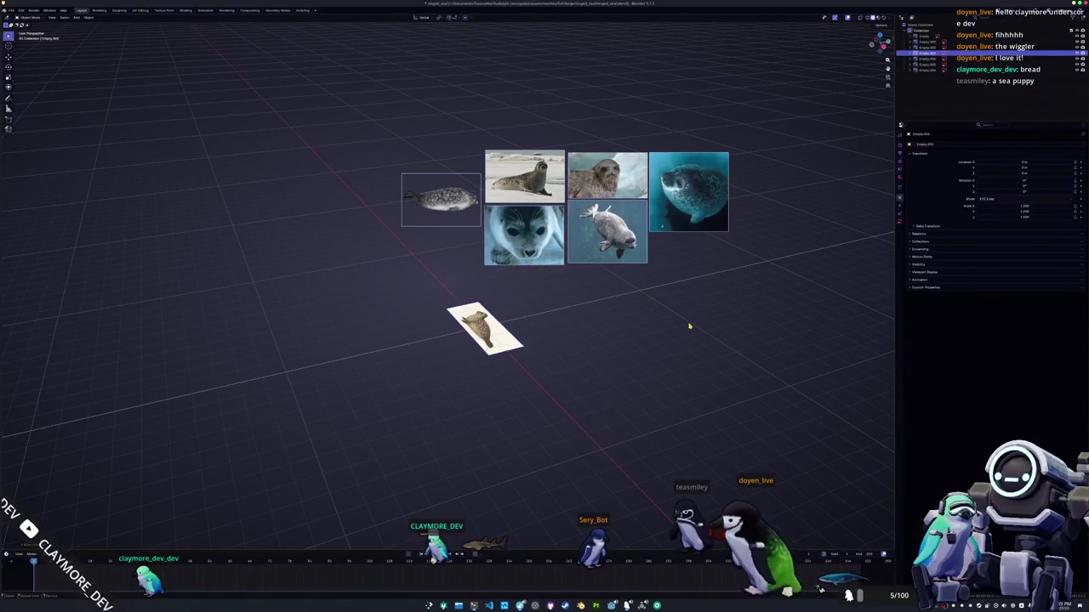
key("r")
key("Escape")
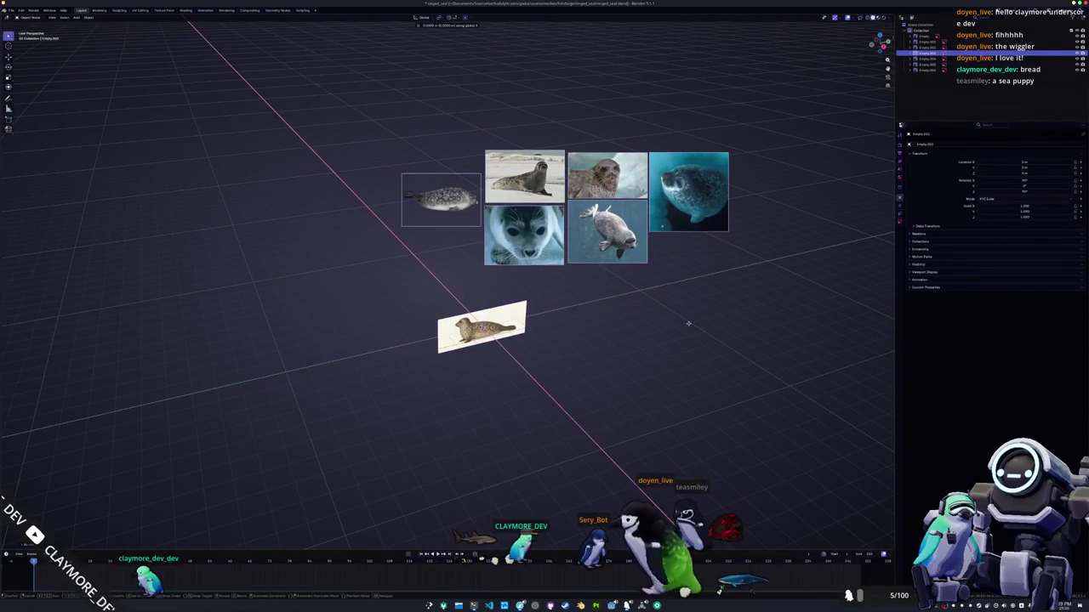
key("ctrl+z")
type("gx")
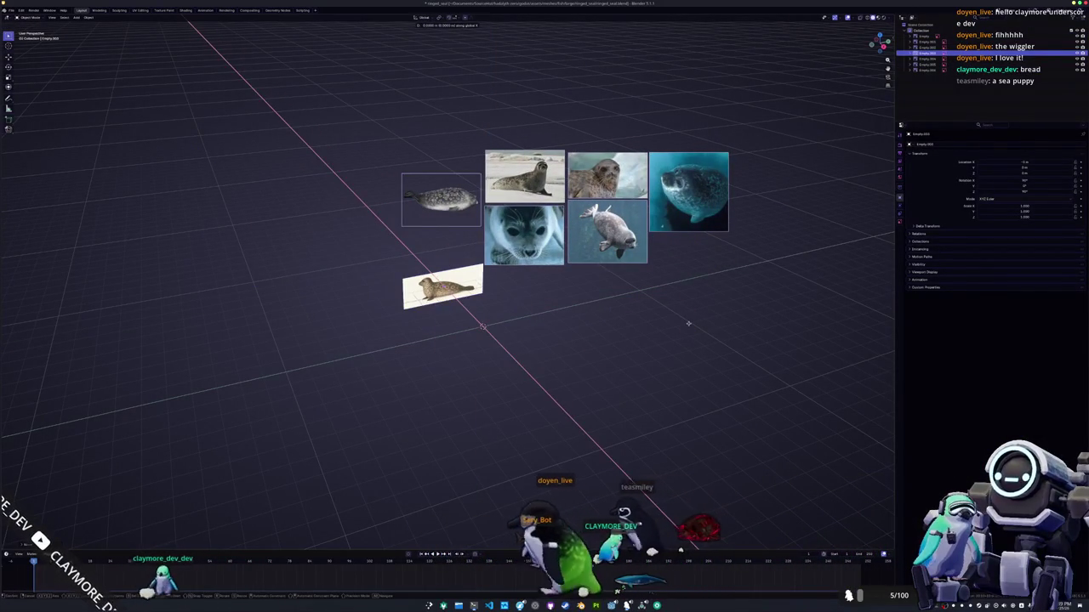
type("-10y")
key("minus")
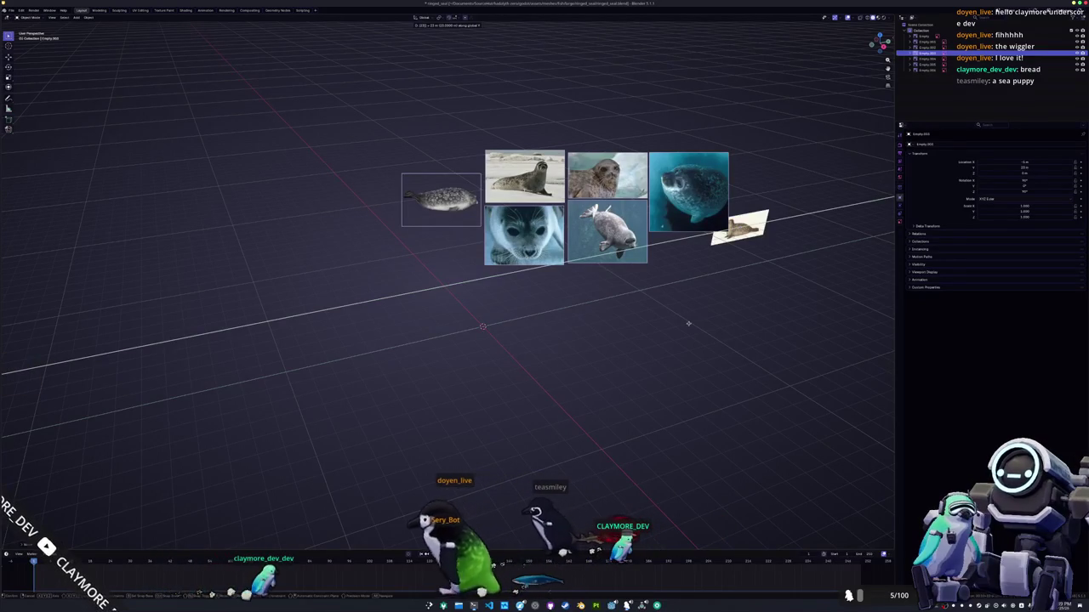
key("BackSpace")
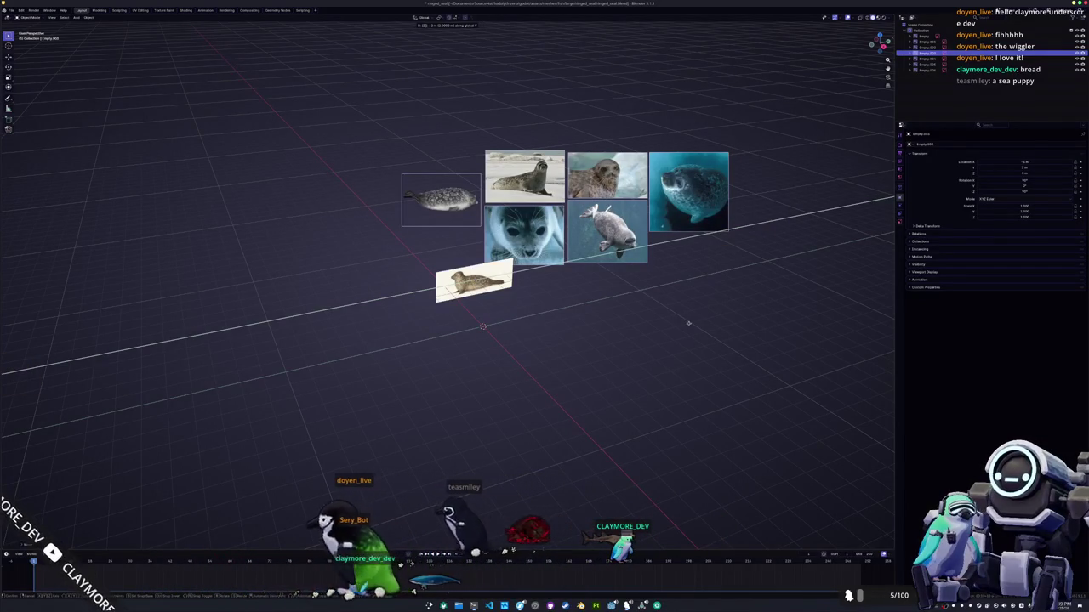
key("Return")
key("KP_3")
- Reposition the side-view seal illustration and paste a copy of it
scroll(689, 326, "up", 1)
scroll(613, 289, "up", 2)
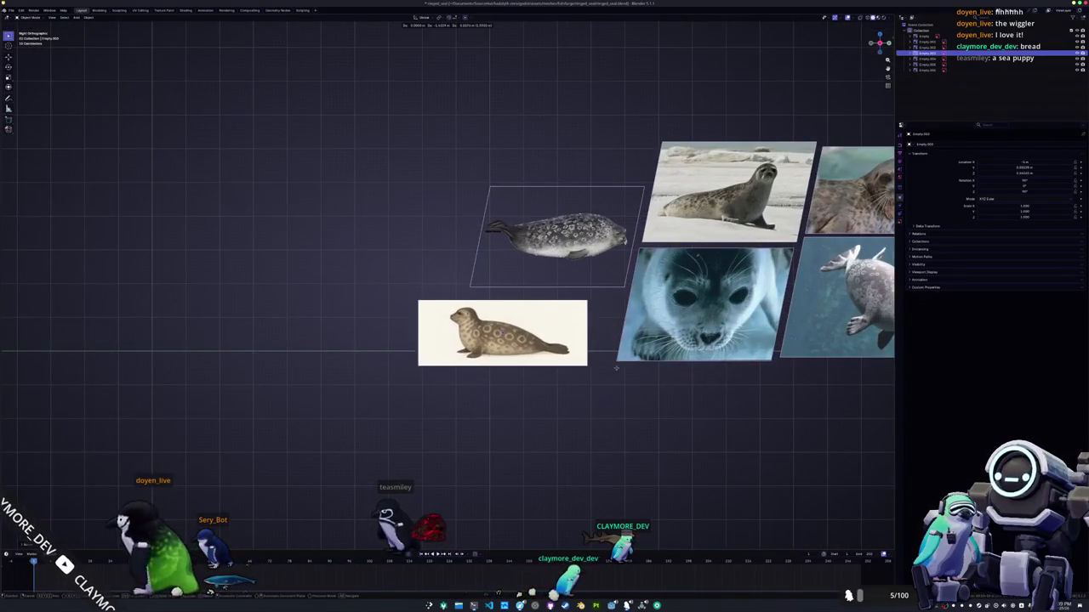
scroll(579, 267, "up", 1)
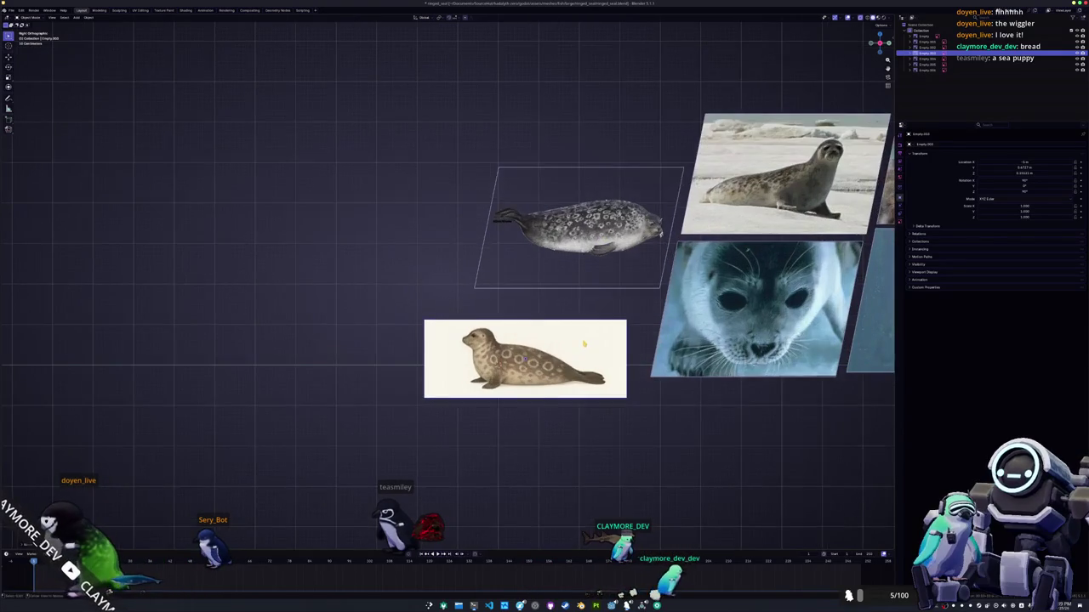
scroll(584, 375, "up", 1)
middle_click_drag(578, 376, 578, 338, "shift")
key("g")
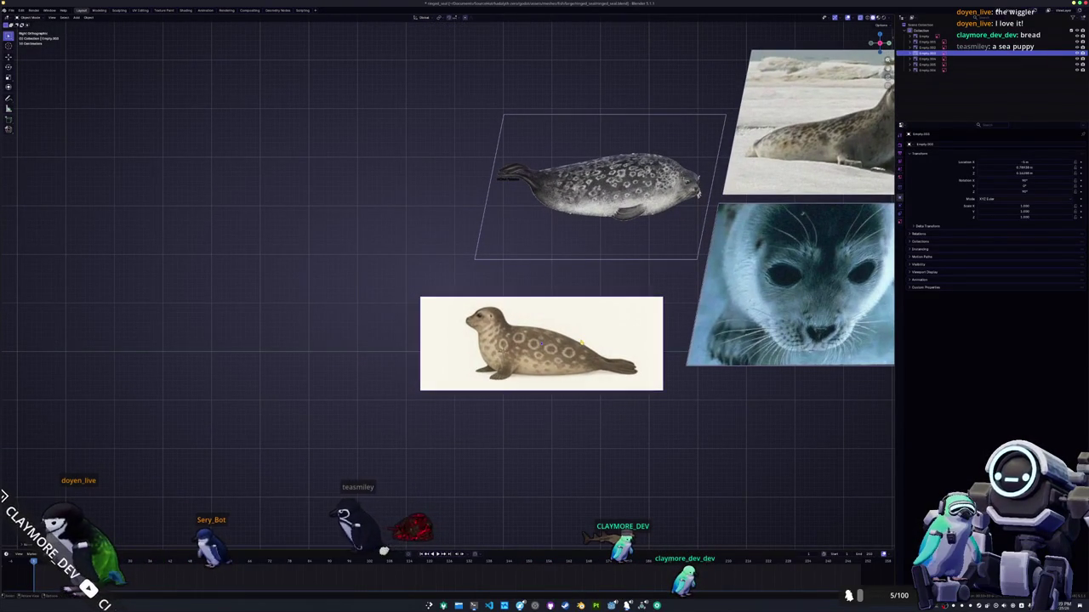
left_click(575, 366)
key("ctrl+v")
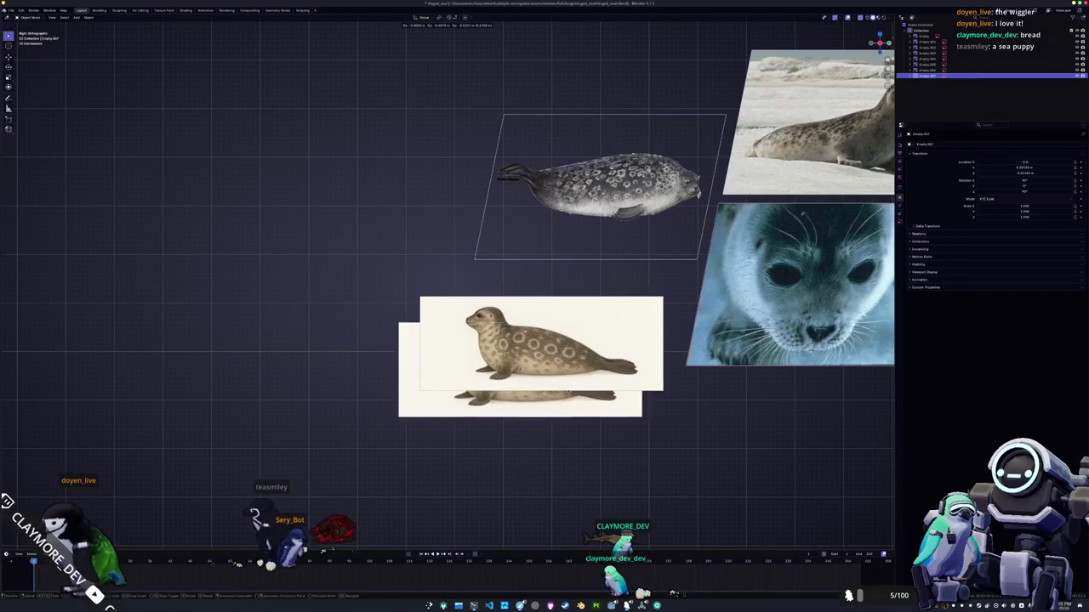
- Make the original illustration about 0.25 opaque and place an offset duplicate of it
left_click(522, 359)
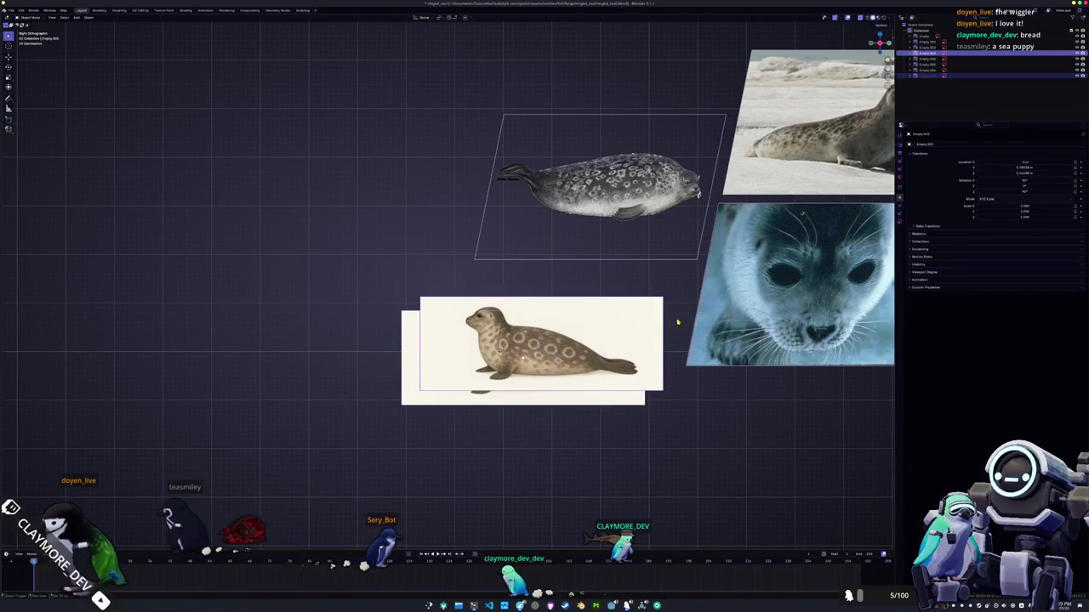
left_click(900, 220)
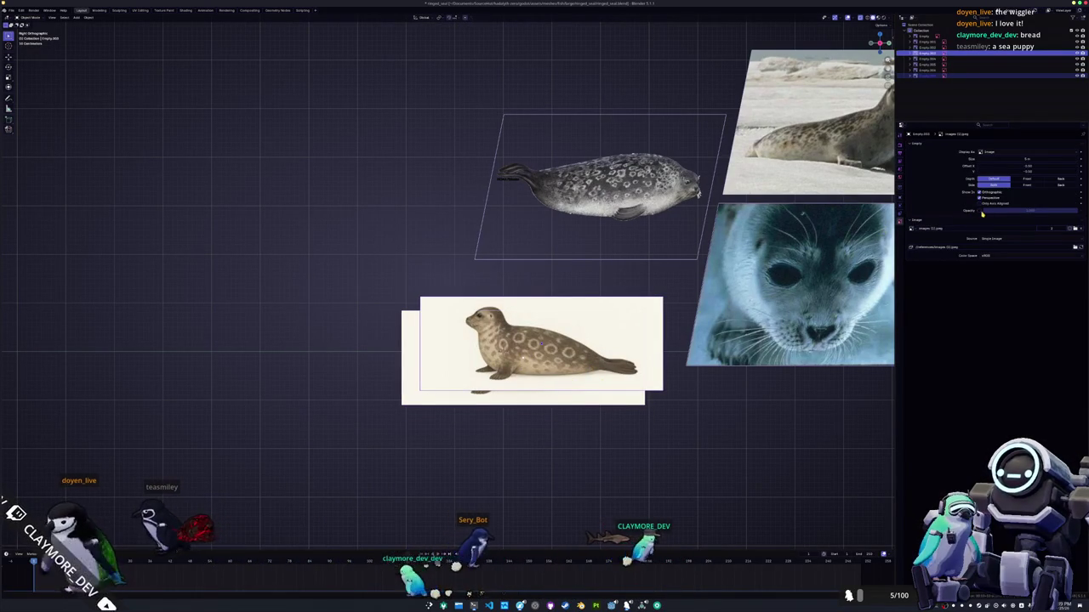
left_click(978, 211)
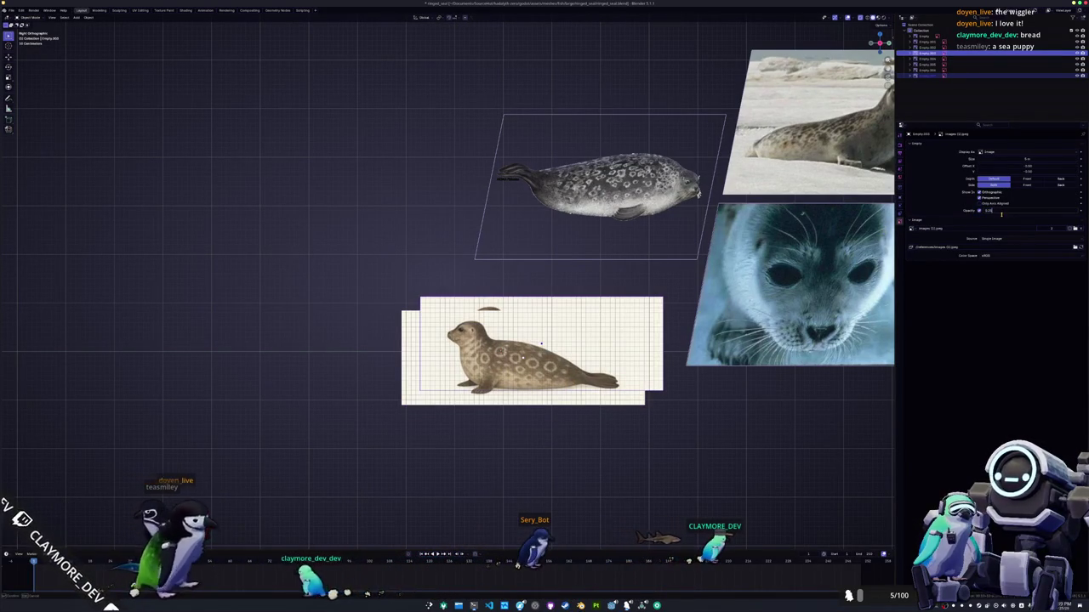
left_click_drag(1001, 213, 929, 212)
key("shift+d")
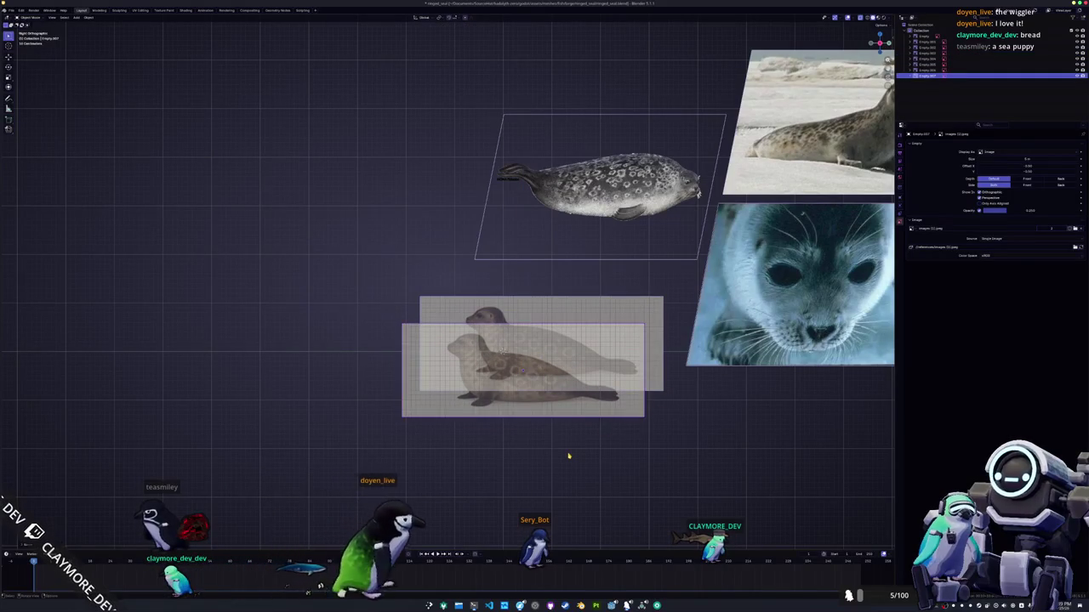
scroll(604, 404, "up", 3)
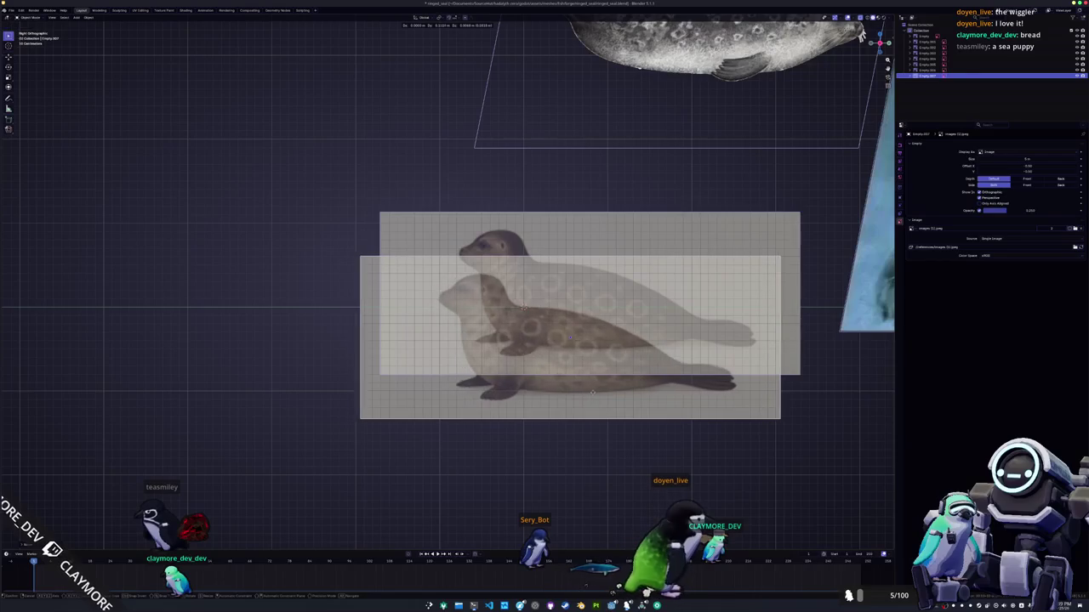
left_click(594, 395)
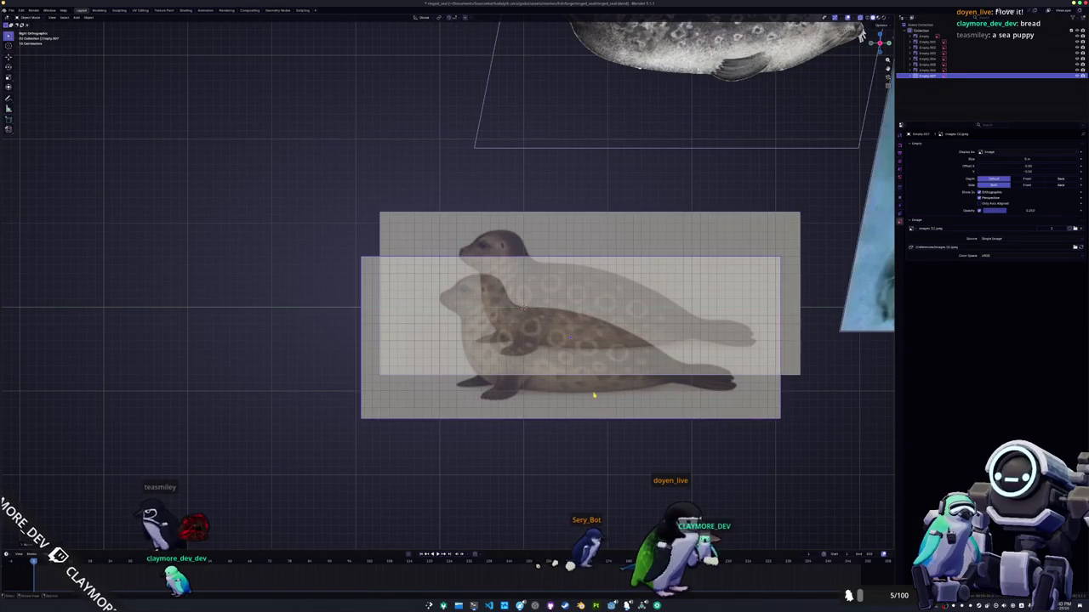
- Add a cube, scale it down small and place it over the seal's head
key("shift+a")
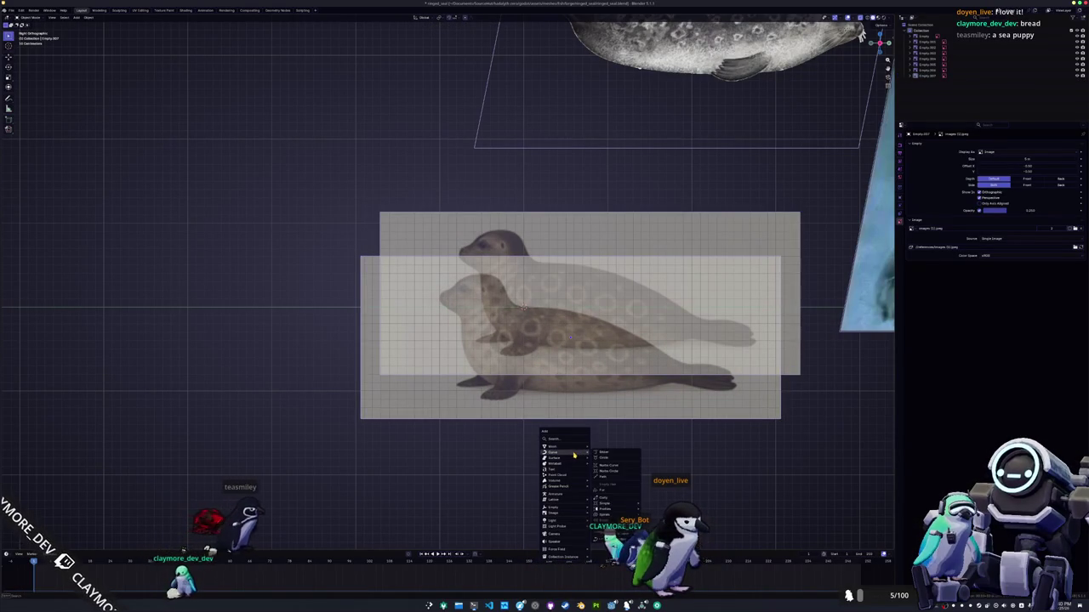
left_click(602, 452)
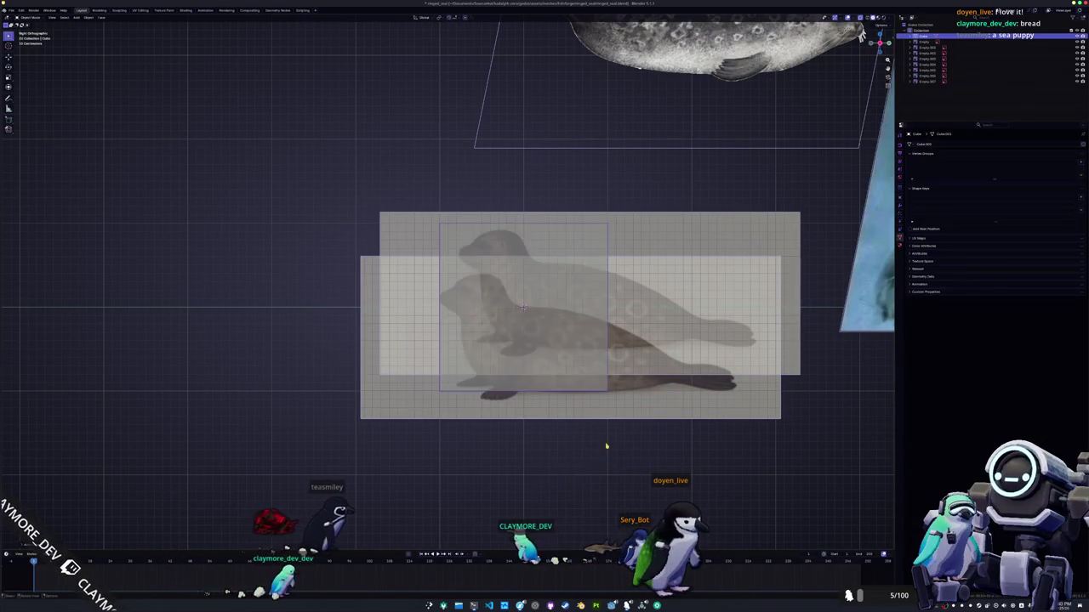
scroll(664, 396, "down", 3)
key("s")
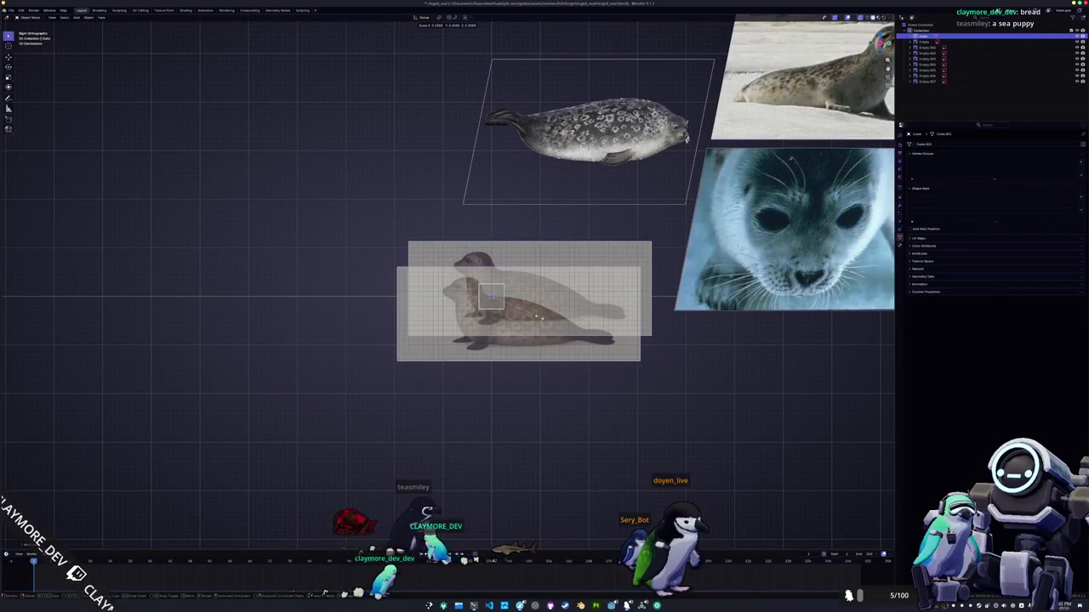
left_click(492, 297)
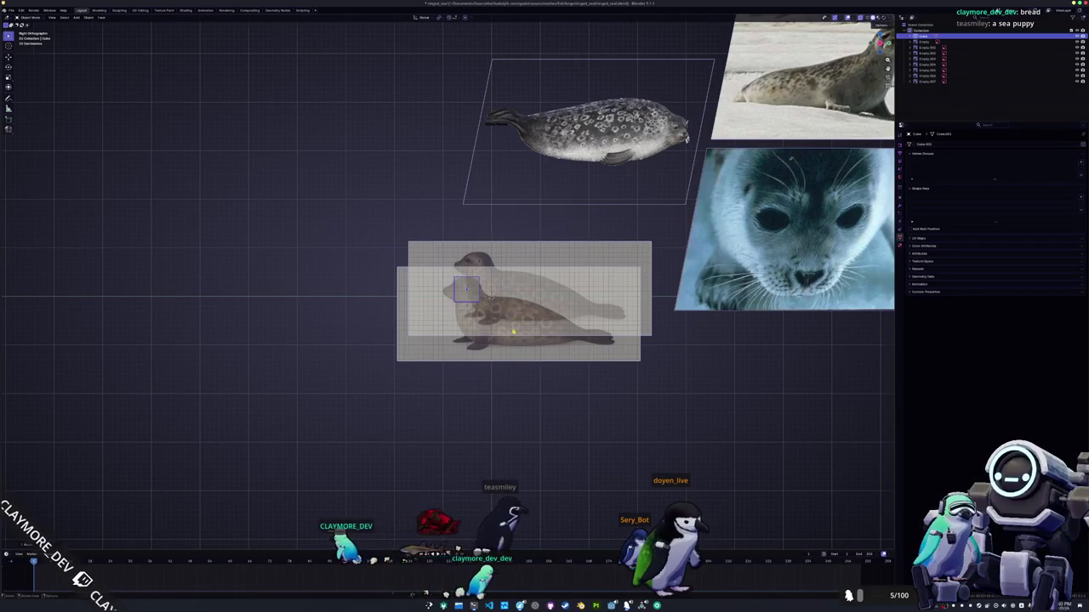
scroll(446, 281, "up", 5)
key("g")
left_click(597, 348)
middle_click_drag(597, 349, 687, 327)
- In Edit Mode, halve and mirror the cube with Auto Mirror
key("Tab")
key("a")
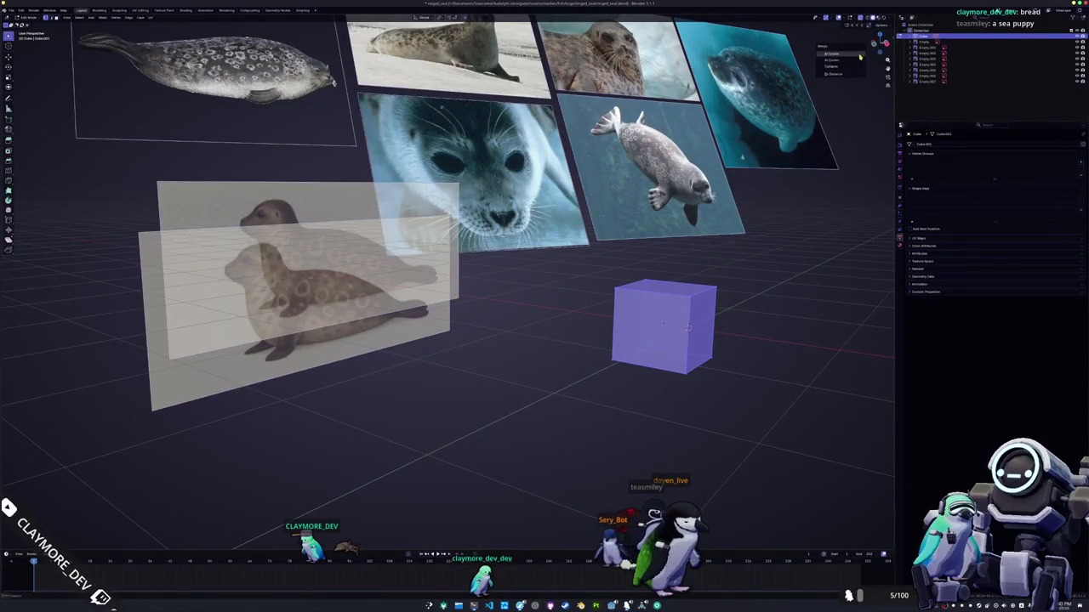
key("n")
key("ctrl+Tab")
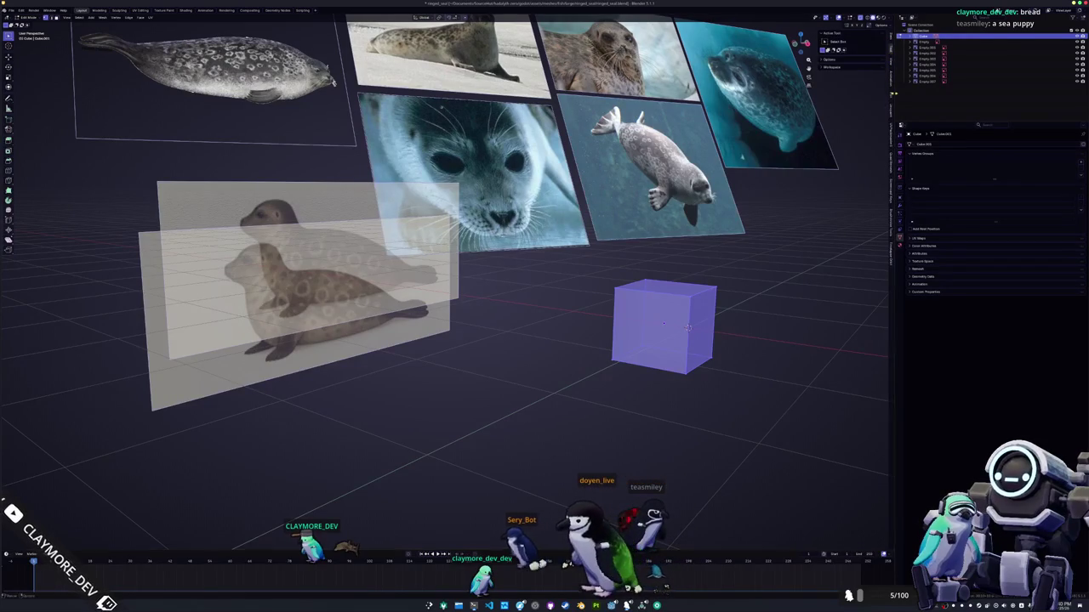
left_click(832, 33)
left_click(834, 41)
left_click(851, 52)
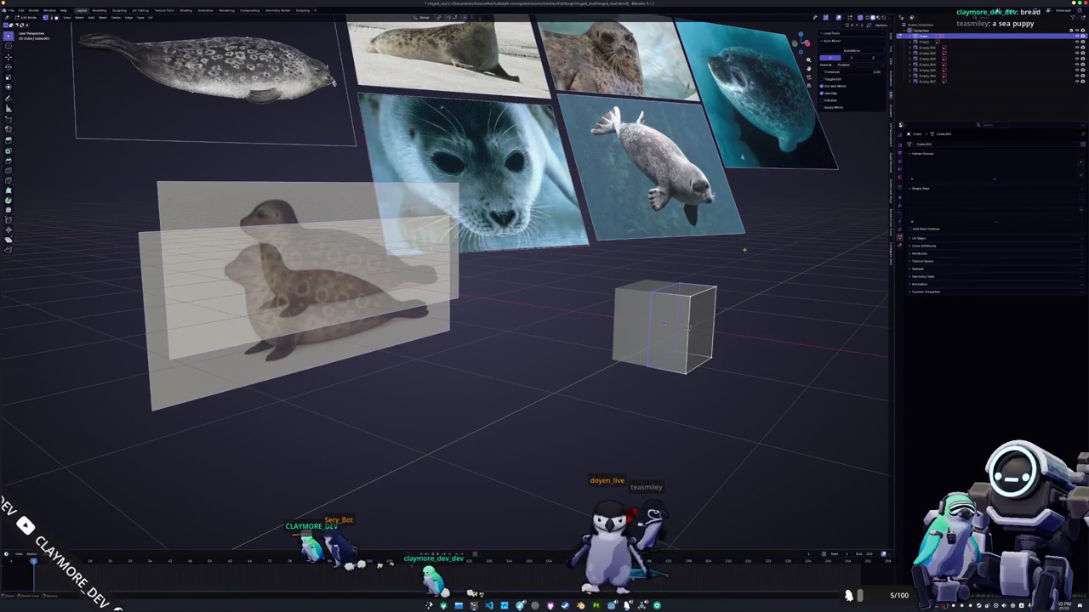
- In side view, lower the cube's left top vertex vertically
key("KP_1")
key("a")
scroll(605, 335, "up", 2)
left_click(473, 270)
key("g")
key("z")
left_click(473, 279)
left_click(561, 270)
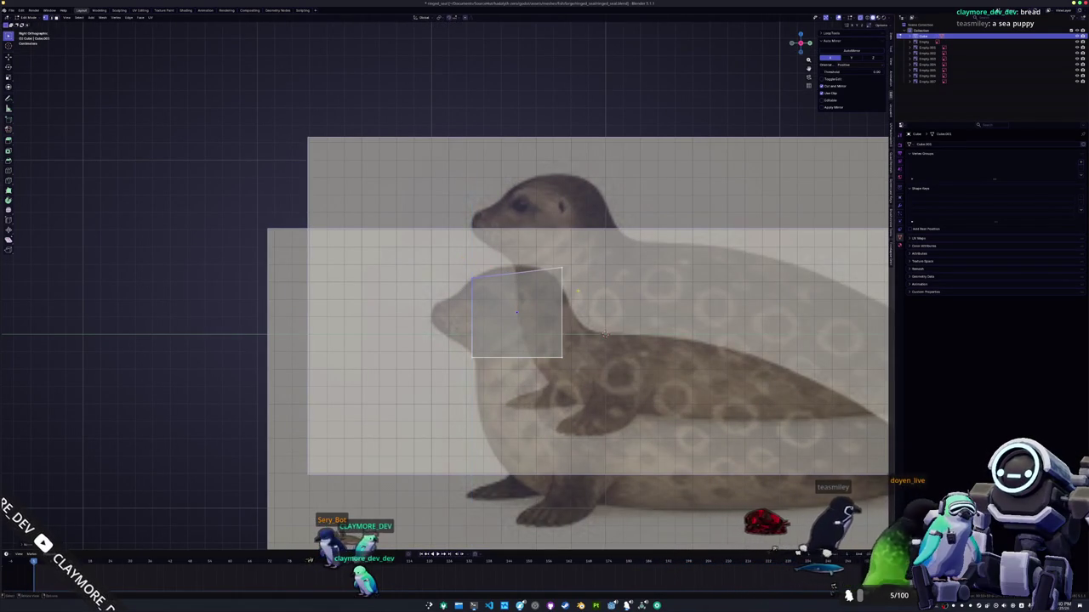
- Move the right-side and bottom-left head vertices vertically to match the head outline
key("g")
key("z")
left_click(537, 262)
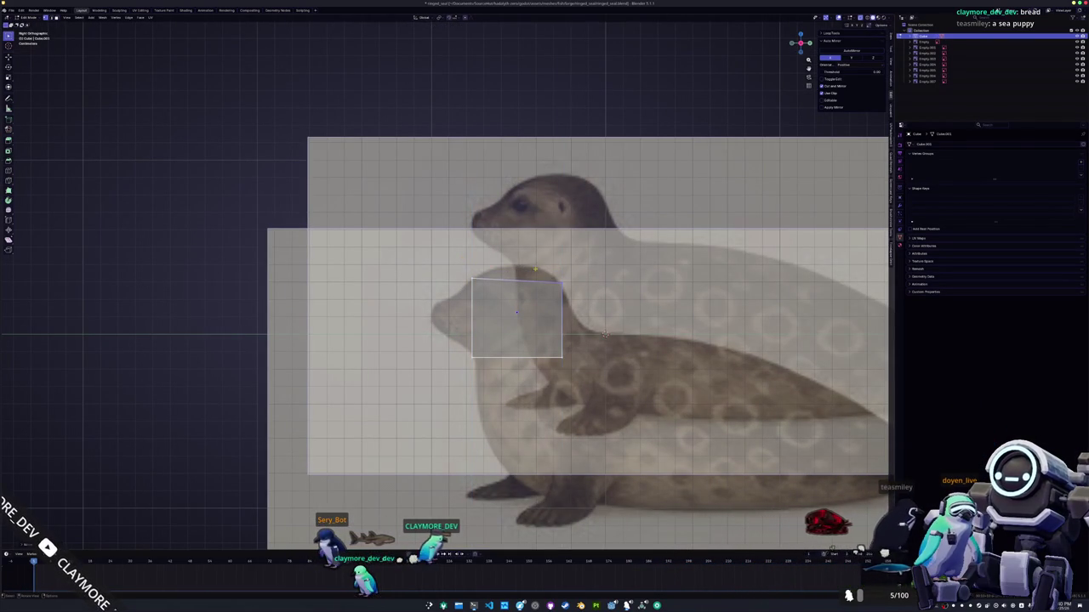
key("g")
left_click(605, 334)
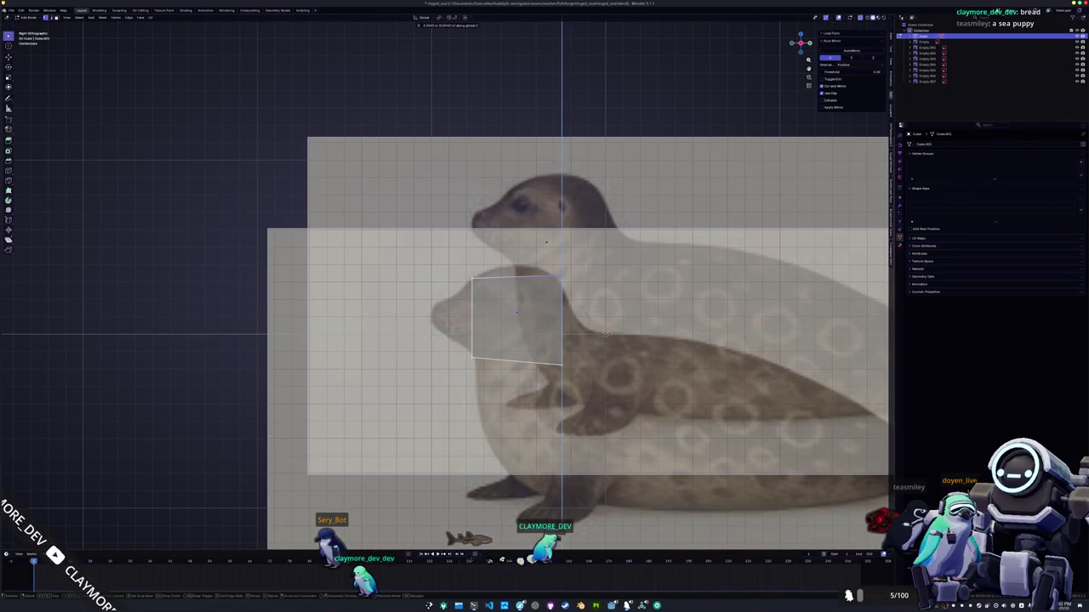
left_click(482, 366)
key("g")
key("z")
left_click(604, 334)
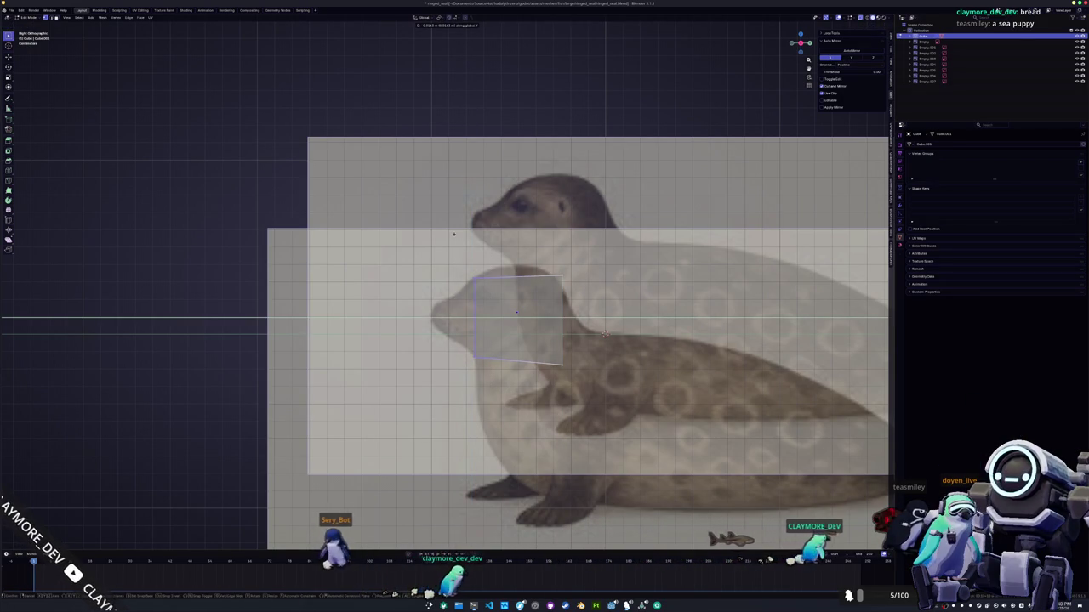
- Raise the top-left head vertex to fit the top of the head
left_click(460, 261)
key("g")
key("z")
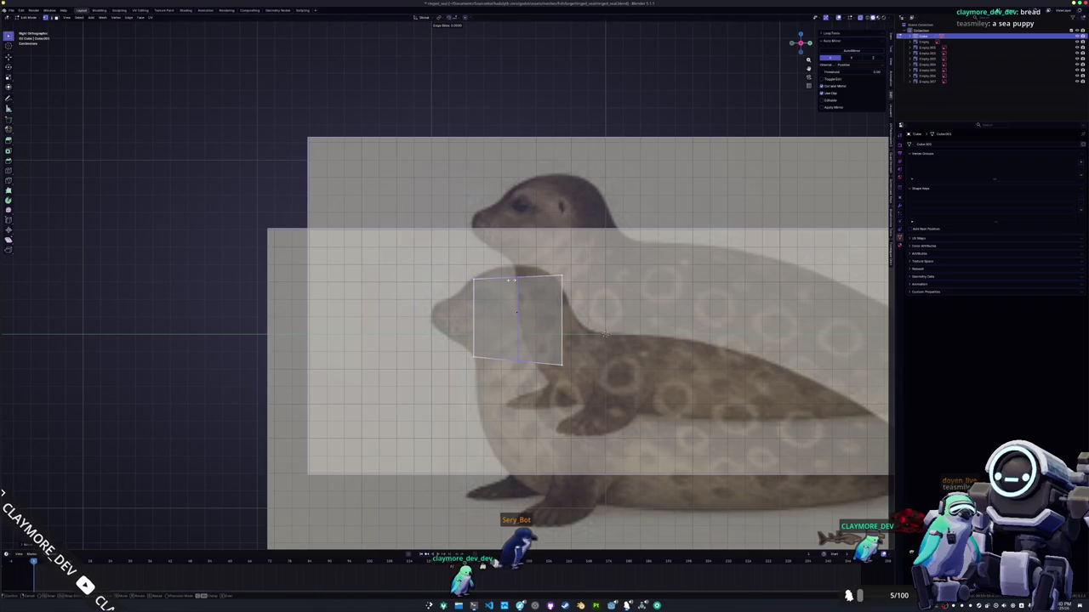
left_click(500, 246)
left_click(509, 361)
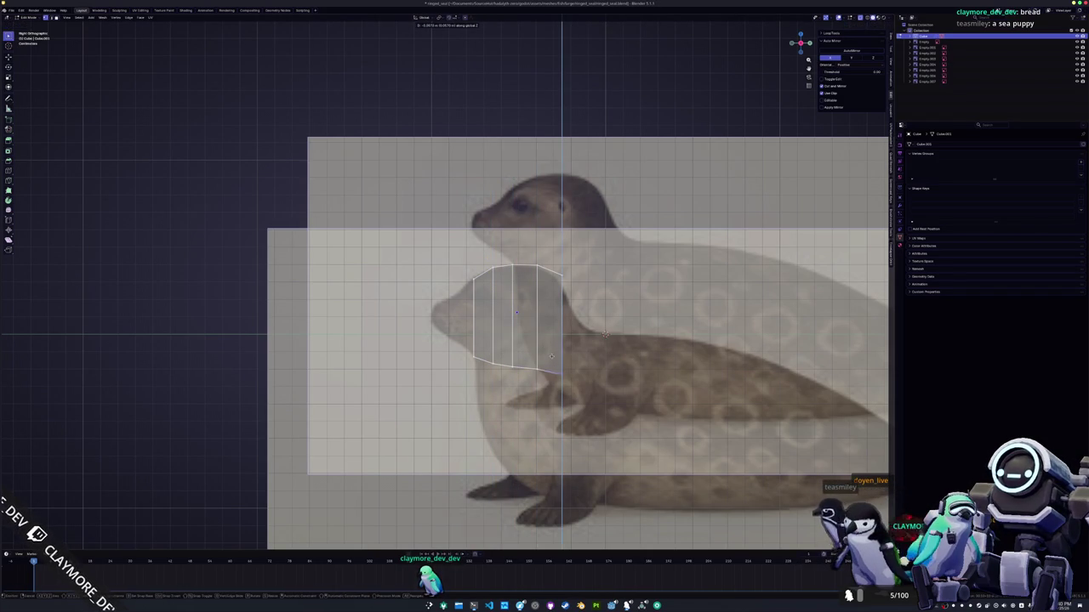
- Extrude the back face twice toward the tail to form the body section
middle_click_drag(604, 335, 439, 343)
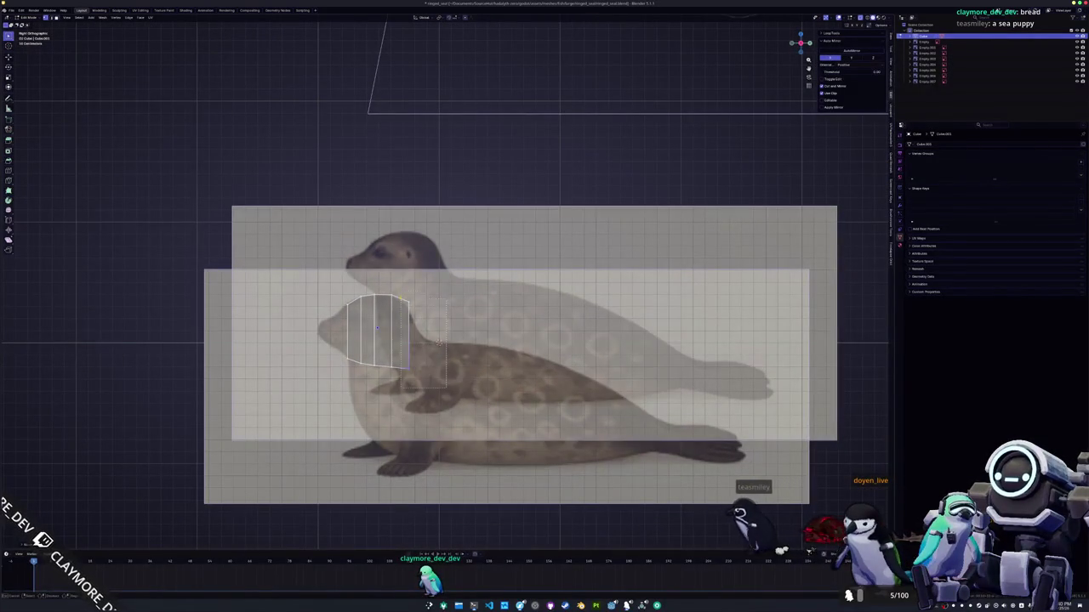
key("e")
left_click(519, 285)
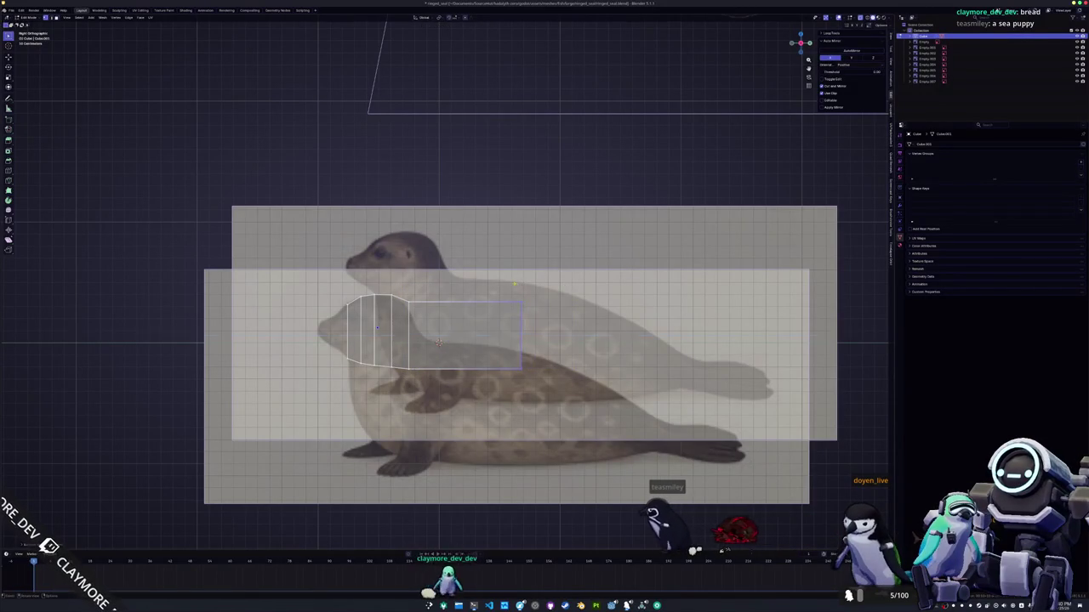
key("e")
middle_click_drag(678, 277, 712, 343)
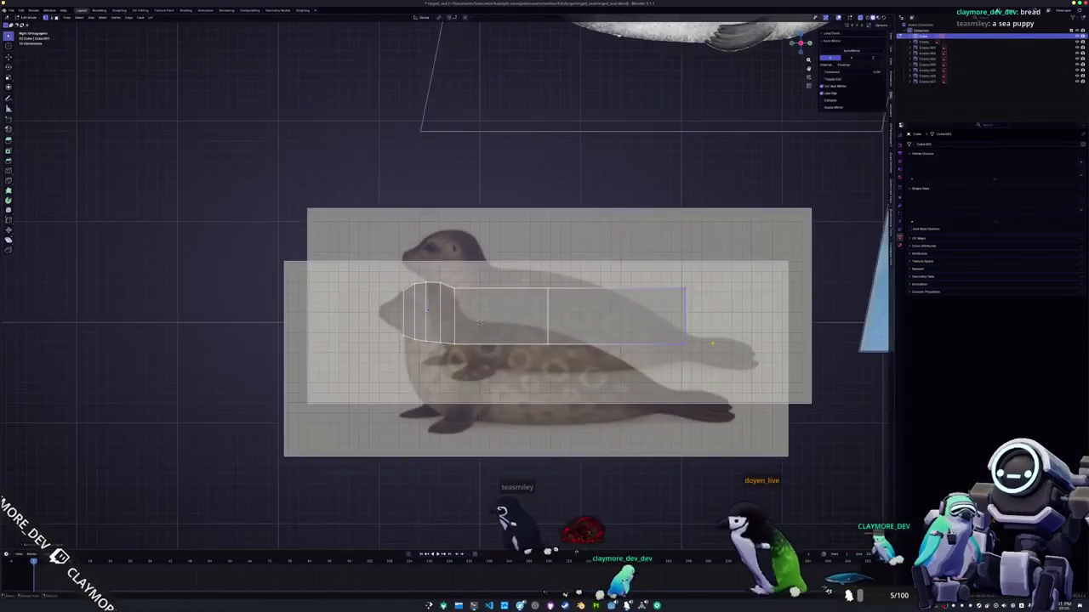
left_click(712, 343)
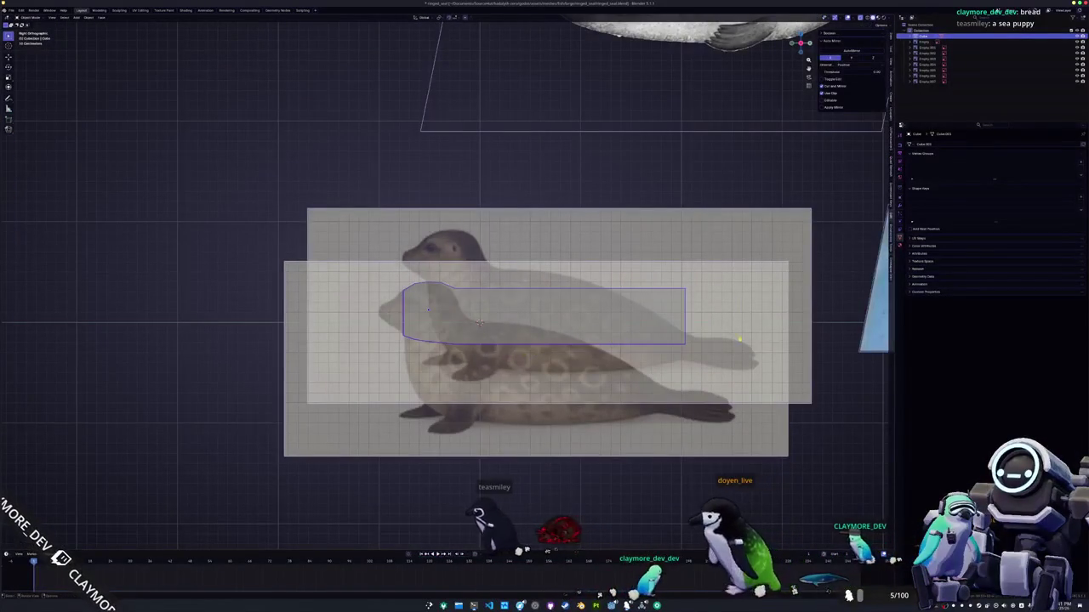
- Duplicate a seal reference image, place it slightly higher and adjust its opacity
key("Tab")
left_click(809, 357)
key("shift+d")
left_click(803, 323)
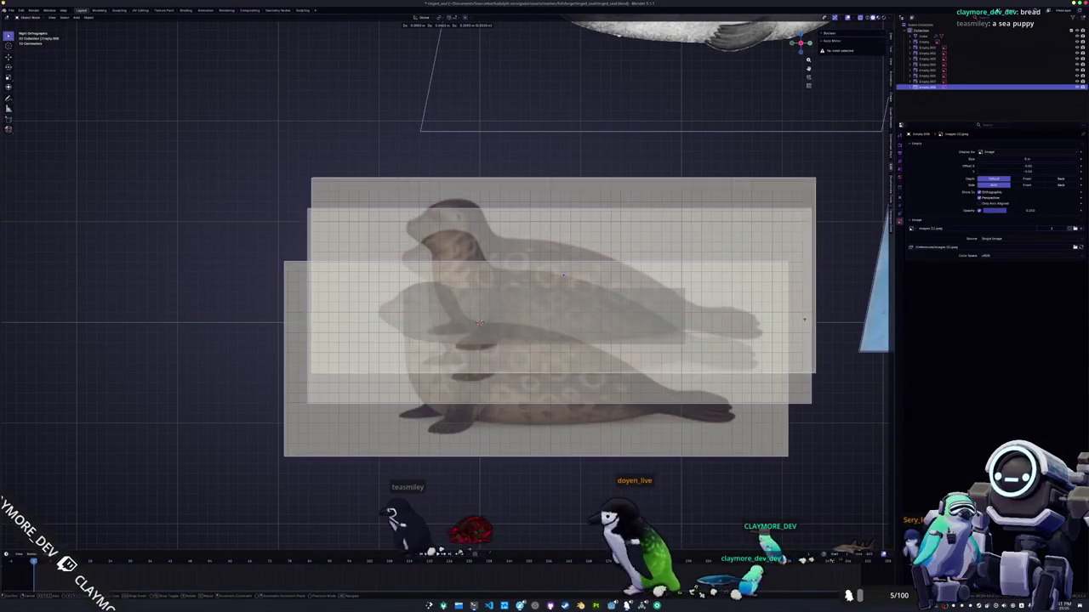
mouse_move(995, 210)
left_mouse_down()
mouse_move(1027, 210)
mouse_move(1022, 222)
left_mouse_up()
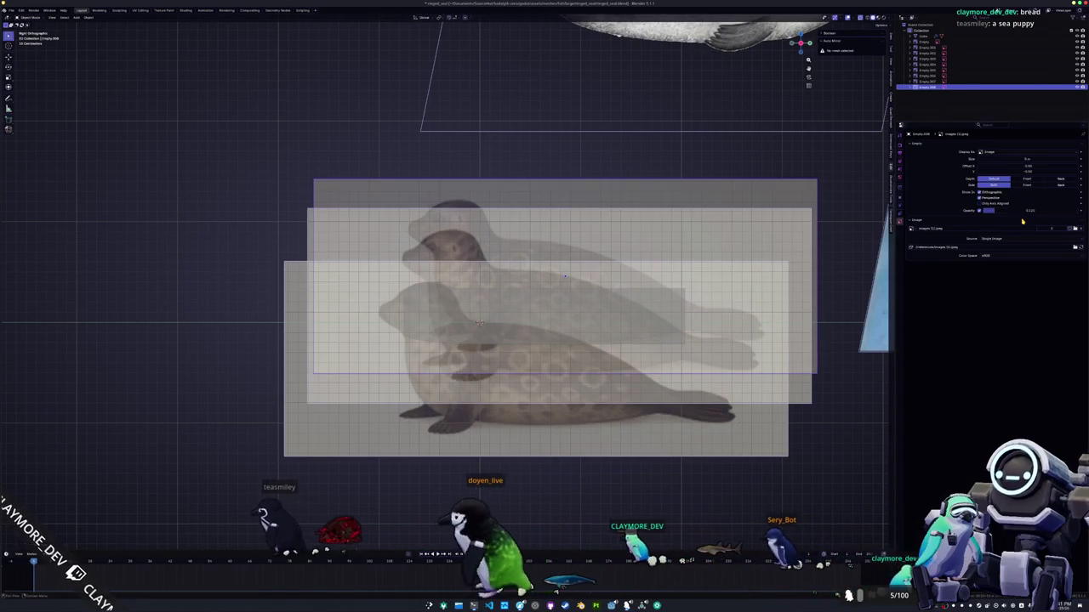
- Select the seal body mesh and return to Edit Mode
left_click(723, 427)
scroll(694, 401, "up", 1)
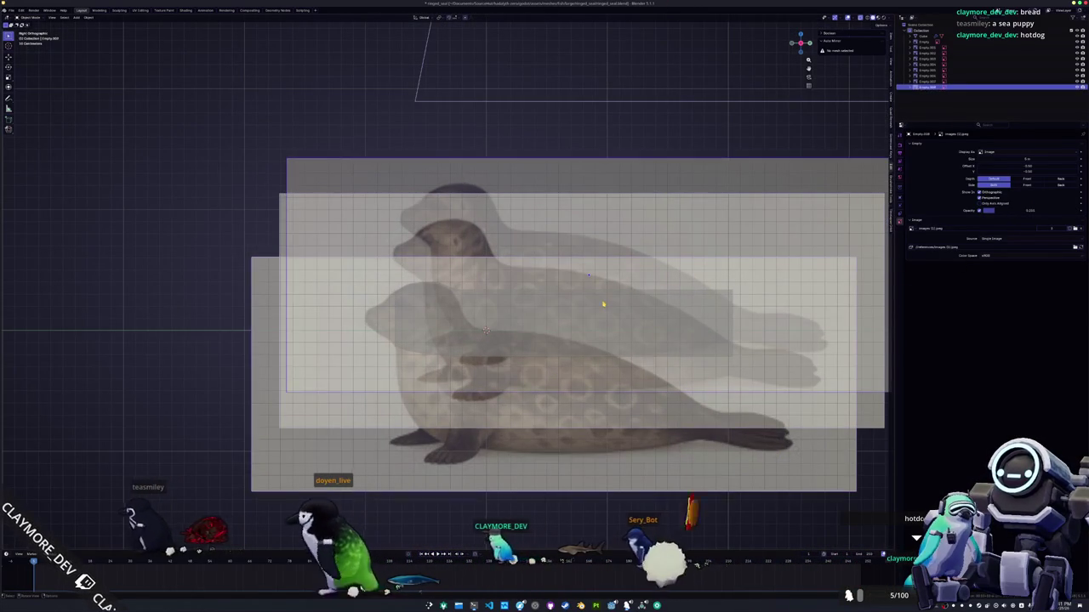
left_click(603, 304)
key("Tab")
- Add an edge loop across the body and raise it to the back curve
scroll(533, 346, "up", 2)
middle_click_drag(534, 346, 505, 348, "shift")
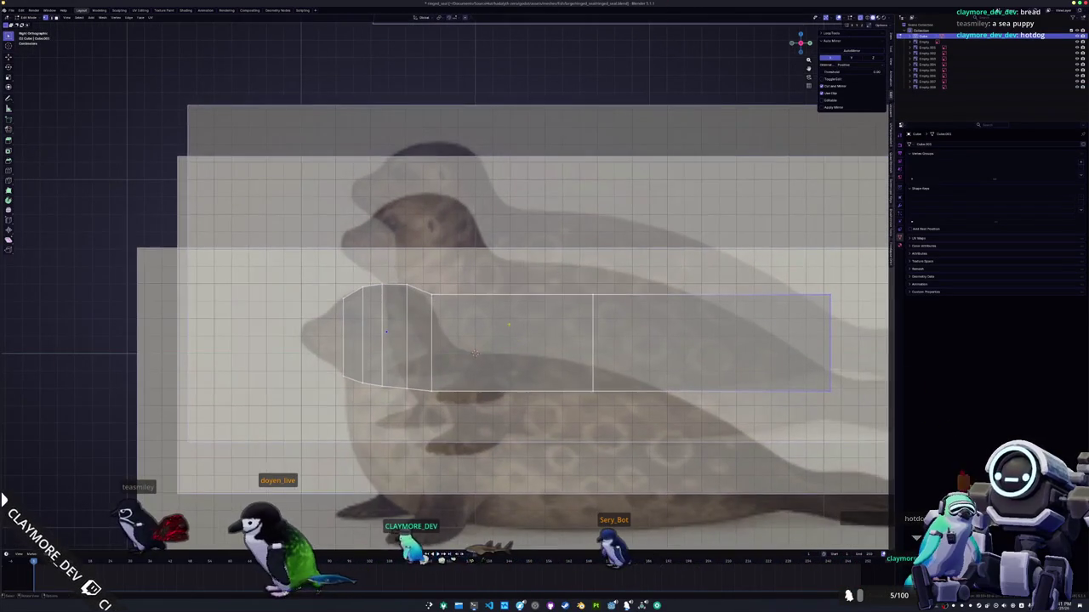
left_click(496, 300)
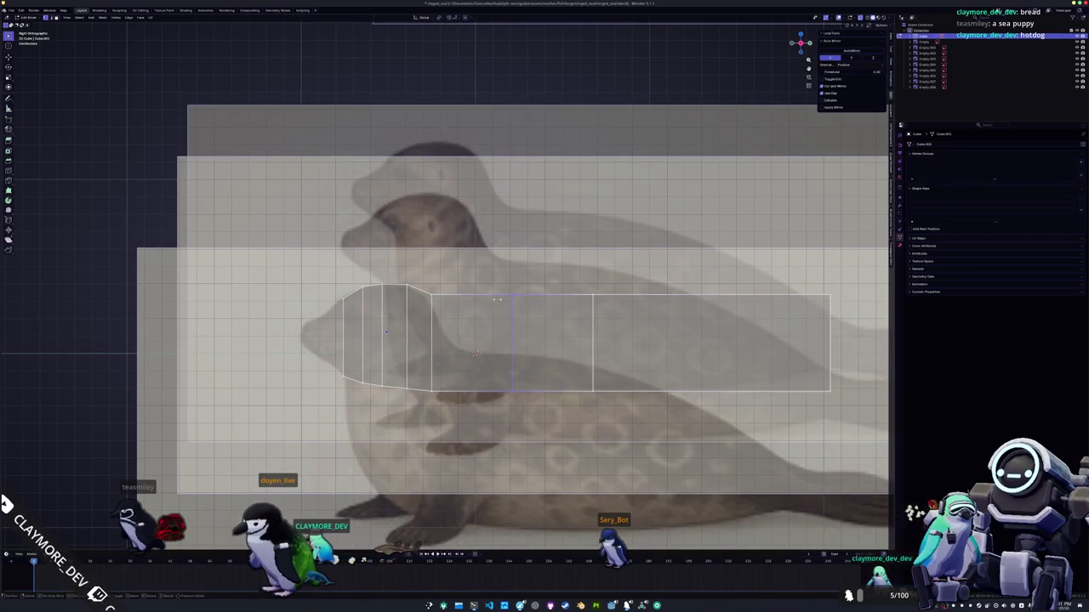
key("g")
key("z")
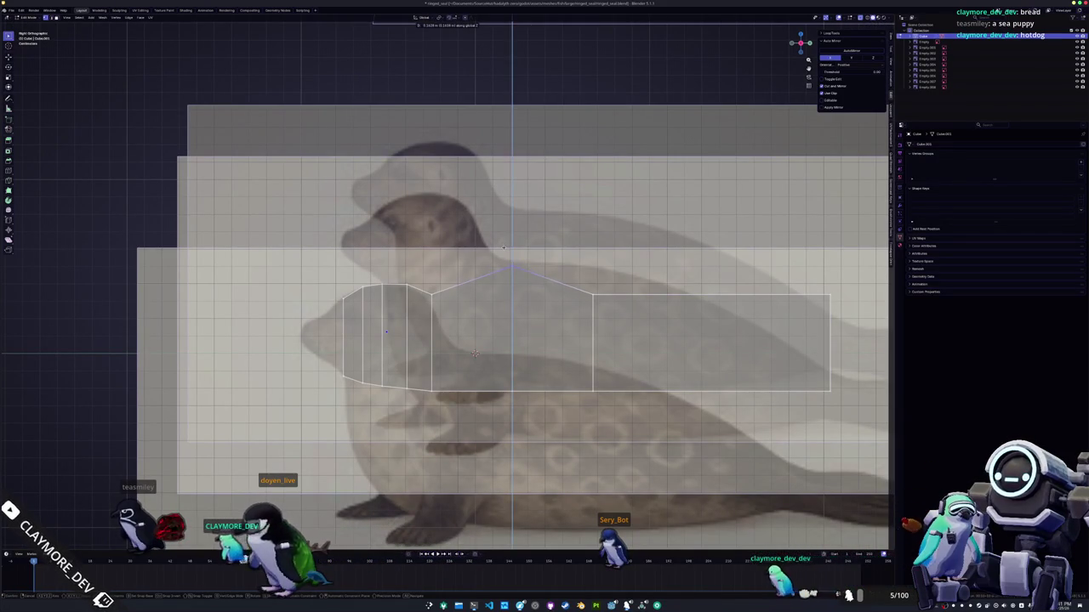
left_click(503, 249)
- Pull the belly vertices down to follow the seal's belly line
key("g")
key("z")
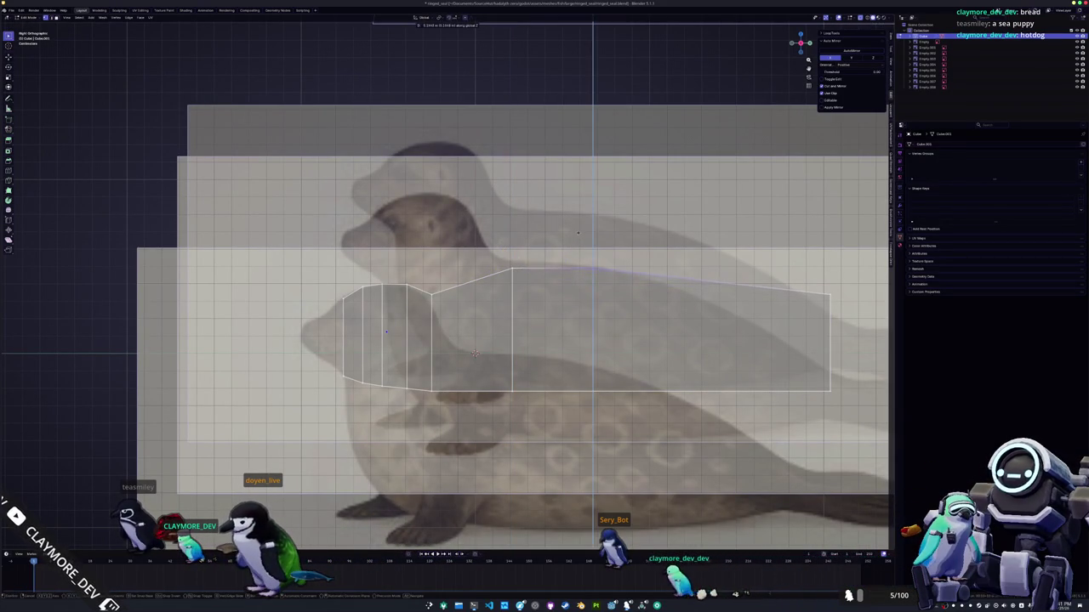
left_click(513, 388)
key("g")
key("z")
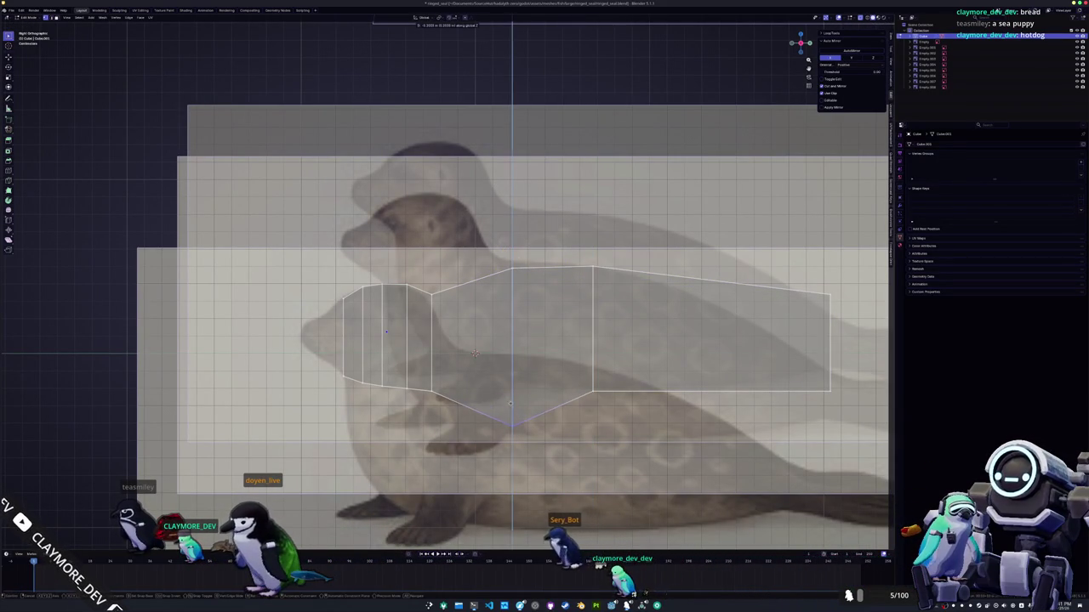
left_click(594, 392)
key("g")
key("z")
left_click(521, 441)
key("g")
key("z")
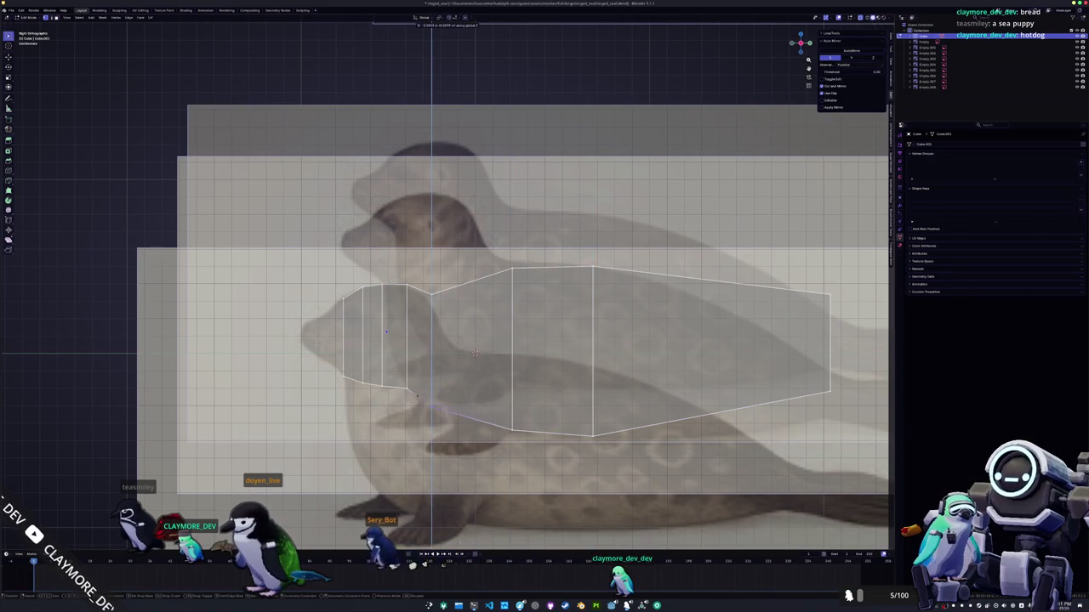
- Add a neck edge loop, raise its top vertex and adjust a belly vertex
key("ctrl+r")
left_click(475, 353)
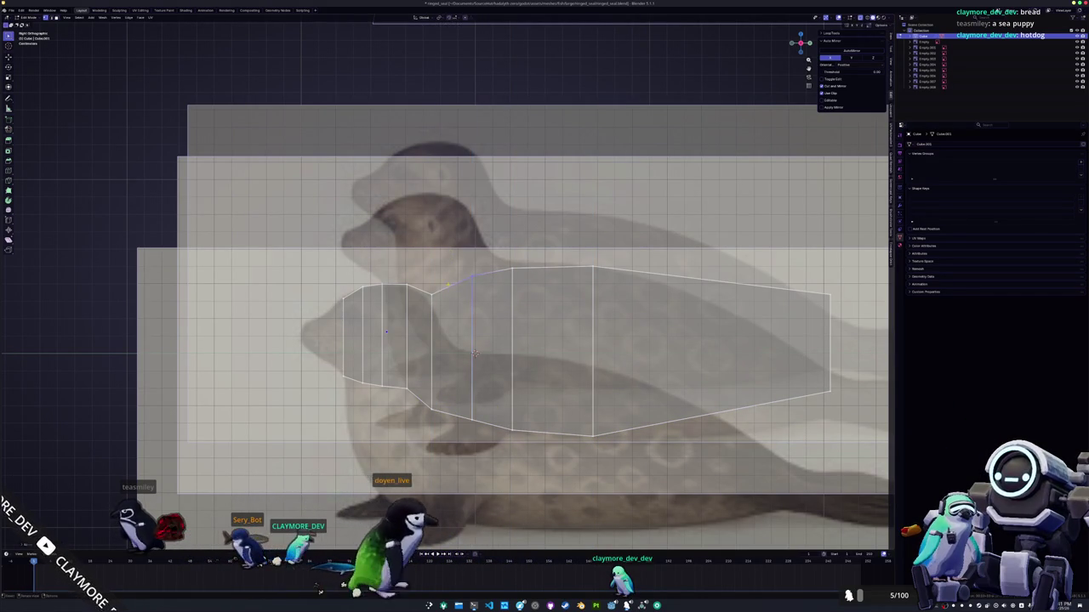
left_click(432, 293)
key("g")
key("z")
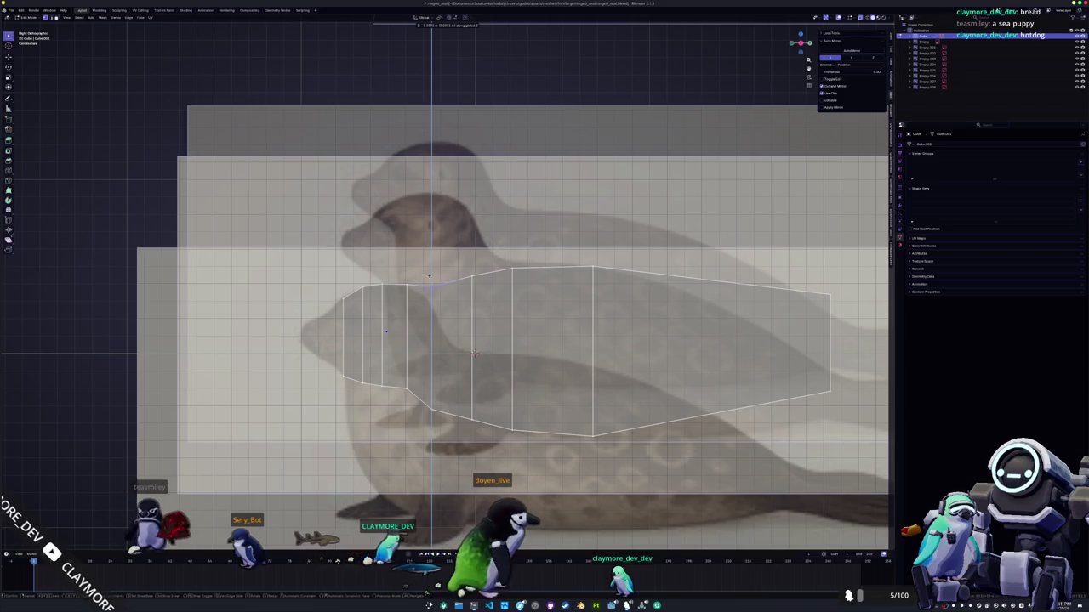
left_click(429, 287)
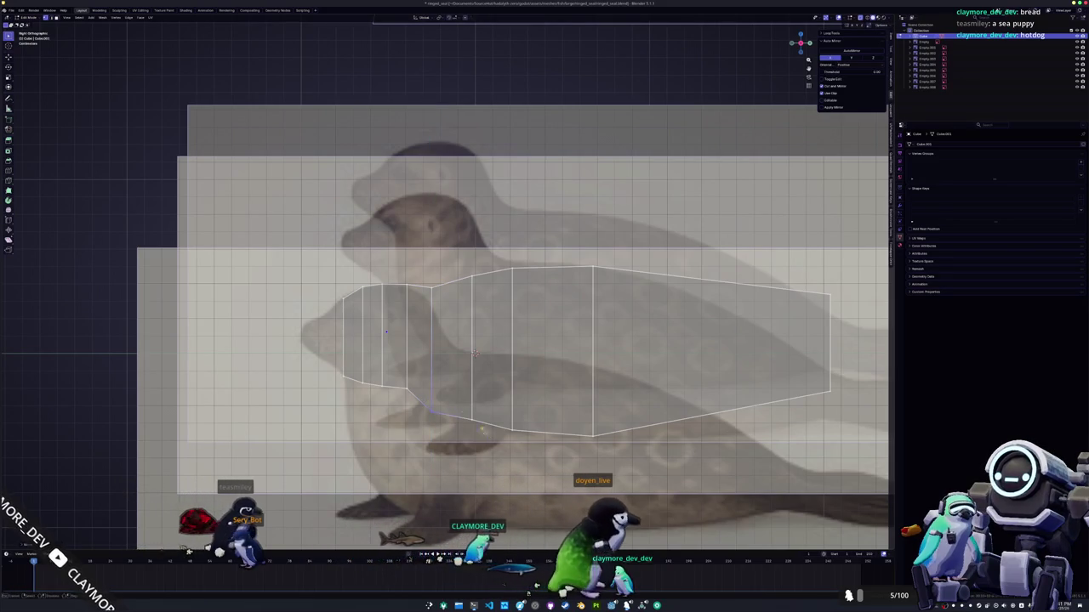
left_click(511, 434)
key("g")
key("z")
left_click(504, 418)
- Squeeze the two tail-end vertices together vertically to narrow the tail end
middle_click_drag(504, 417, 304, 413, "shift")
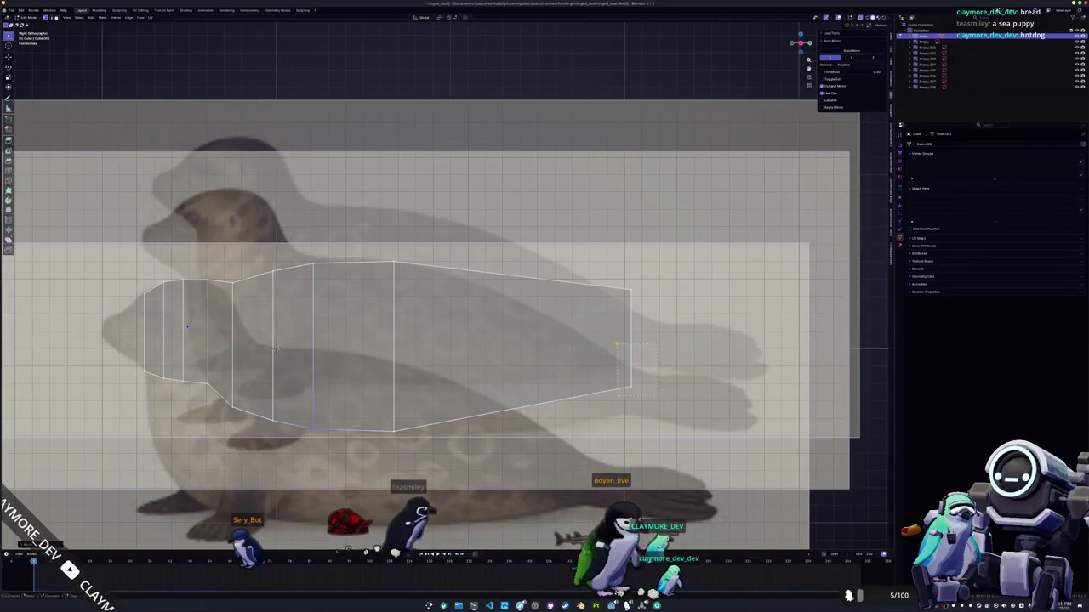
left_click(630, 340)
key("s")
key("z")
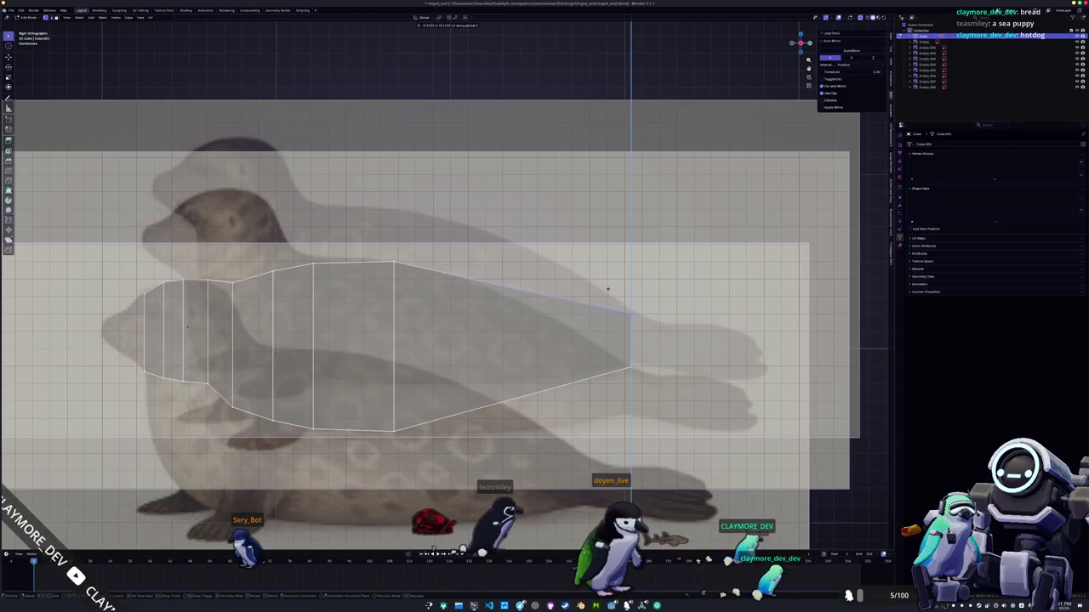
left_click(607, 289)
key("ctrl+r")
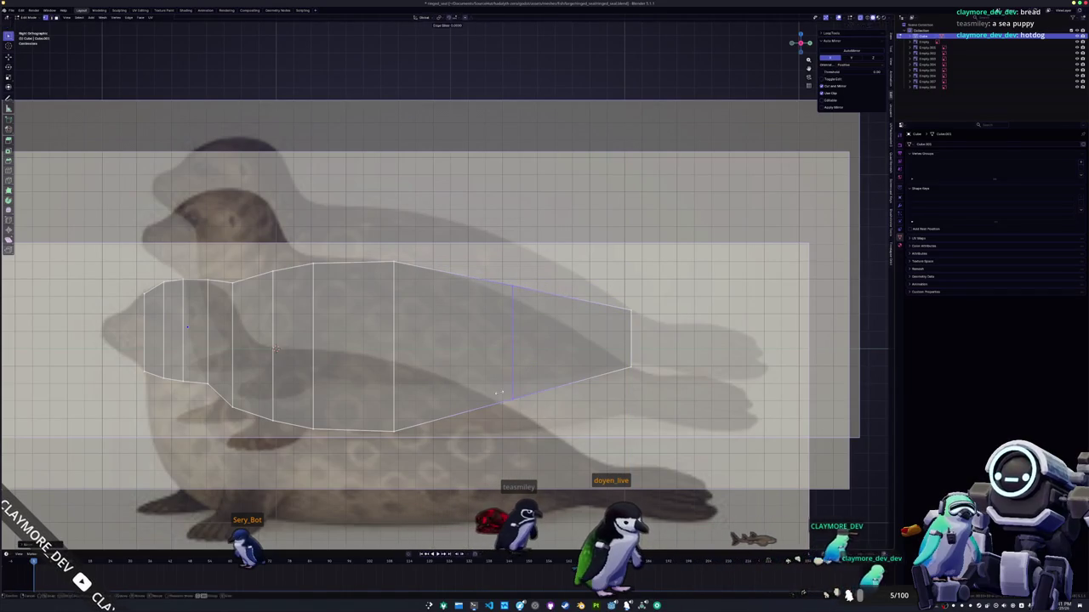
left_click(512, 393)
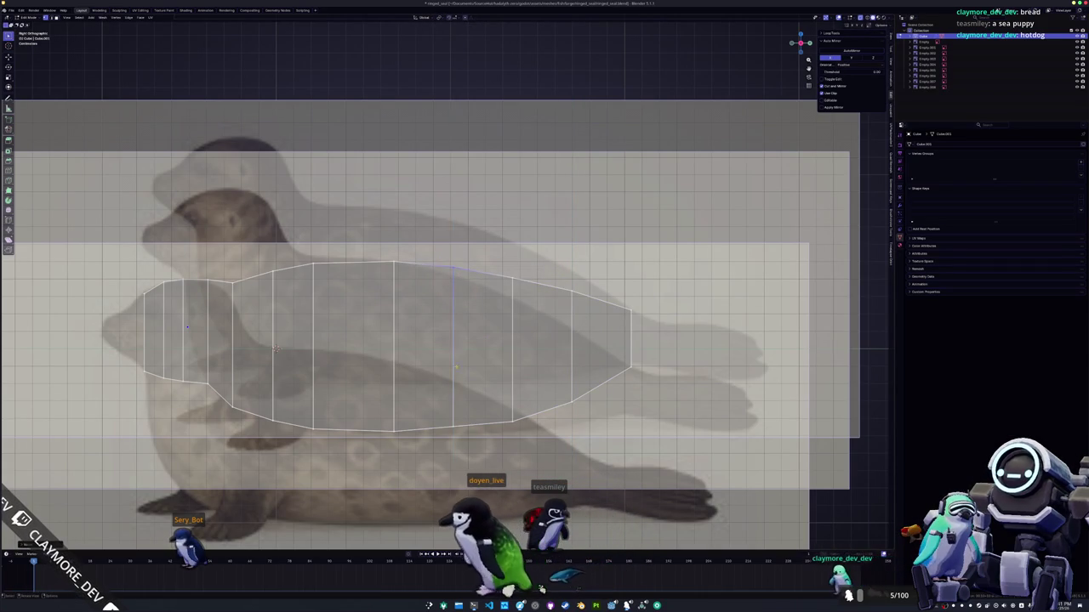
key("Escape")
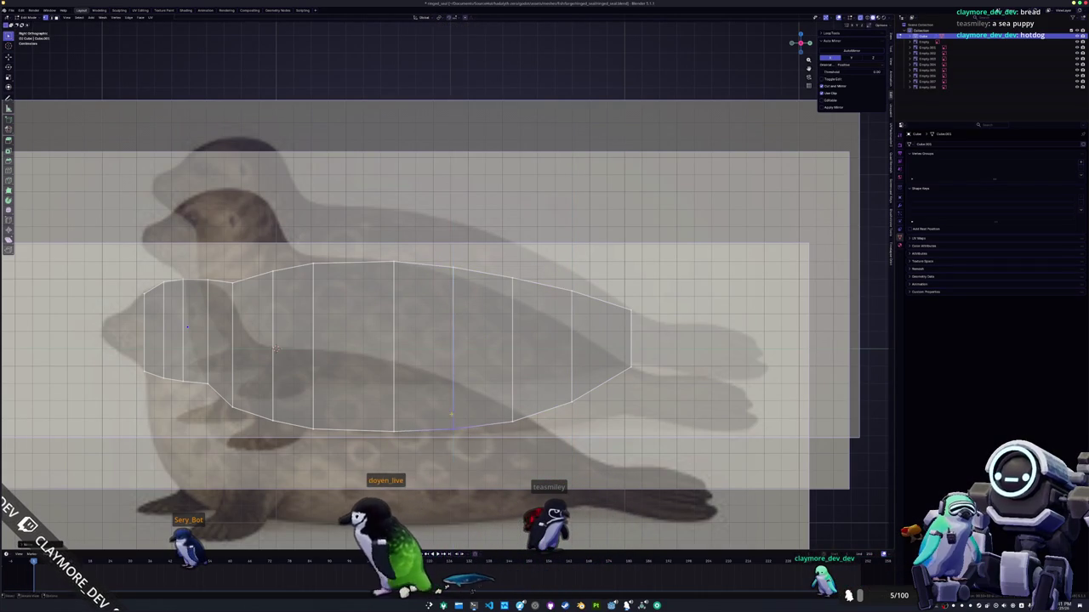
- Extrude the tail end outward and raise its corner vertex
middle_click_drag(617, 351, 527, 368, "shift")
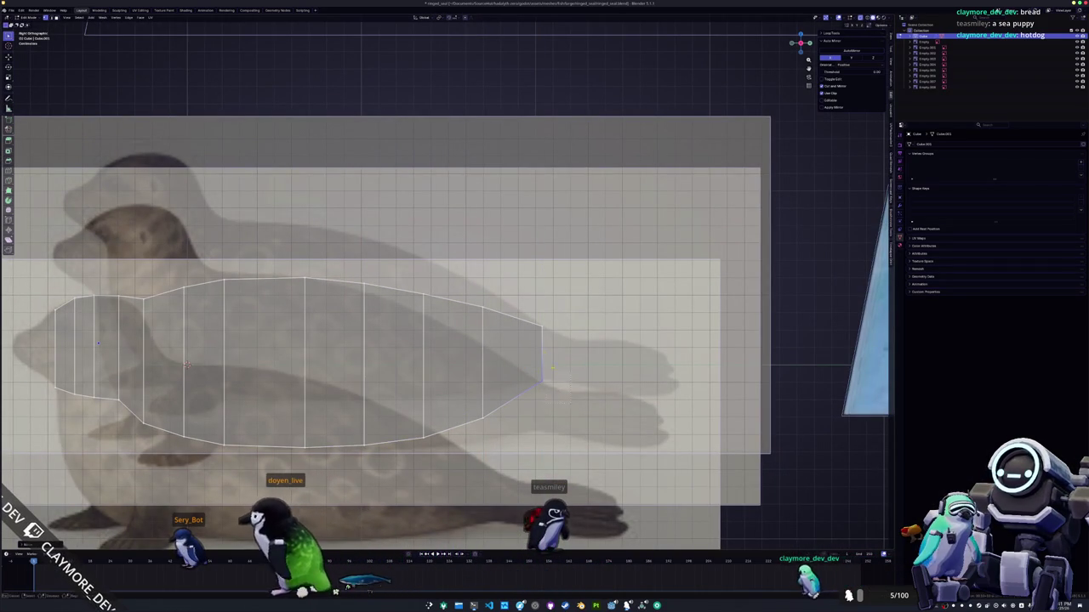
key("e")
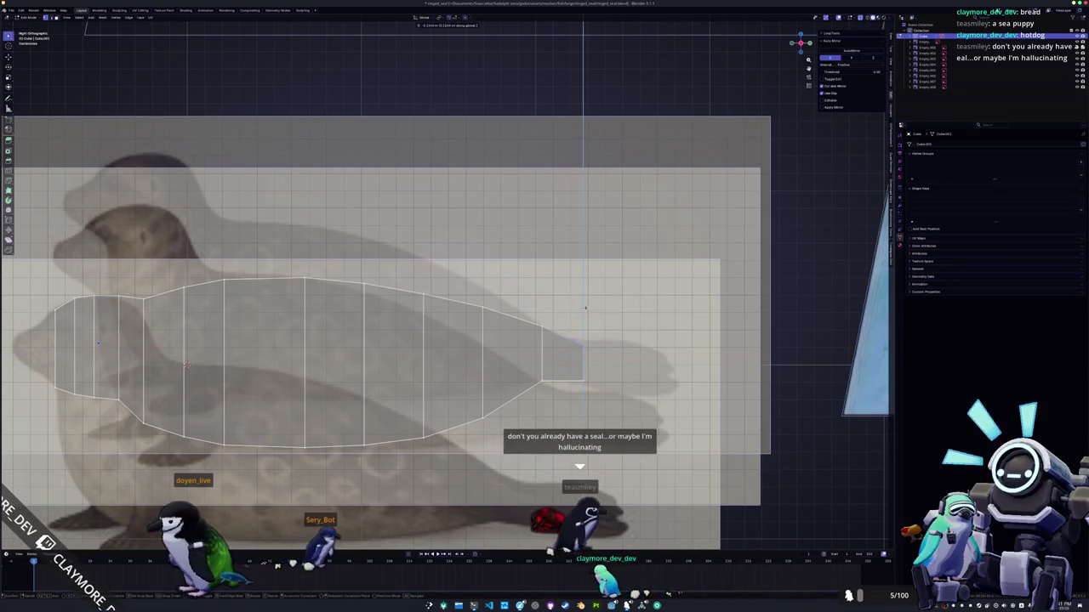
key("g")
key("z")
left_click(563, 350)
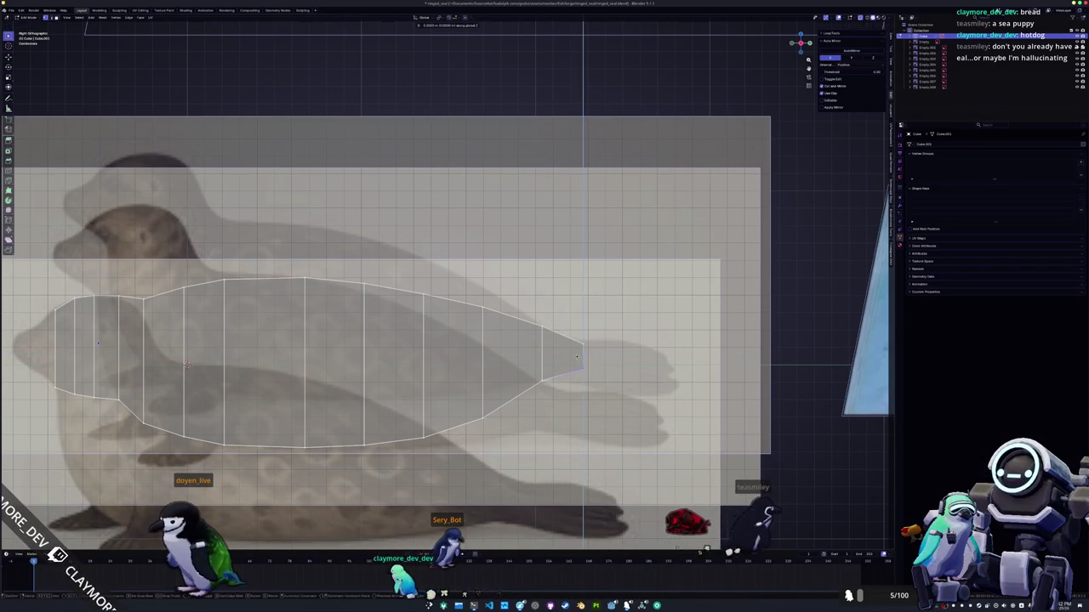
scroll(442, 340, "down", 3)
- Zoom and pan the view in close on the seal mesh's head over the reference
scroll(443, 340, "down", 2)
scroll(443, 340, "down", 2)
scroll(443, 341, "down", 1)
scroll(477, 298, "up", 5)
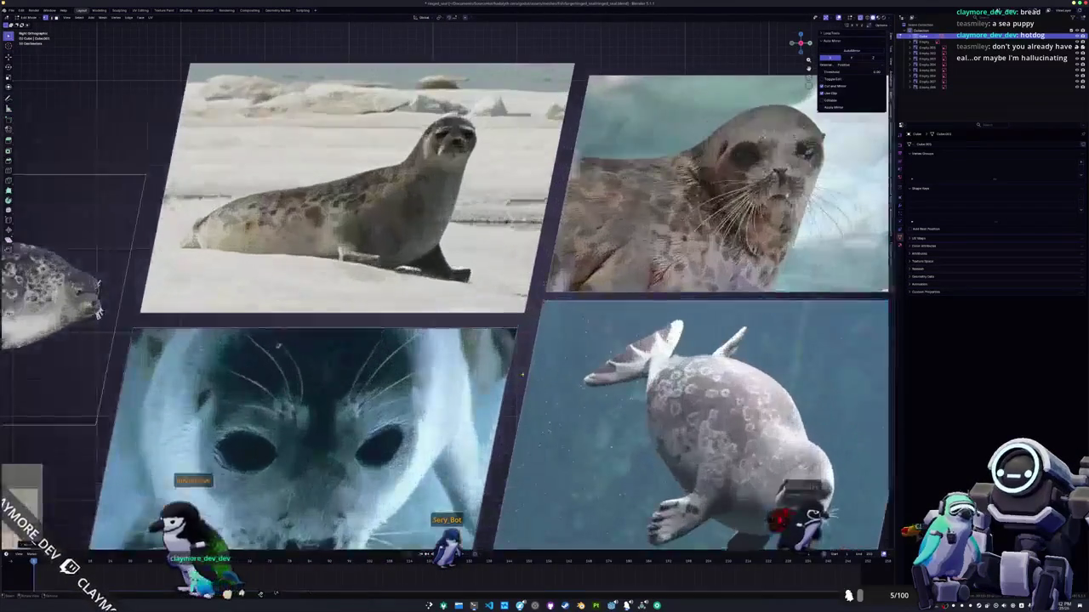
scroll(477, 298, "up", 1)
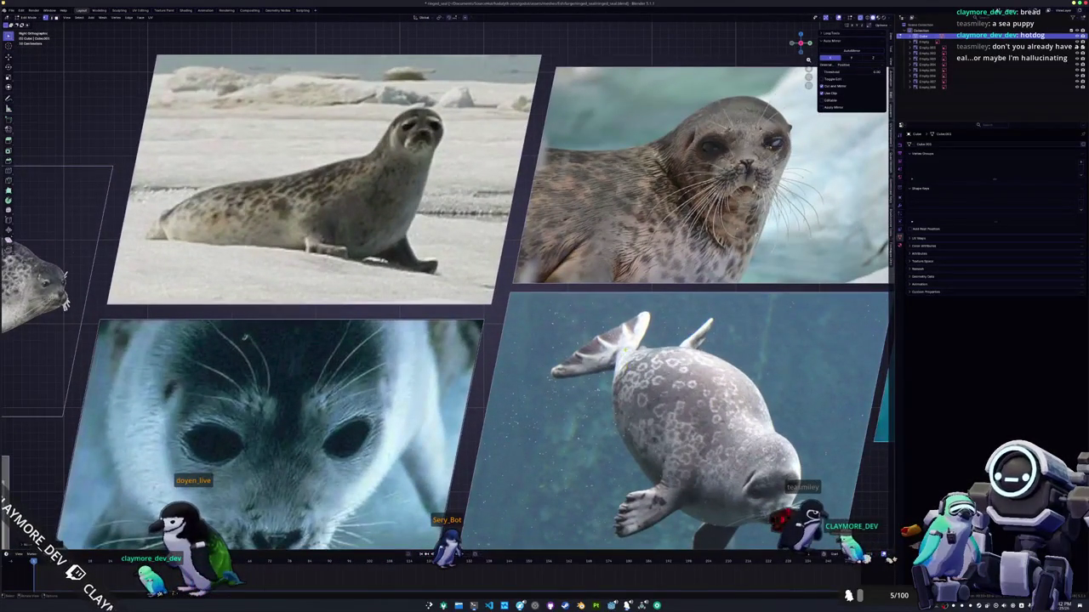
scroll(443, 307, "down", 5)
middle_click_drag(340, 382, 596, 314, "shift")
scroll(425, 358, "up", 3)
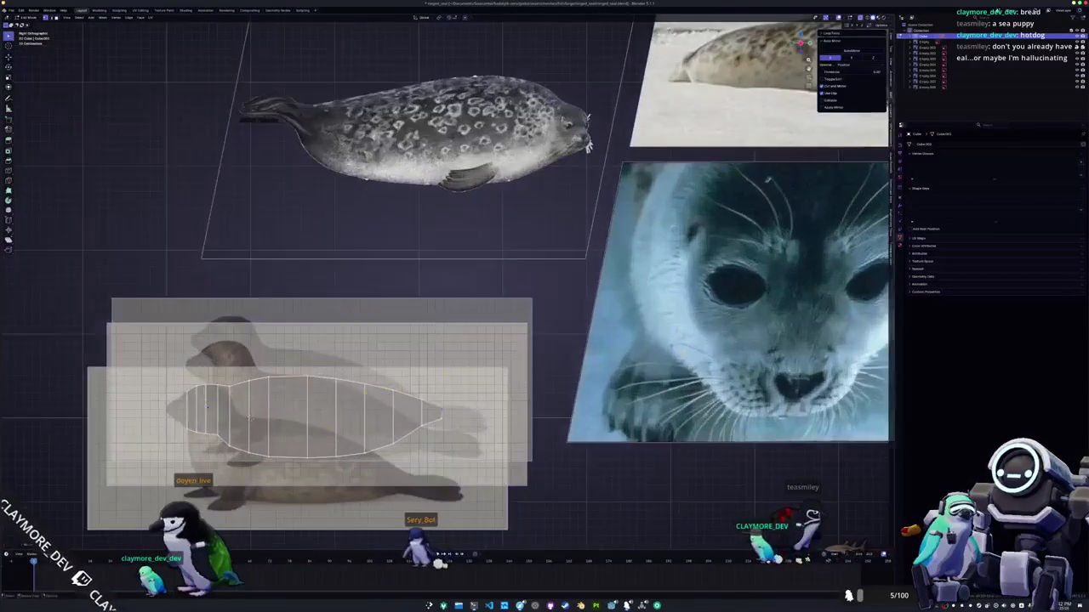
scroll(425, 357, "up", 2)
middle_click_drag(366, 340, 447, 327, "shift")
scroll(447, 307, "up", 2)
scroll(447, 306, "up", 2)
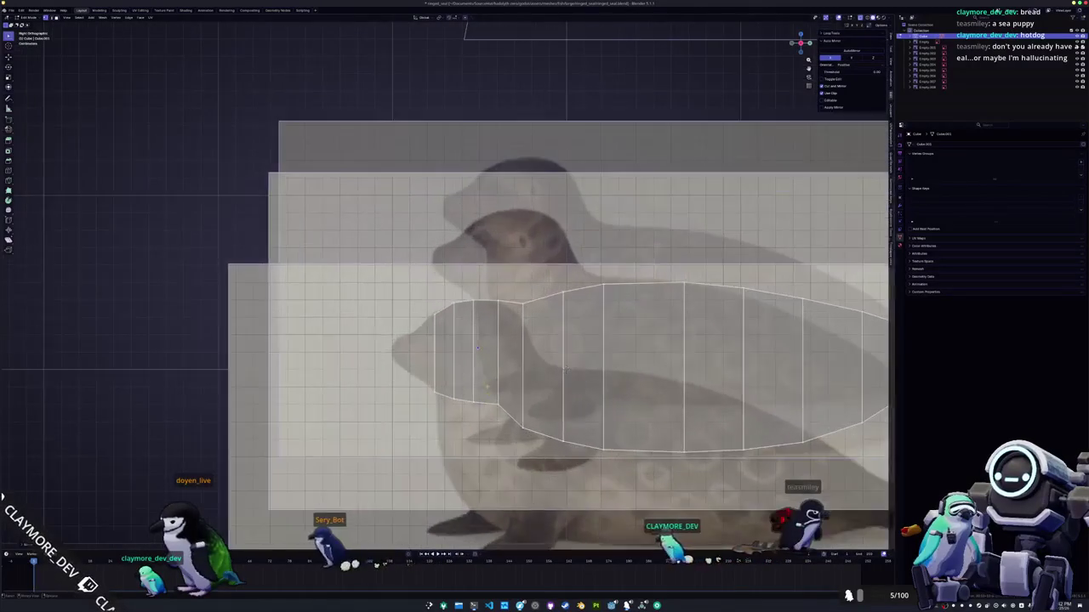
- Raise the head's lower front corner vertex to match the outline
key("g")
key("z")
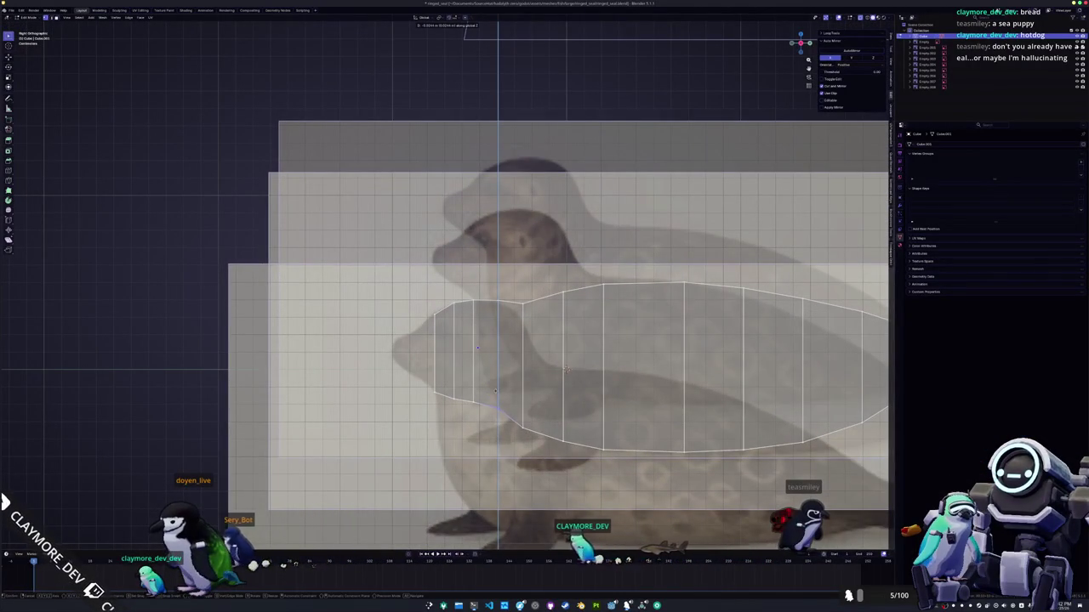
middle_click_drag(476, 340, 562, 320, "shift")
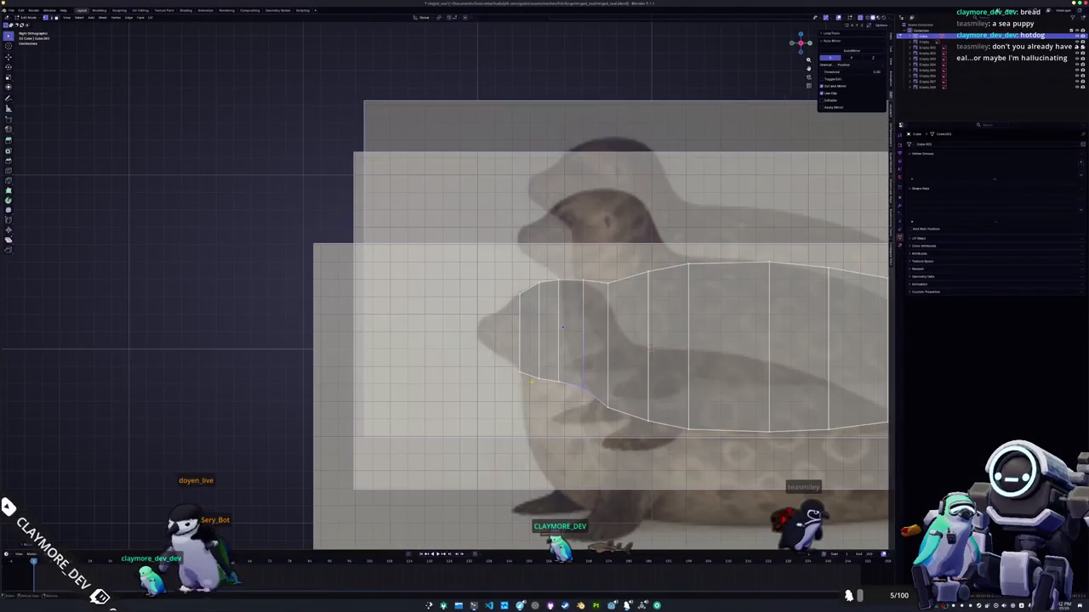
scroll(475, 280, "up", 2)
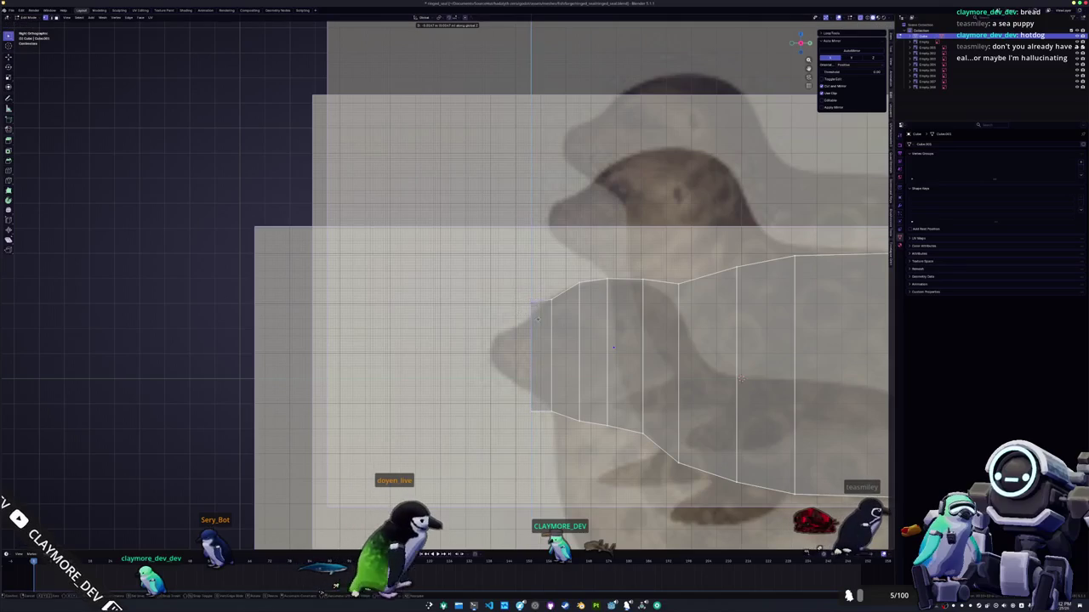
left_click_drag(530, 411, 531, 390)
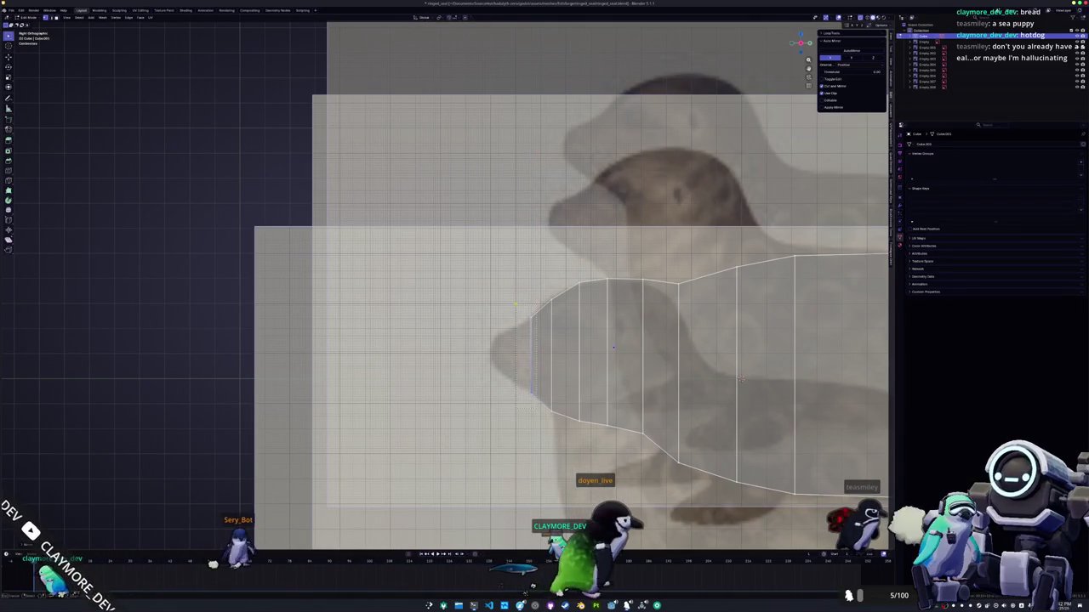
- Extrude the head's front edge forward along Y to start the snout
key("e")
left_click(473, 309)
key("g")
key("y")
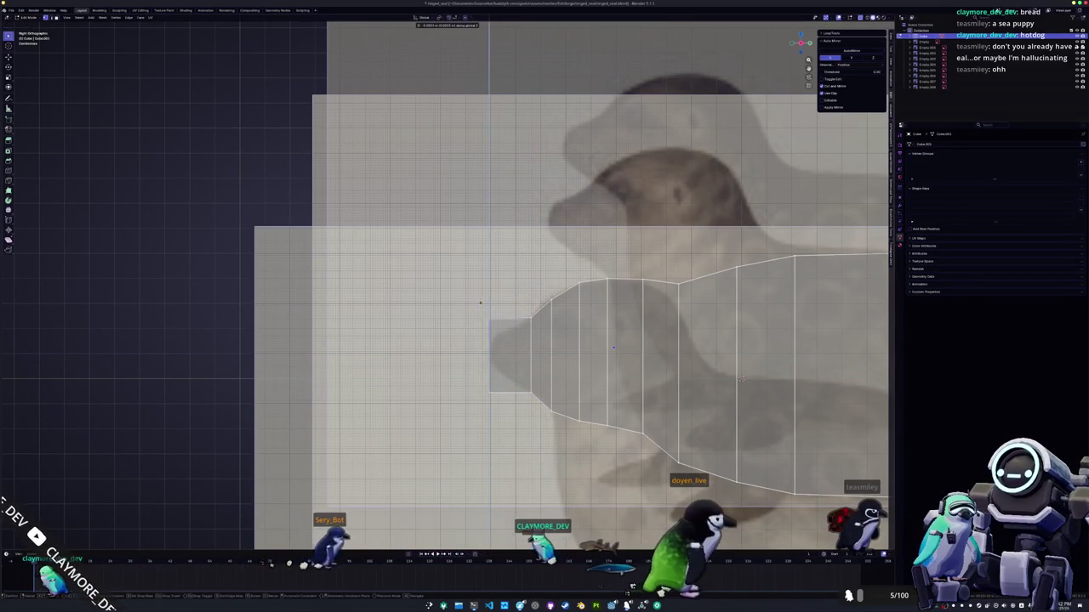
left_click(741, 380)
- Move the snout's lower vertex vertically to taper the snout
scroll(799, 397, "up", 1)
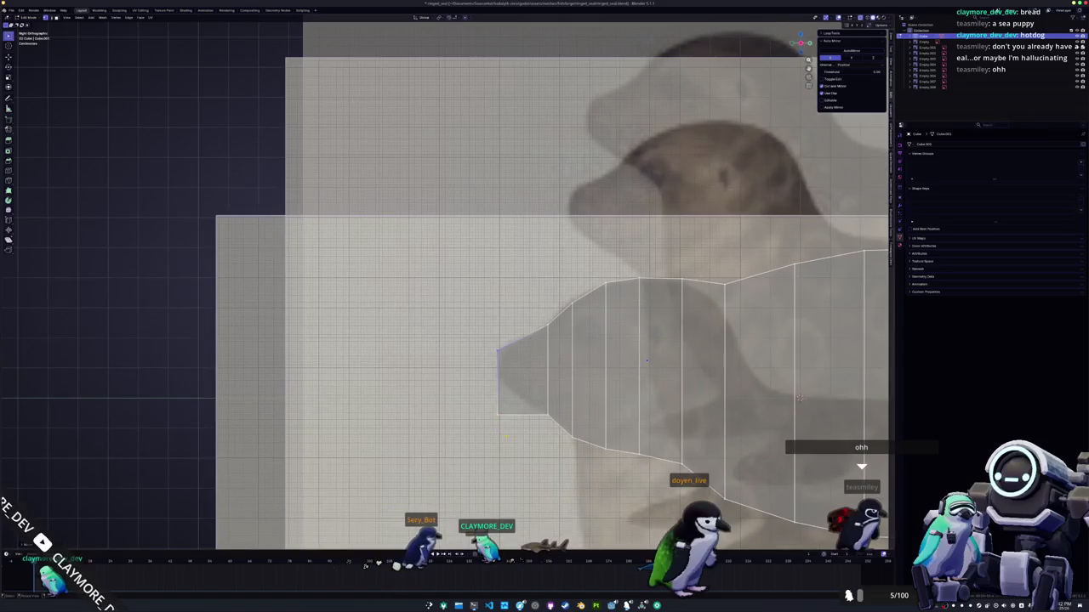
key("g")
key("z")
key("Escape")
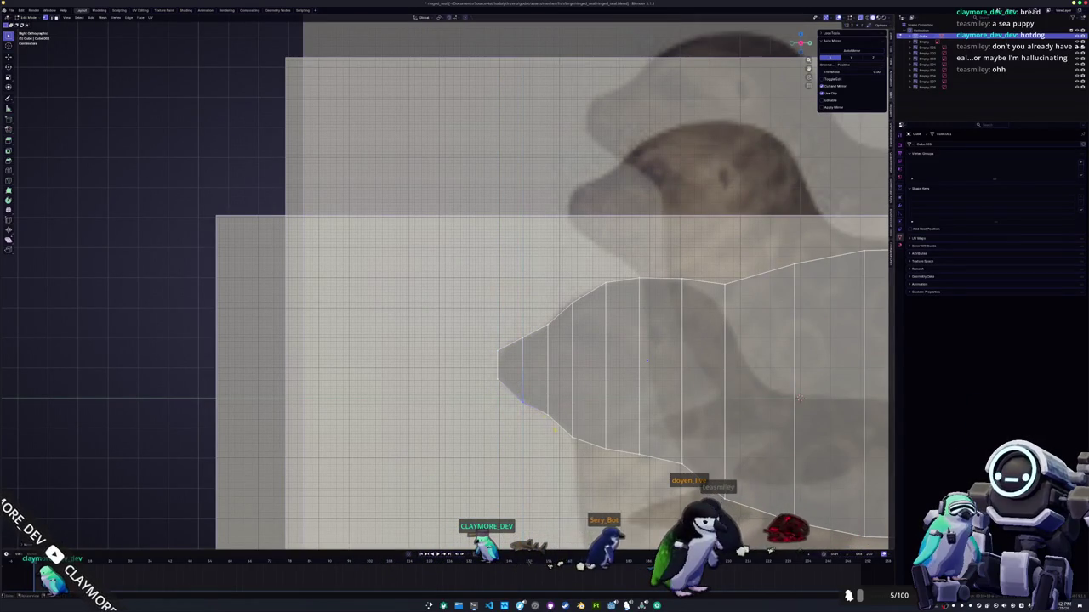
key("g")
key("z")
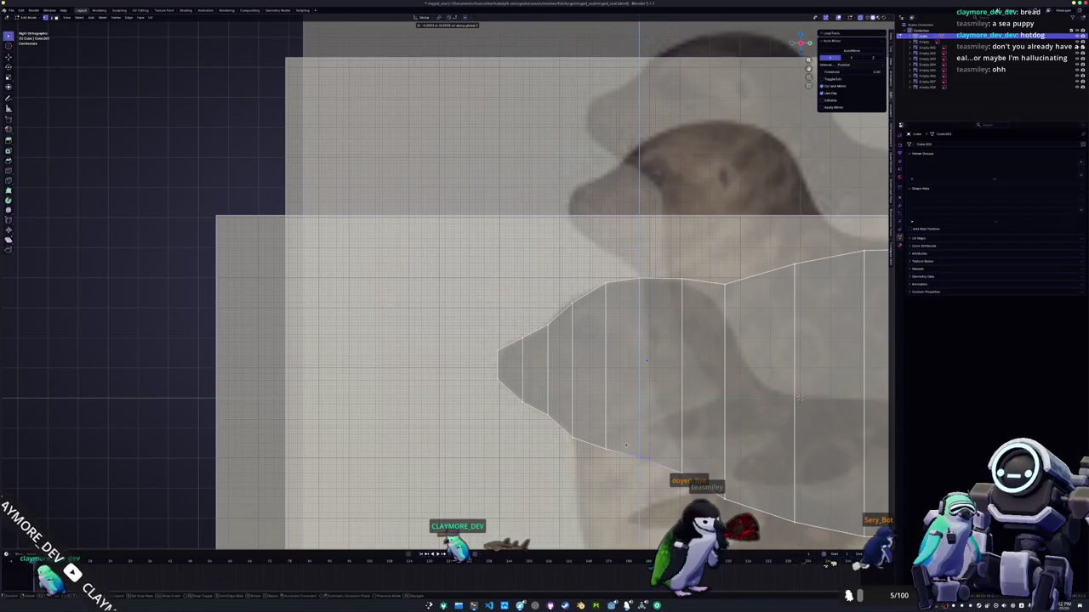
- Confirm the lower snout vertex, then vertex-slide a middle edge-loop vertex toward the nose
key("Return")
scroll(443, 341, "down", 3)
scroll(442, 340, "down", 1)
scroll(443, 341, "down", 2)
scroll(443, 340, "down", 2)
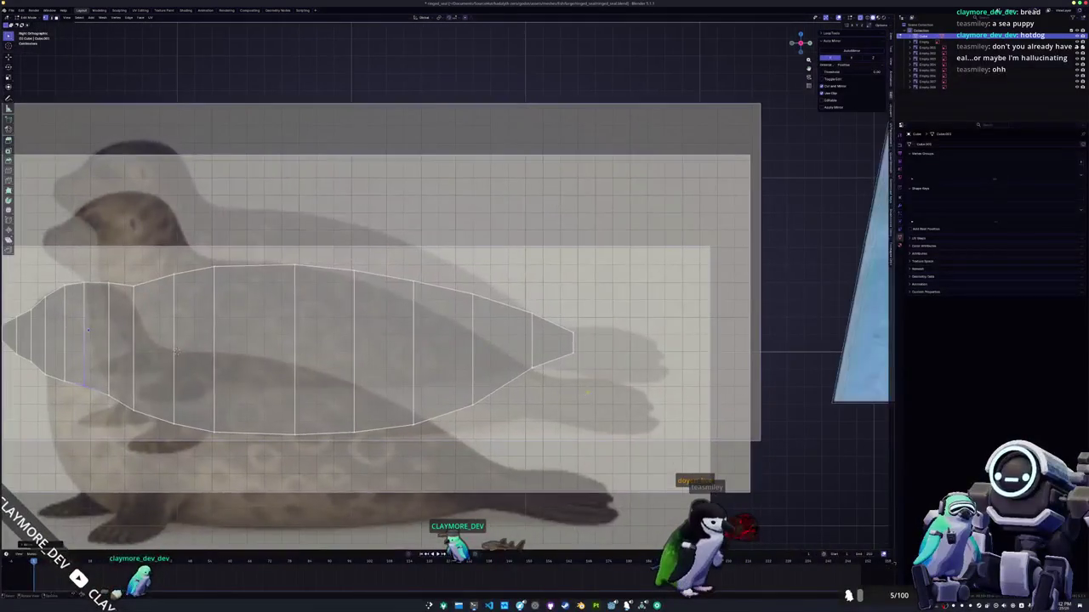
scroll(583, 393, "up", 2)
scroll(570, 378, "up", 1)
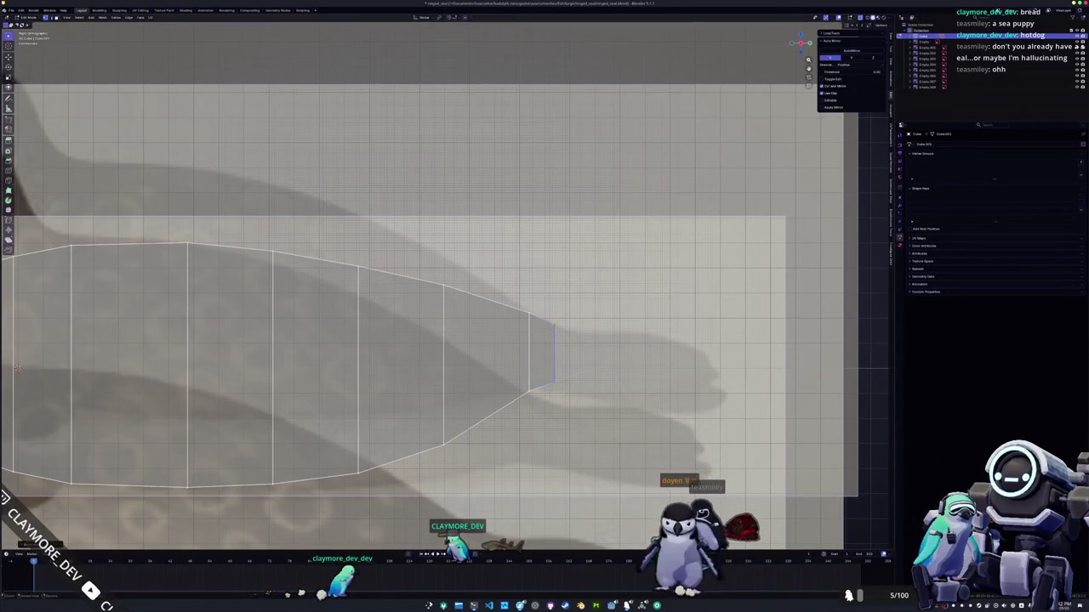
scroll(634, 310, "down", 3)
scroll(634, 311, "down", 2)
left_click(566, 327, "alt")
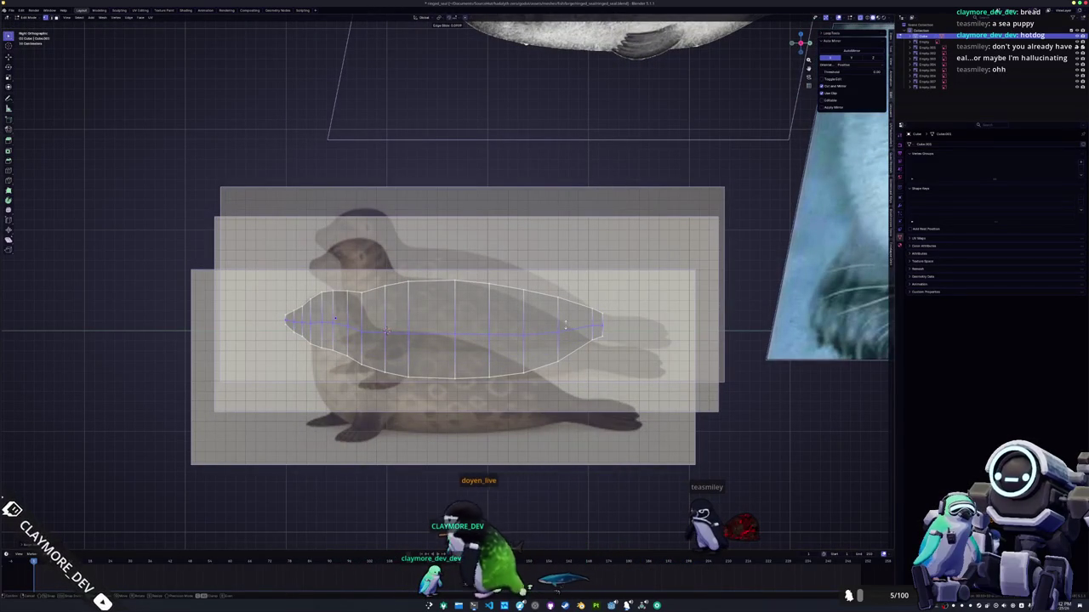
scroll(553, 341, "up", 2)
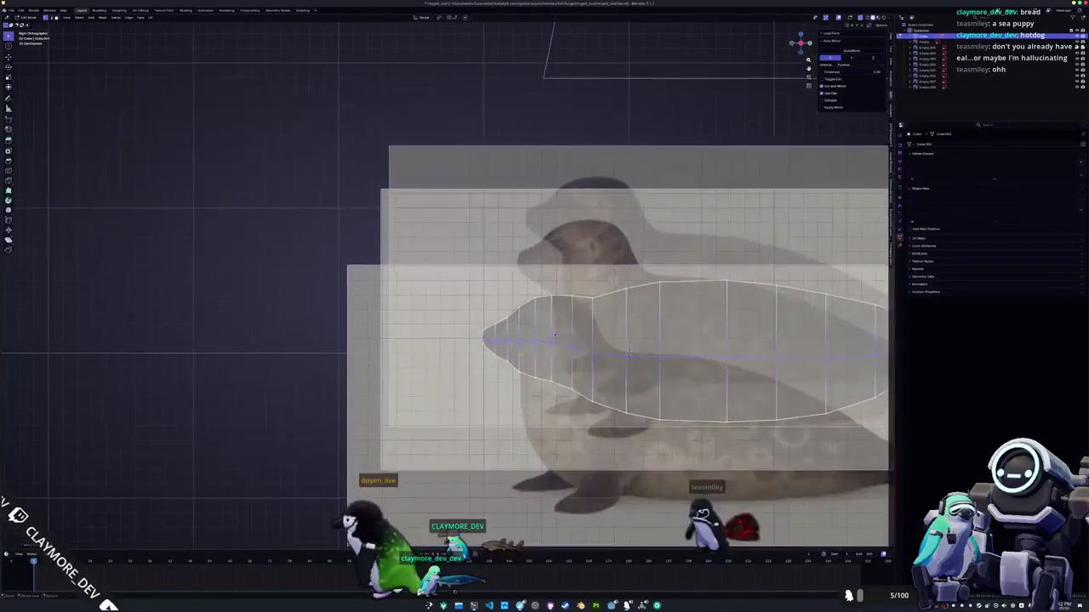
left_click(554, 335)
scroll(554, 335, "up", 1)
key("shift+v")
left_click(568, 380)
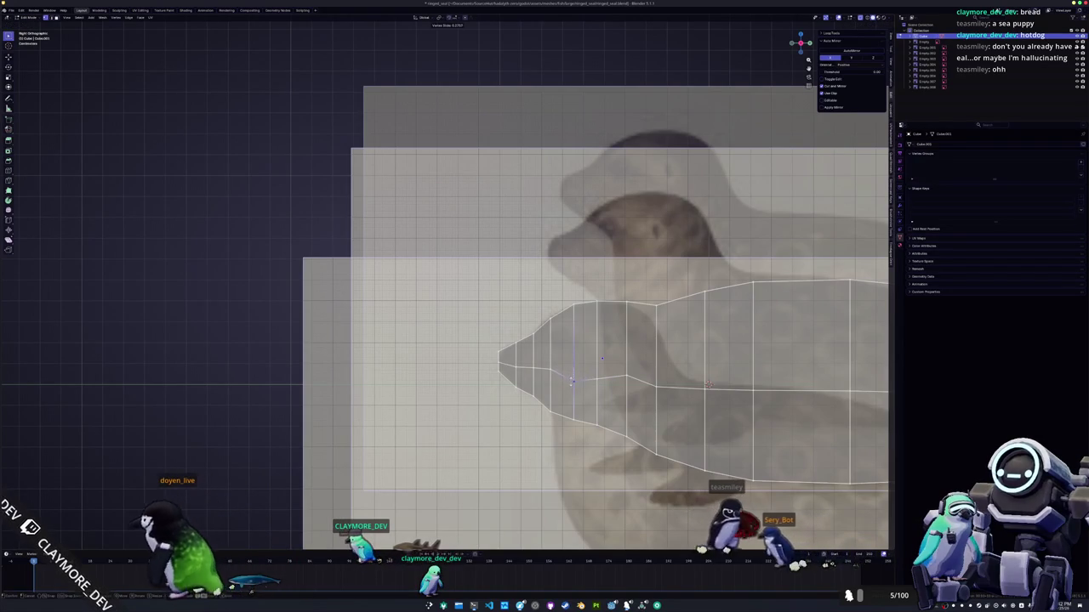
- Select the adjacent middle-loop vertex and move the snout tip vertex vertically along Z
left_click(549, 381)
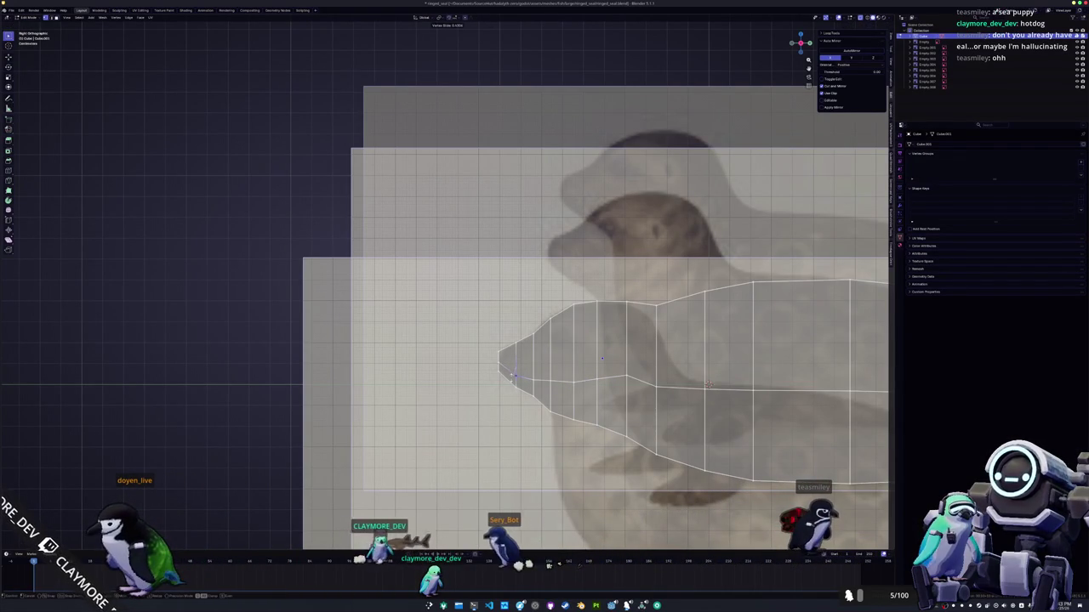
scroll(469, 342, "up", 1)
scroll(469, 341, "up", 1)
scroll(470, 342, "up", 2)
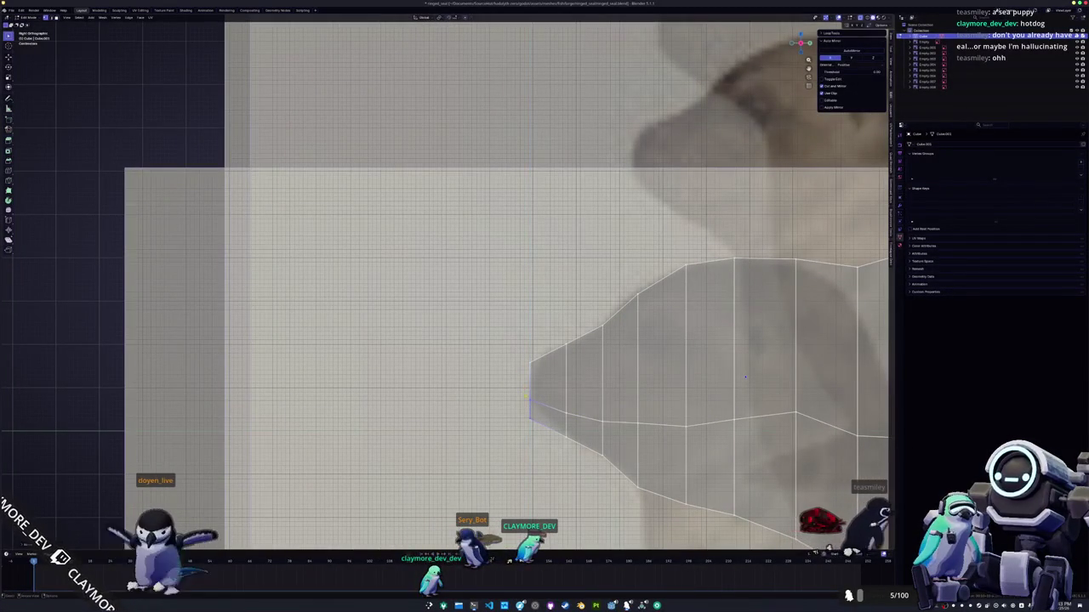
left_click(525, 403)
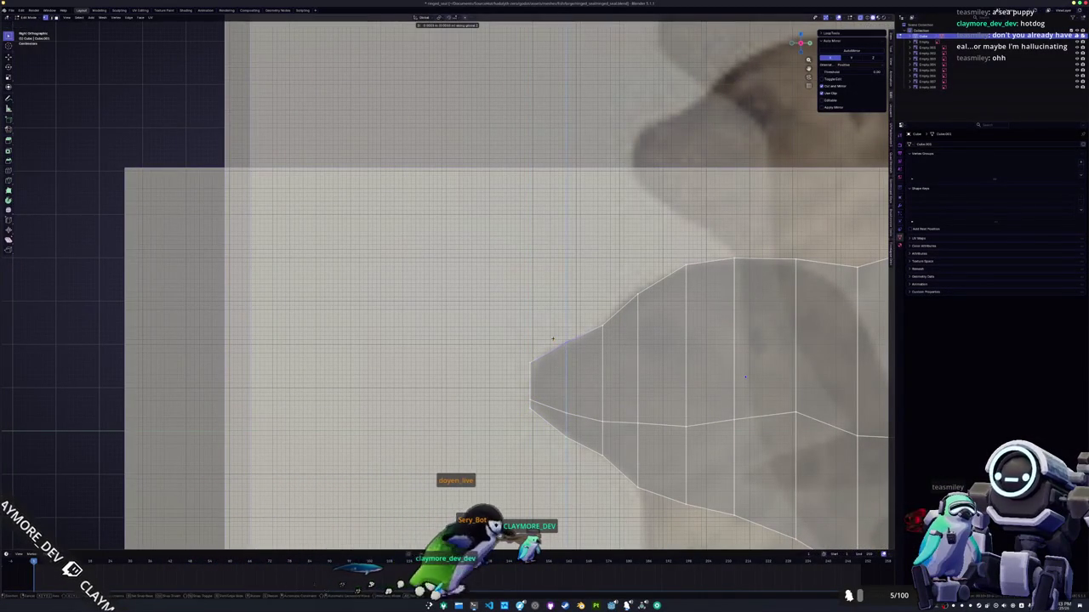
key("g")
key("z")
left_click(524, 355)
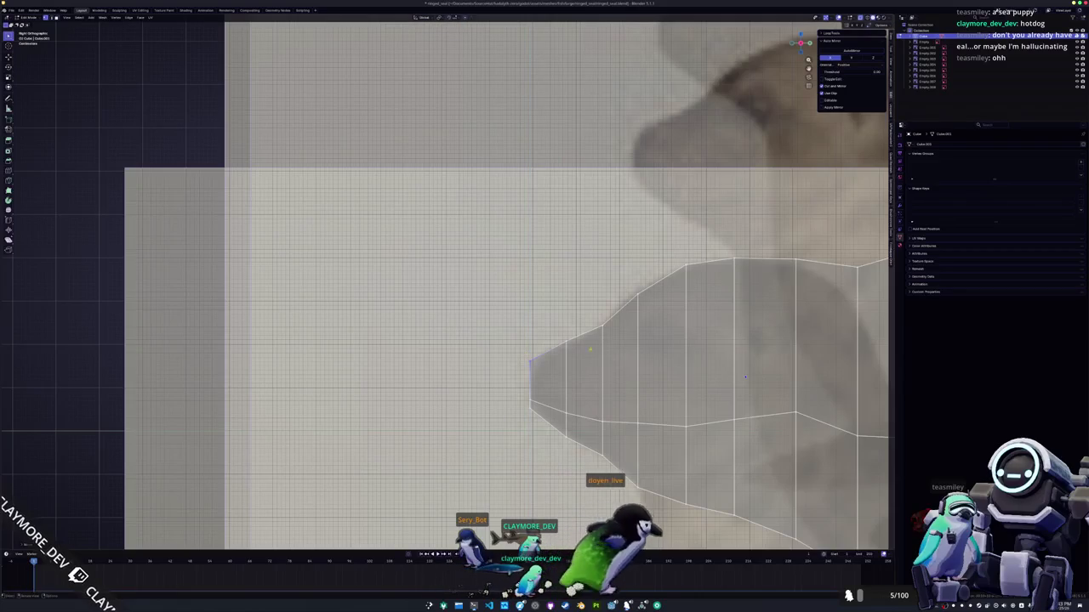
- Select the upper snout vertex and switch to the top-down view
left_click(599, 330)
scroll(746, 376, "down", 3)
scroll(745, 377, "down", 2)
scroll(745, 377, "down", 2)
key("KP_7")
scroll(574, 360, "up", 2)
scroll(476, 382, "up", 3)
scroll(637, 428, "up", 1)
- Pull the snout end vertices inward along X so the snout narrows to a point
key("g")
key("x")
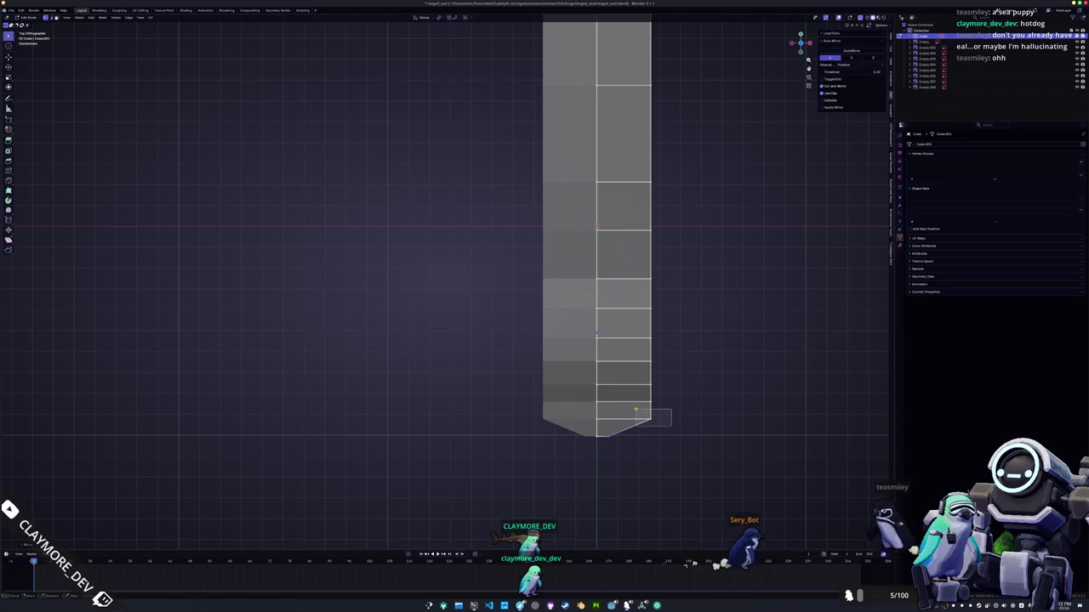
left_click(604, 410)
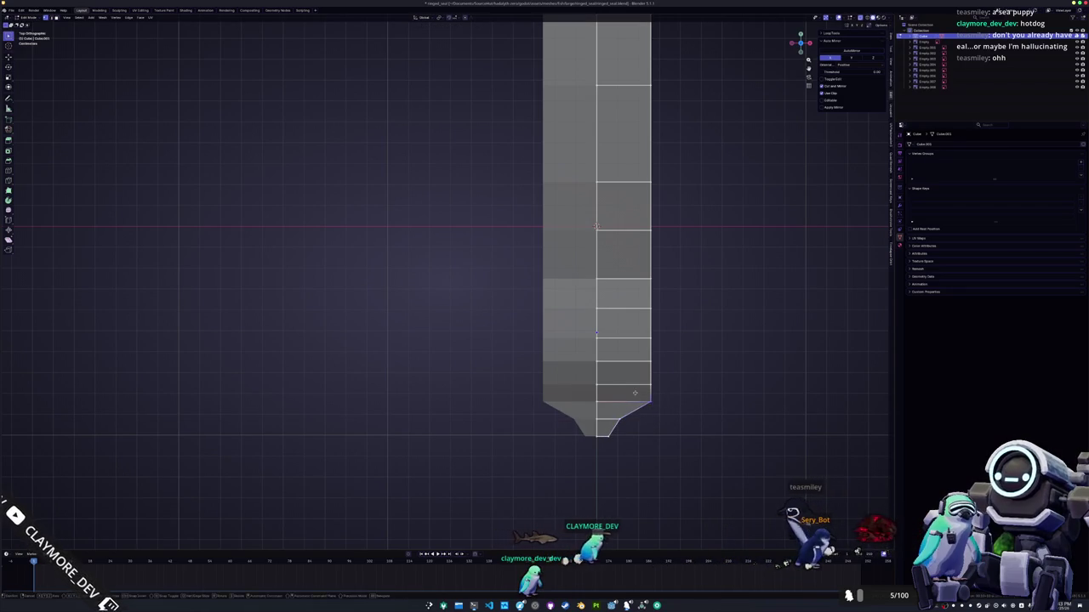
key("g")
key("x")
left_click(612, 392)
key("g")
key("x")
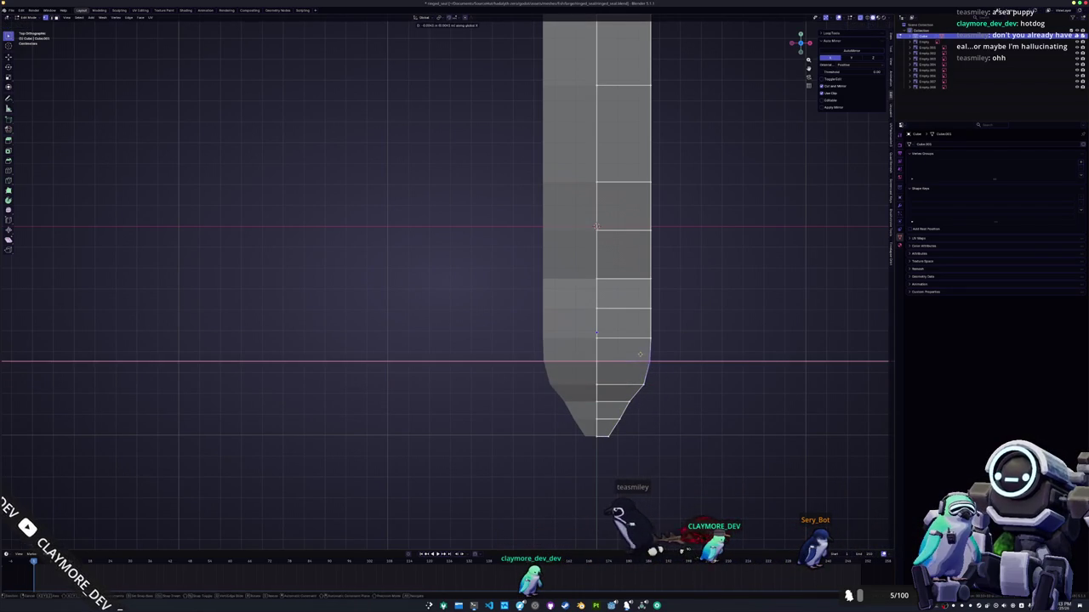
left_click(639, 306)
scroll(639, 301, "down", 5)
middle_click_drag(615, 360, 527, 349)
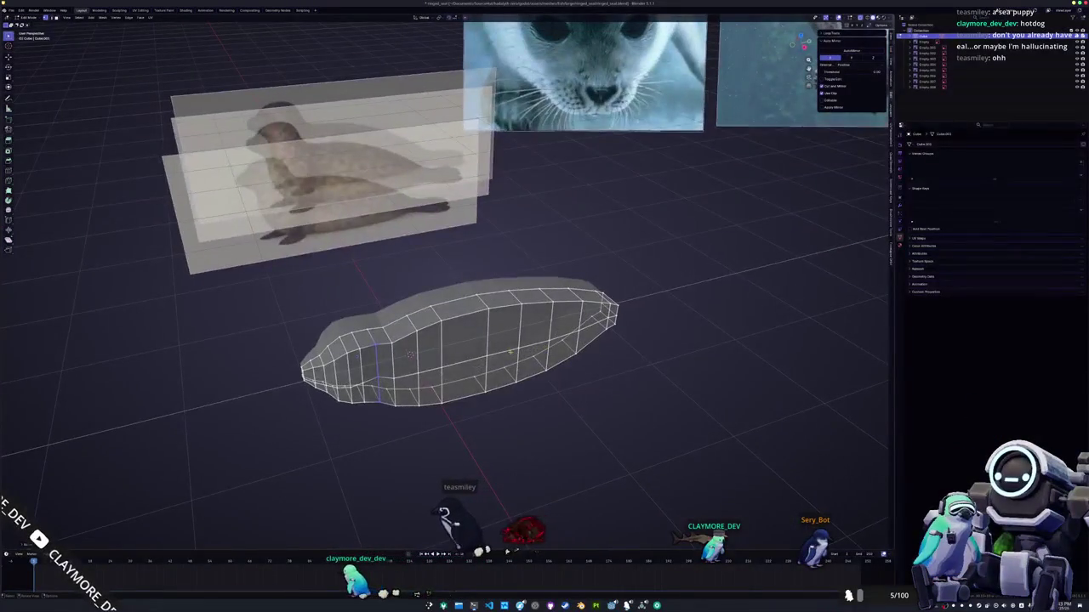
key("KP_7")
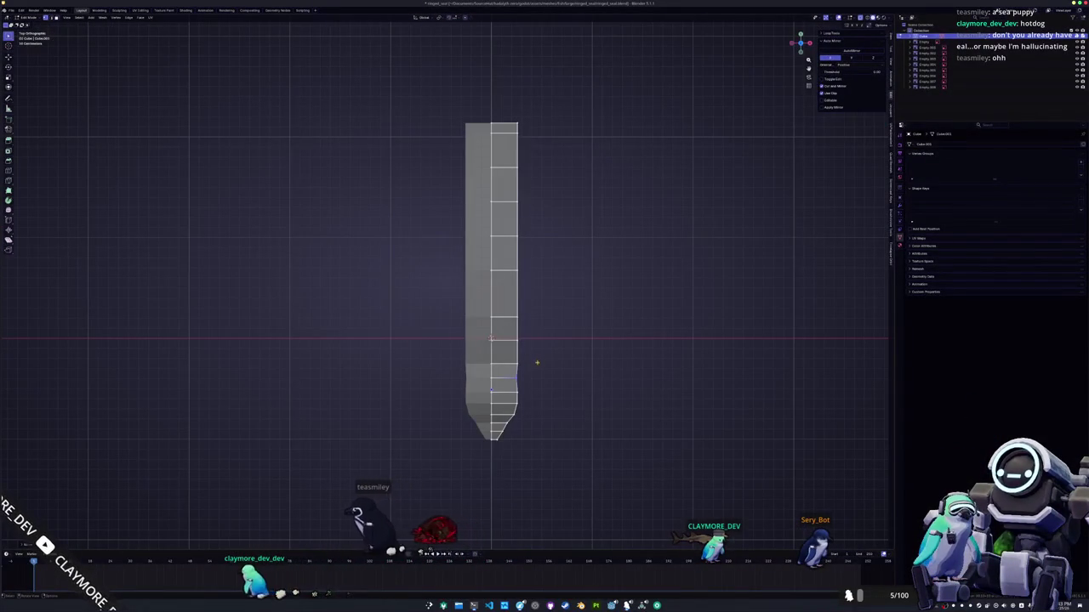
scroll(566, 273, "down", 3)
- Scale the middle band of faces wider along X and check the new body width
key("s")
key("x")
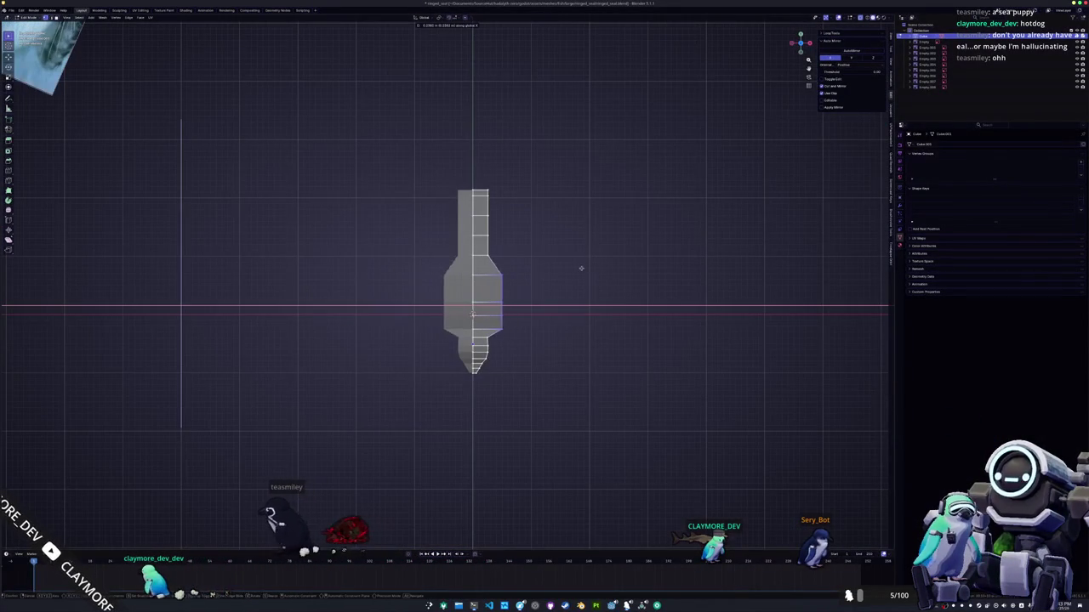
left_click(577, 268)
middle_click_drag(569, 314, 407, 302)
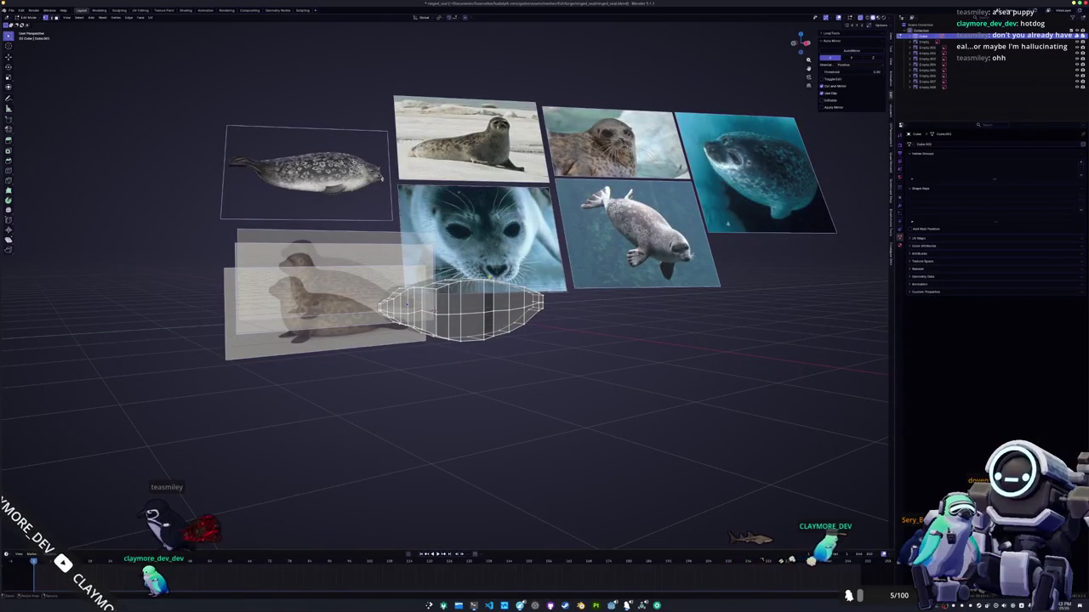
scroll(406, 303, "up", 2)
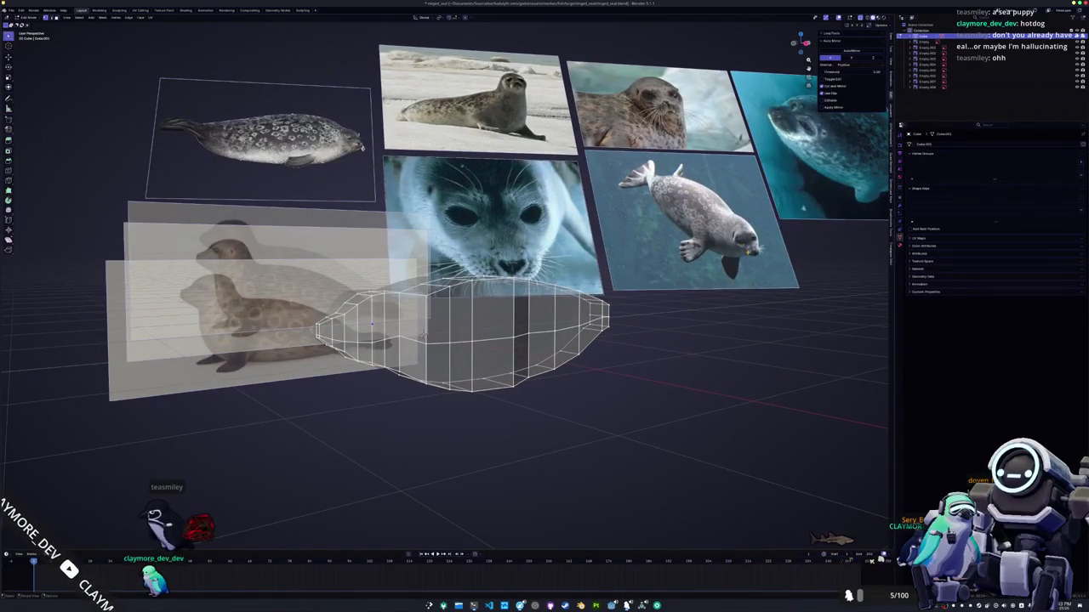
key("KP_7")
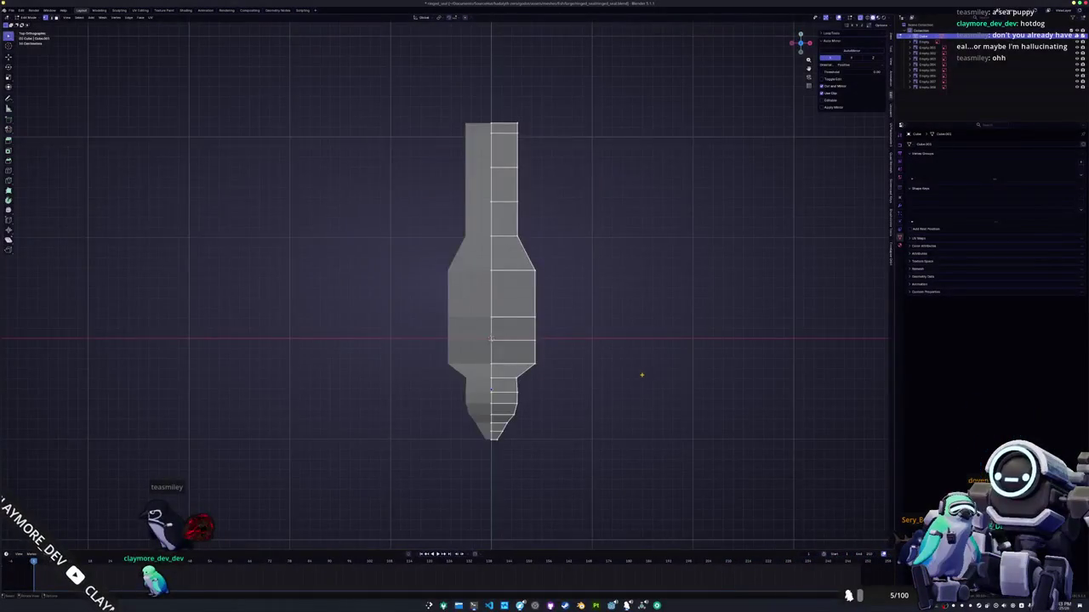
scroll(446, 281, "up", 2)
scroll(447, 281, "up", 1)
middle_click_drag(560, 390, 542, 358, "shift")
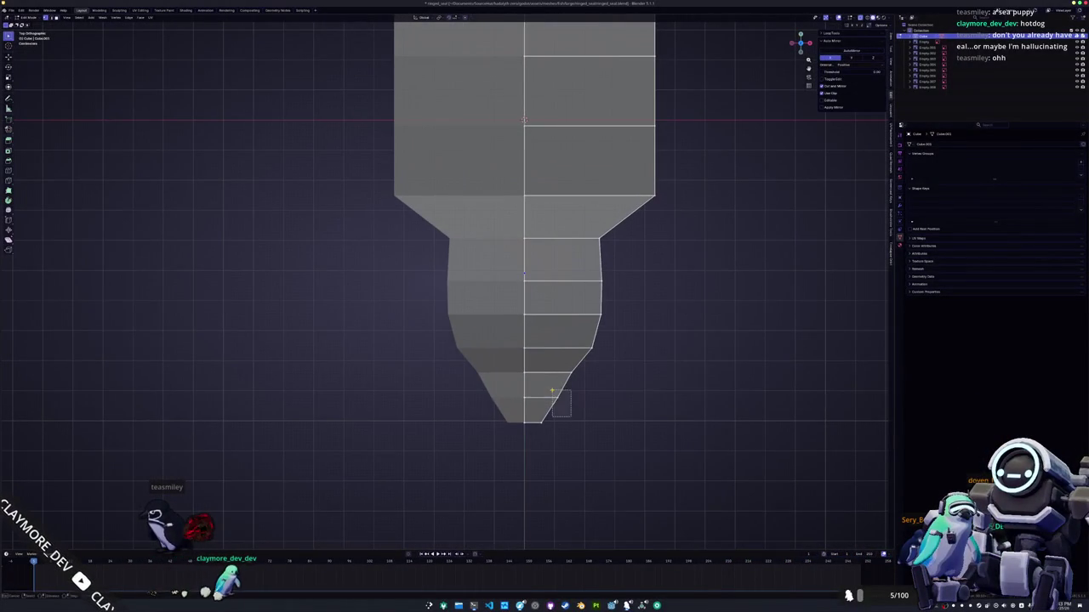
- Adjust the snout vertices sideways along X and recheck the head from above
key("g")
key("x")
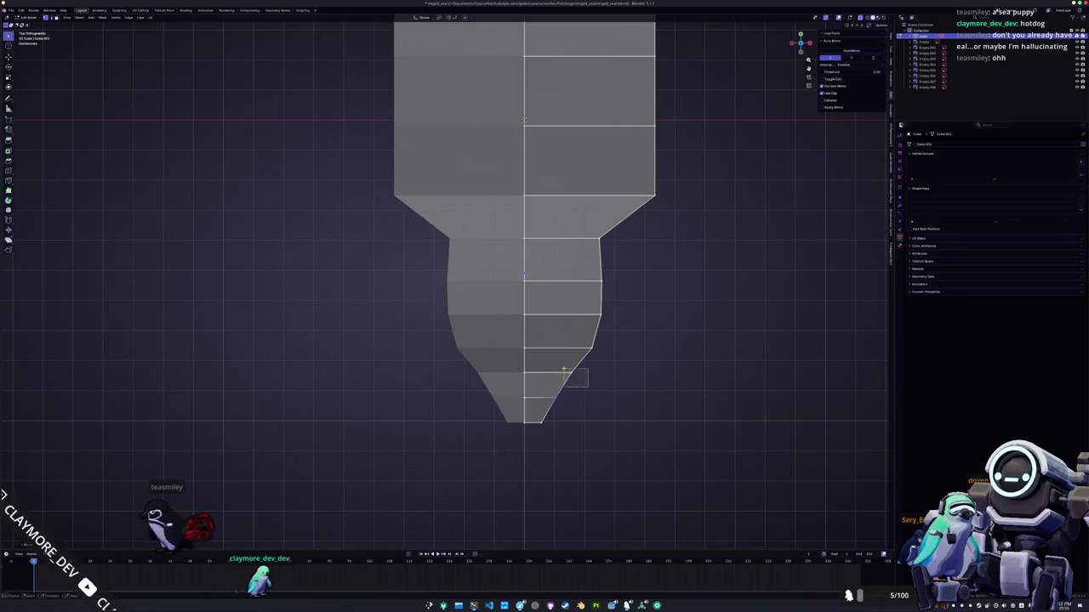
key("g")
key("x")
left_click(567, 370)
middle_click_drag(568, 370, 519, 380)
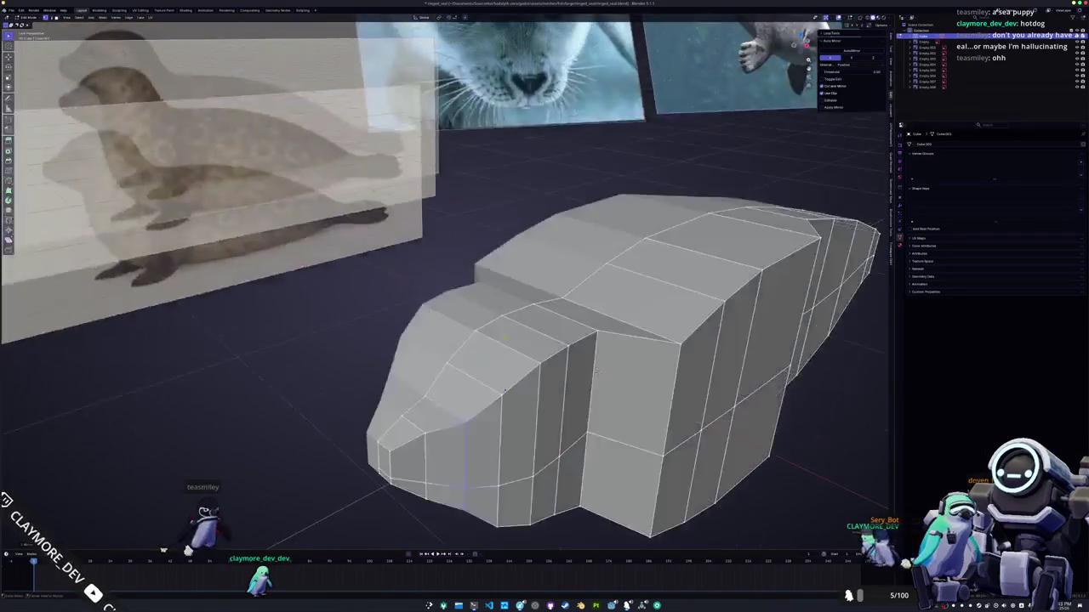
key("KP_7")
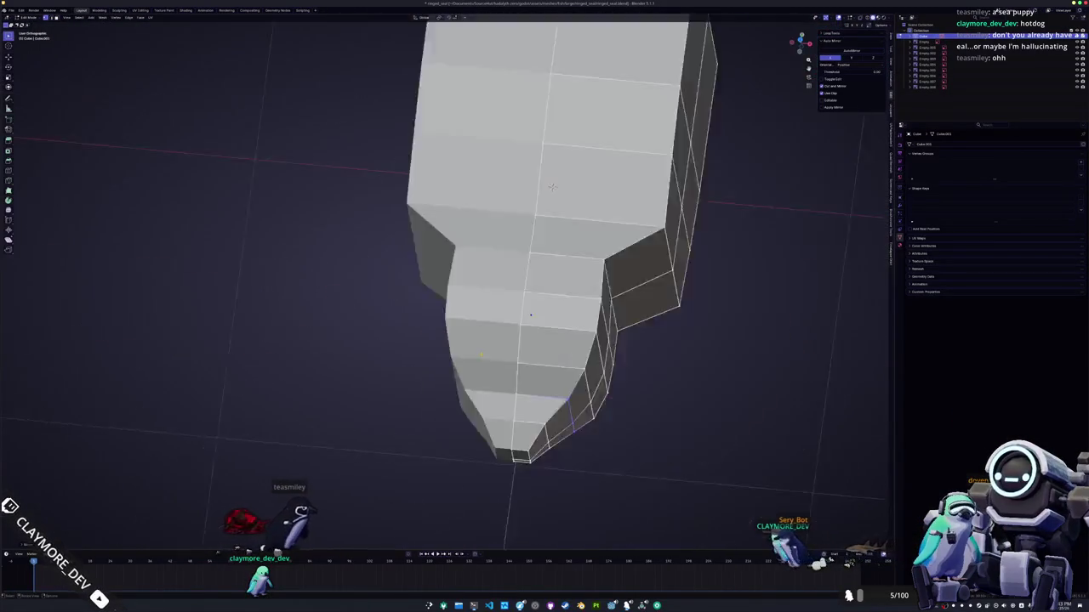
scroll(583, 464, "up", 2)
- Move an edge loop and the shoulder edge loop along X to widen the body
key("g")
key("x")
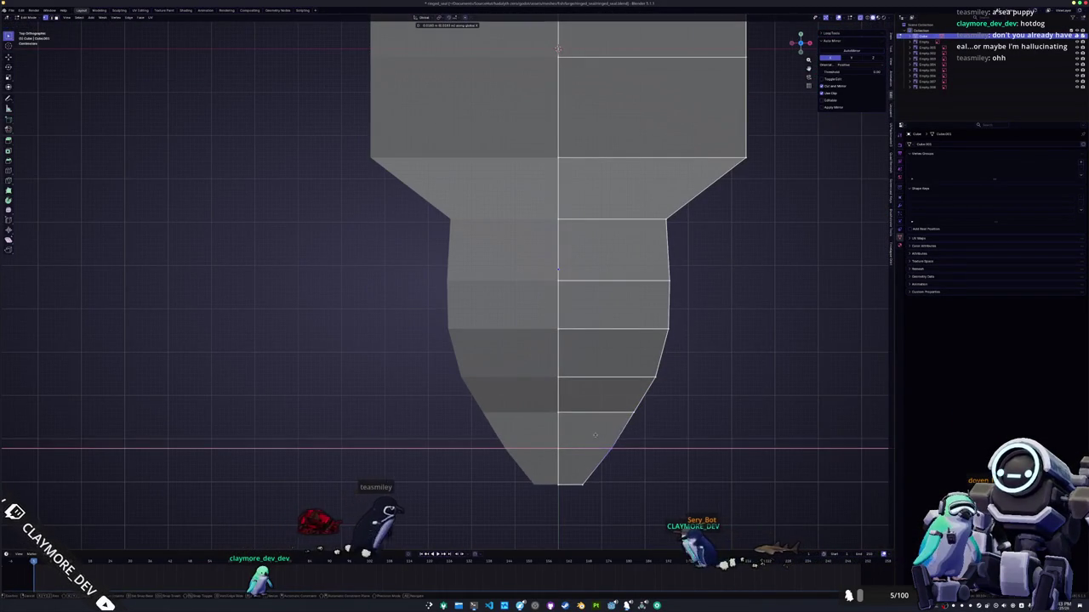
left_click(591, 435)
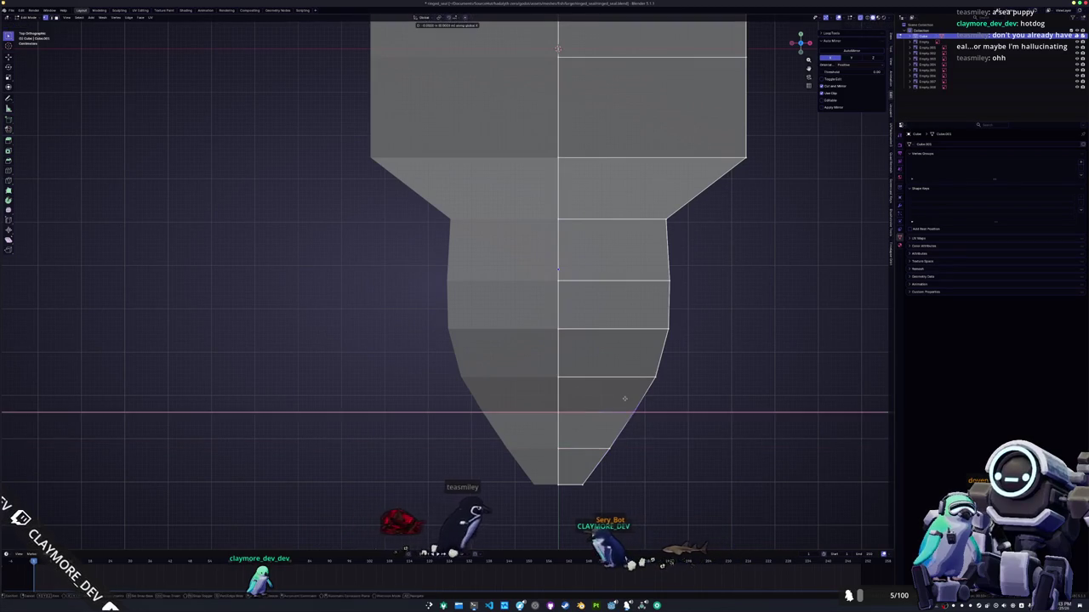
middle_click_drag(625, 398, 579, 495, "shift")
left_click(600, 298)
key("g")
key("x")
left_click(600, 297)
mouse_move(596, 308)
middle_mouse_down()
mouse_move(502, 340)
mouse_move(538, 331)
middle_mouse_up()
key("KP_7")
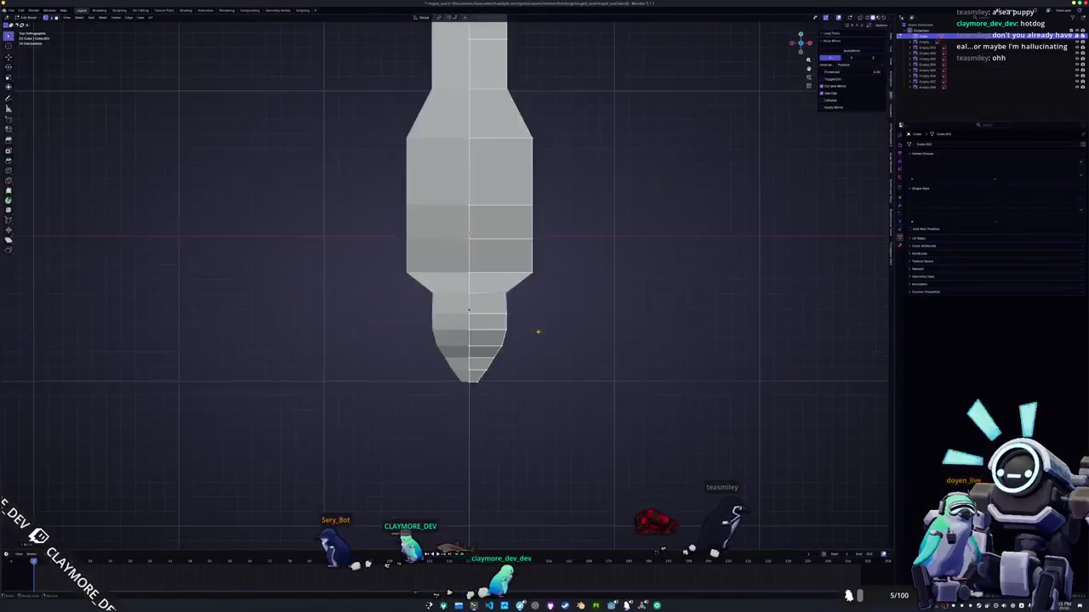
scroll(538, 331, "up", 1)
scroll(538, 340, "up", 2)
scroll(536, 368, "up", 1)
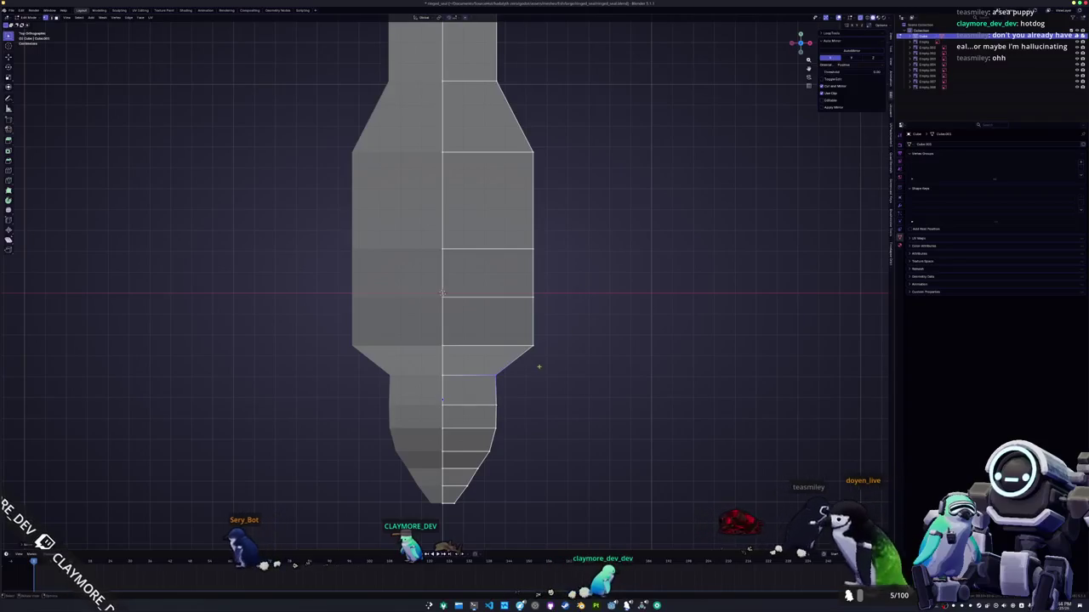
- Pull the next edge loop inward along X to narrow it slightly
key("g")
key("x")
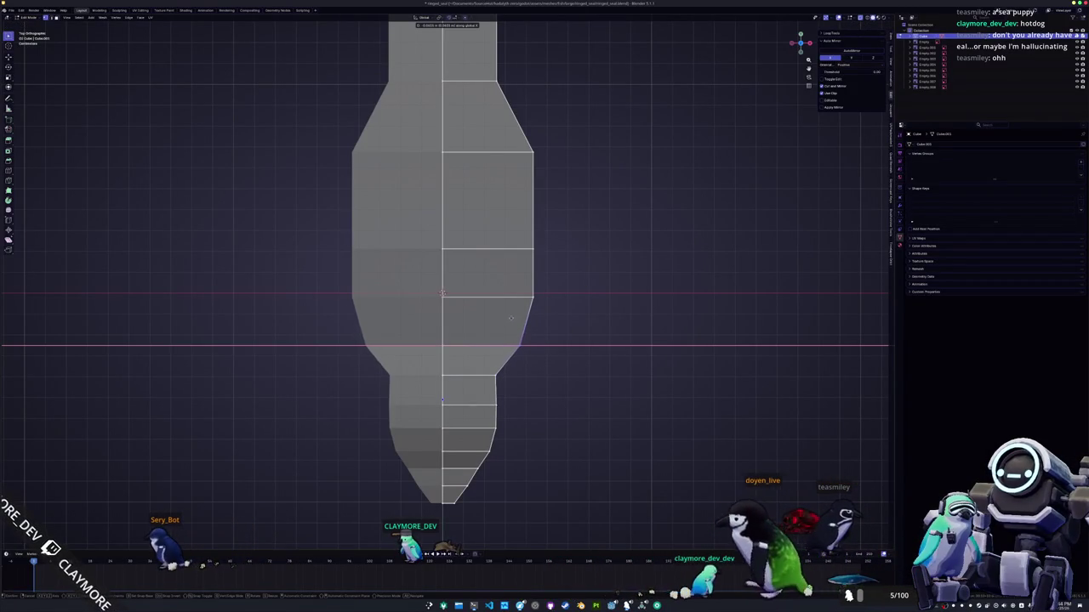
left_click(508, 314)
middle_click_drag(508, 314, 538, 316, "shift")
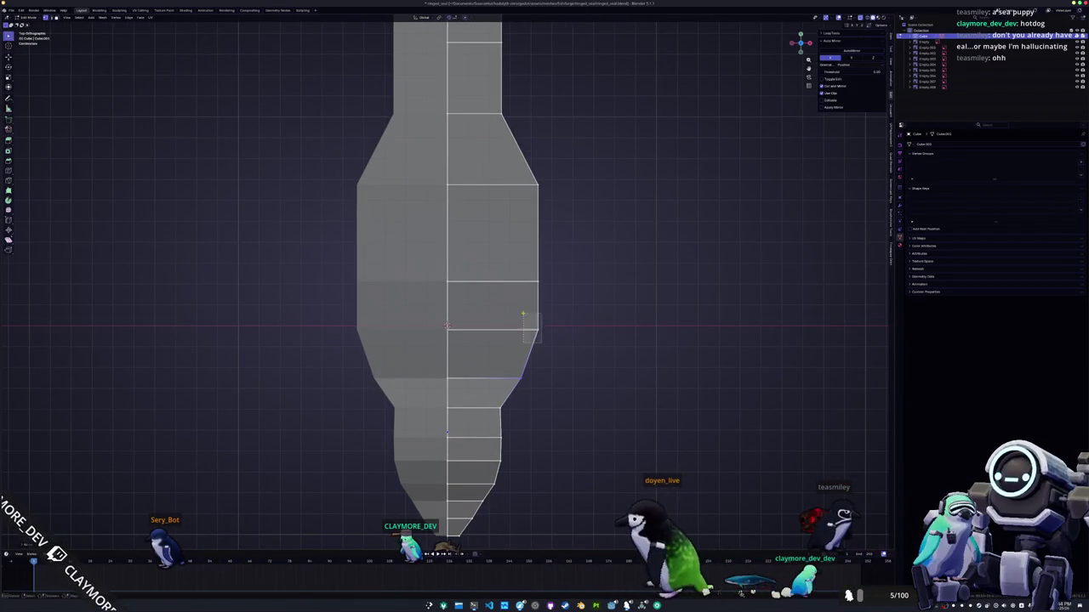
left_click(517, 303)
left_click(521, 248)
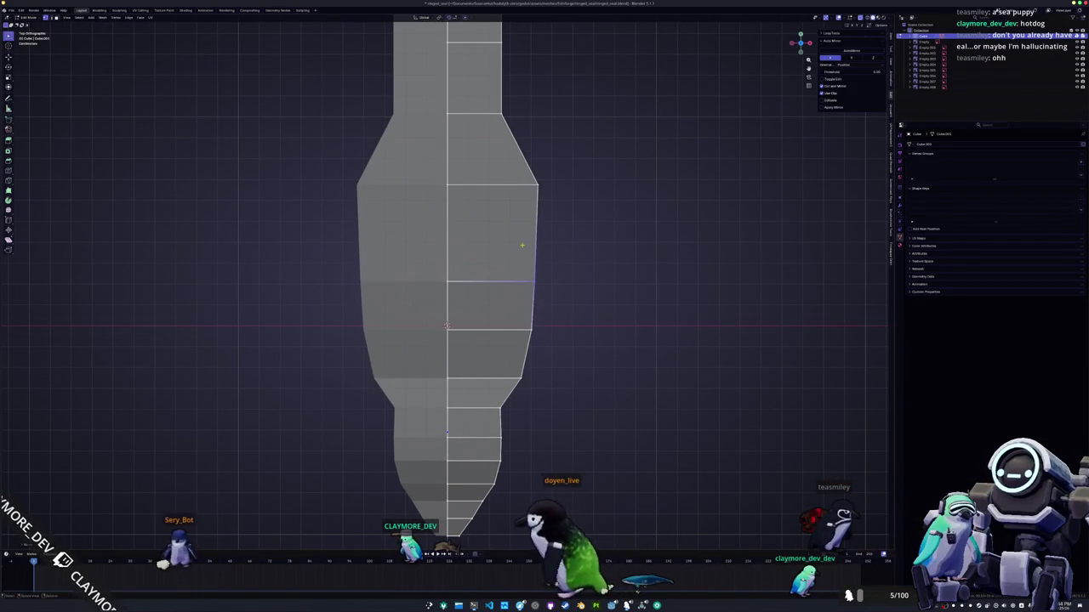
- Widen the following edge loop outward along X toward the upper body
left_click_drag(506, 361, 503, 360)
key("g")
key("x")
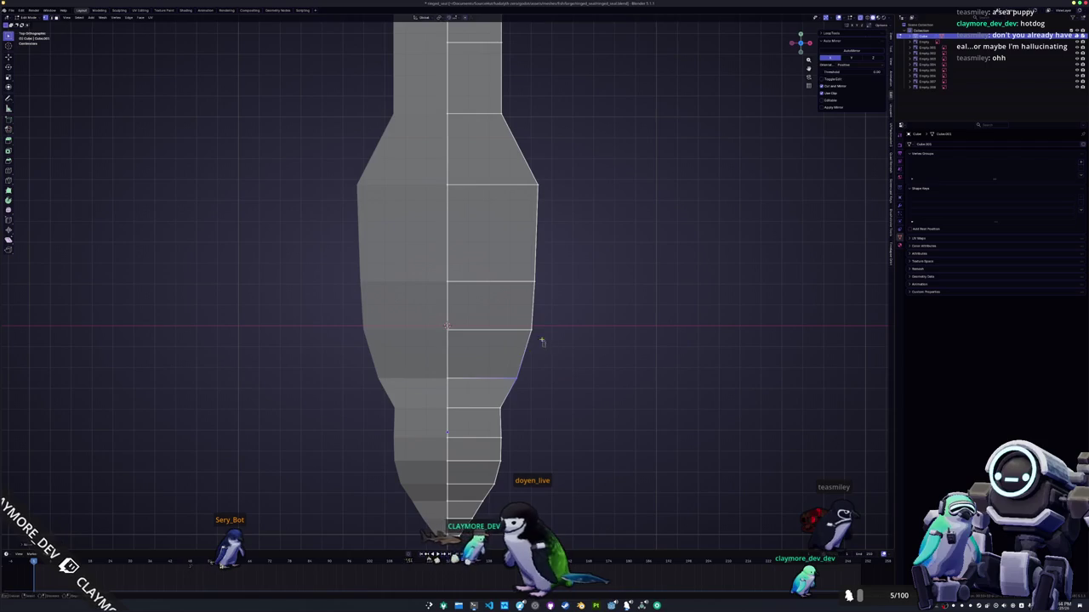
middle_click_drag(548, 252, 558, 280, "shift")
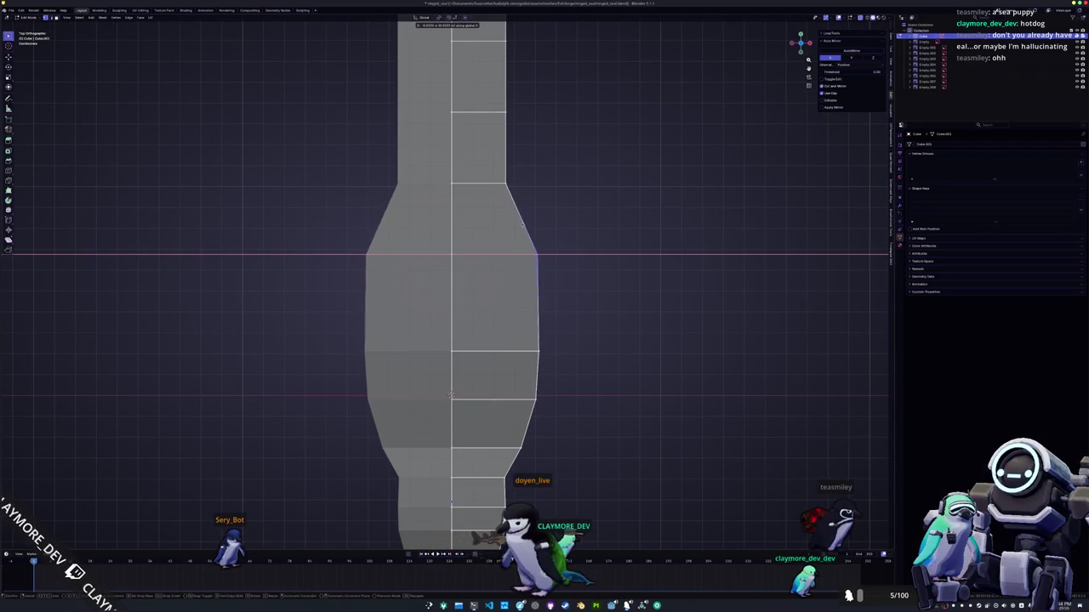
middle_click_drag(515, 196, 514, 231, "shift")
key("g")
key("x")
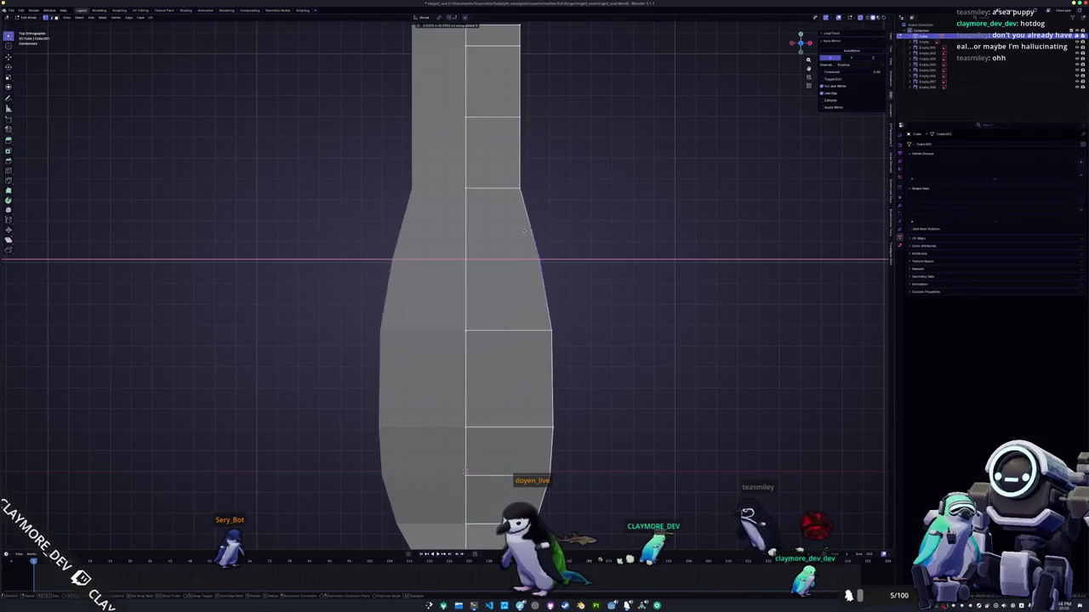
scroll(523, 239, "down", 2)
scroll(519, 242, "down", 1)
scroll(510, 247, "up", 1)
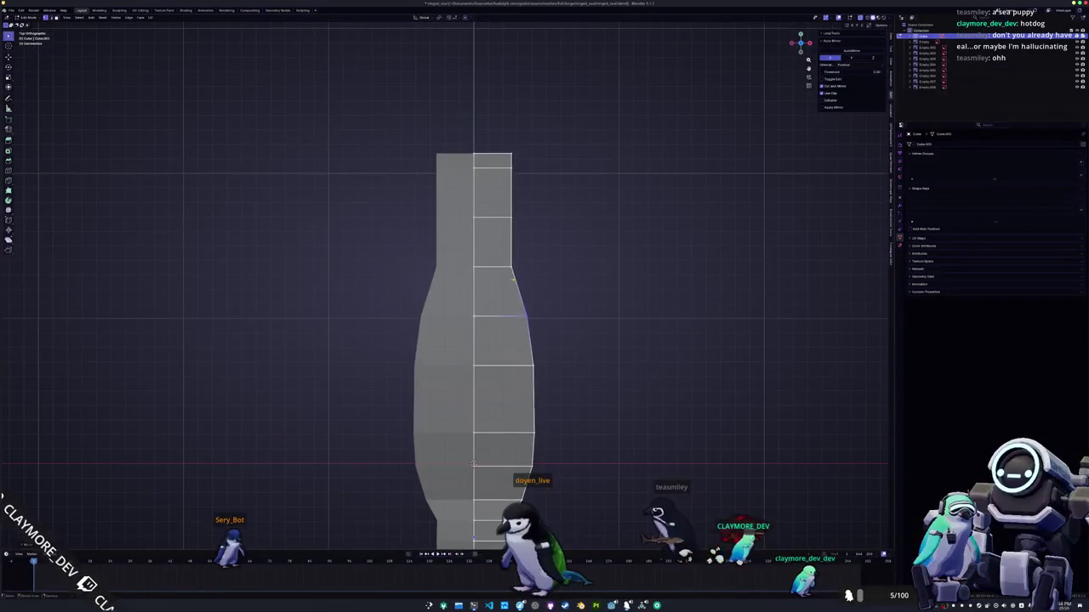
left_click(505, 251)
- Box-select the upper edge loops and narrow them along X
left_click_drag(505, 206, 508, 205)
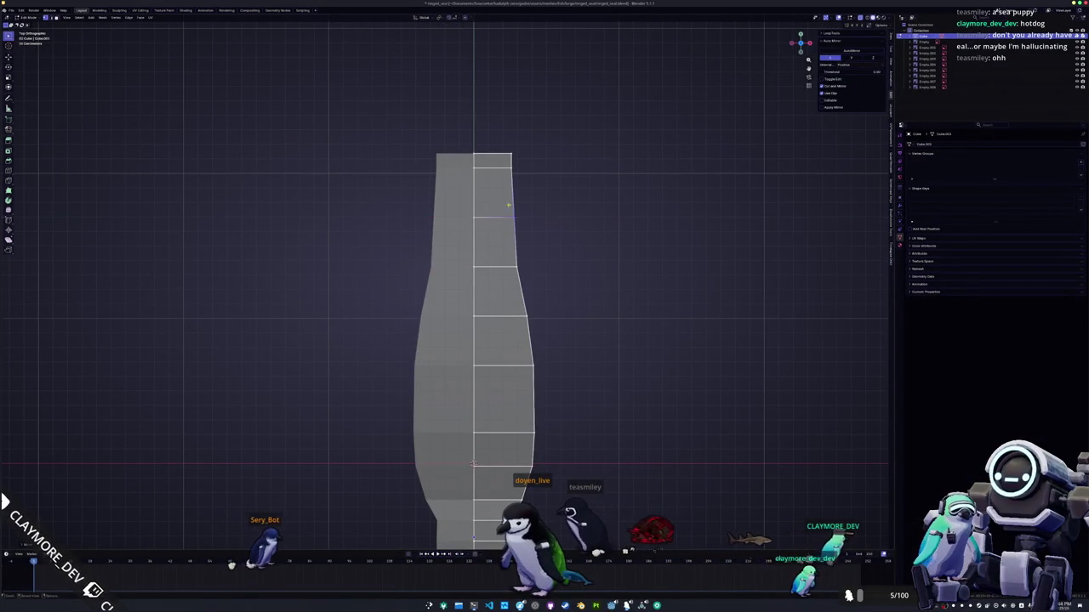
left_click_drag(520, 164, 500, 120)
left_click_drag(529, 254, 508, 283)
key("g")
key("x")
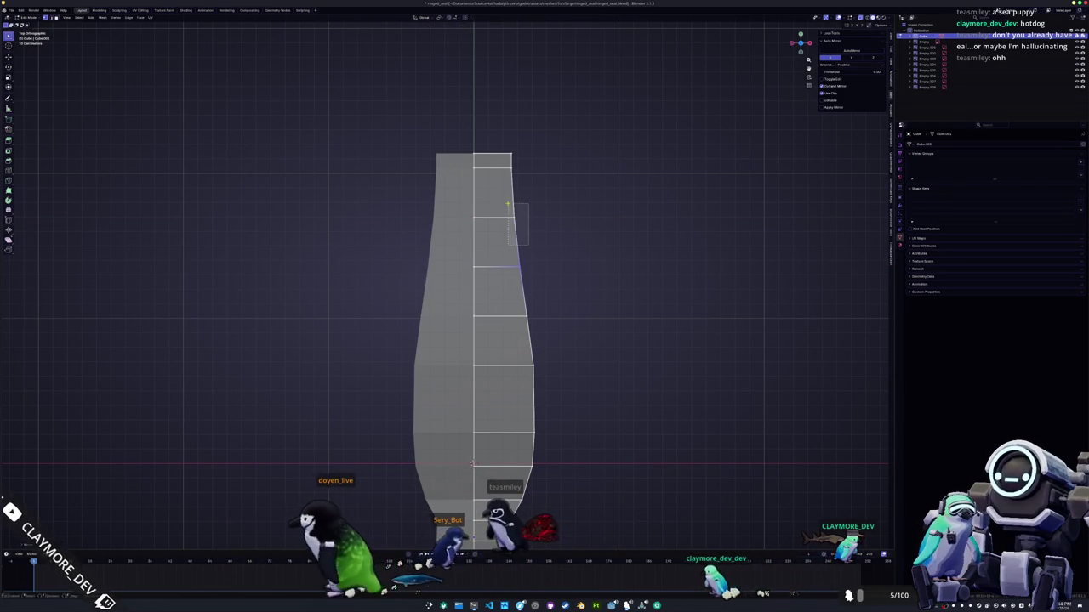
left_click(507, 203)
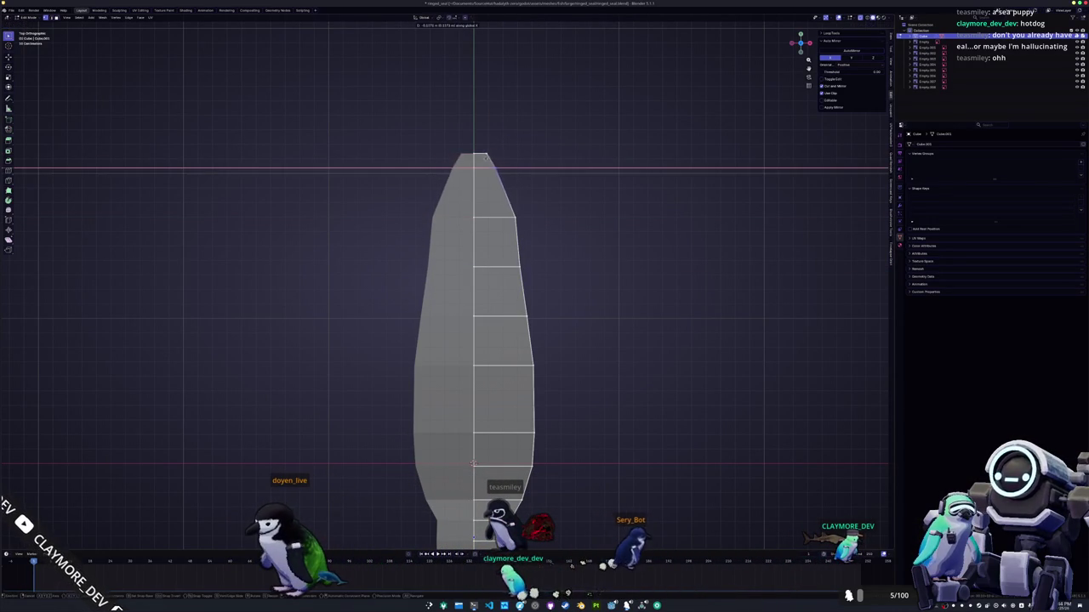
- Pull the top vertices inward along X to form a pointed tip
key("g")
key("x")
left_click(477, 145)
scroll(477, 145, "down", 3)
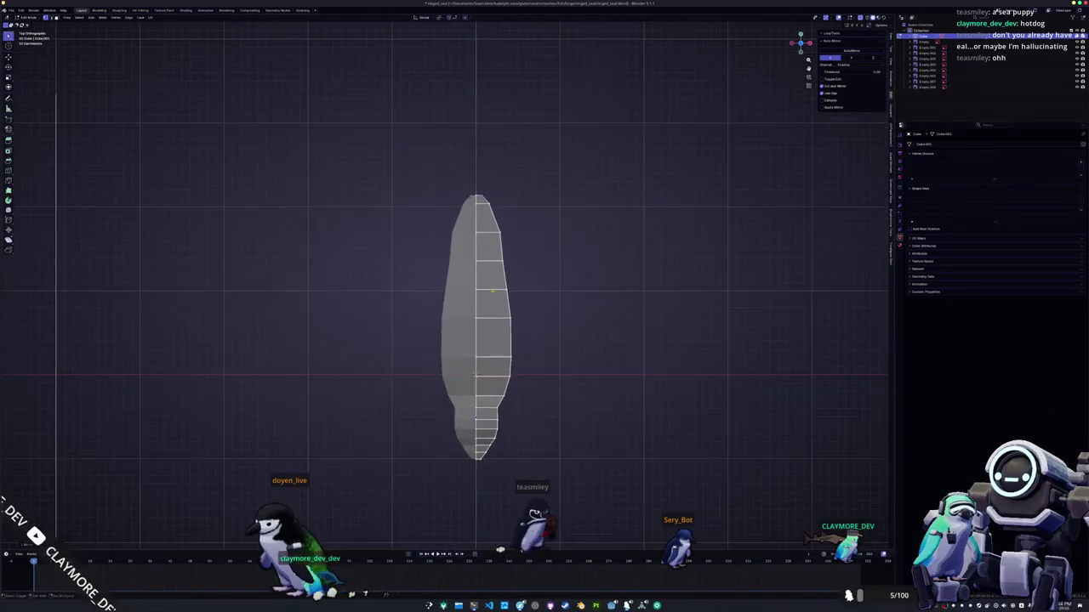
left_click(495, 250)
scroll(495, 250, "up", 2)
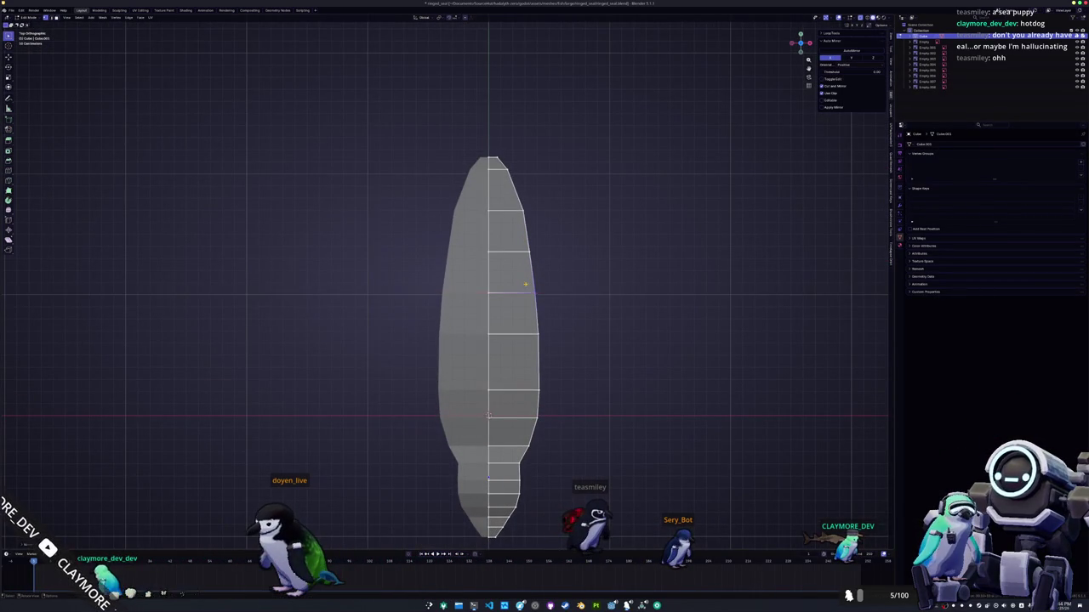
scroll(489, 341, "down", 2)
mouse_move(489, 340)
middle_mouse_down()
mouse_move(459, 281)
mouse_move(477, 306)
mouse_move(443, 340)
mouse_move(490, 379)
mouse_move(426, 417)
mouse_move(425, 438)
mouse_move(482, 433)
mouse_move(406, 444)
middle_mouse_up()
scroll(408, 443, "up", 2)
- Slide the upper edge loops to round the body top into a smooth curve
scroll(482, 433, "down", 5)
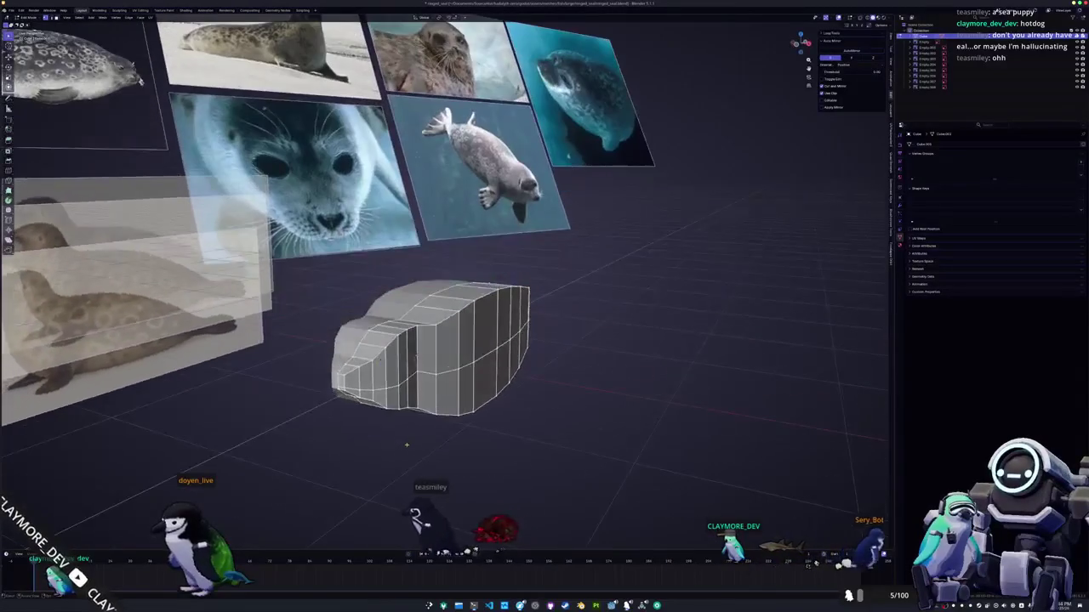
middle_click_drag(464, 340, 507, 355)
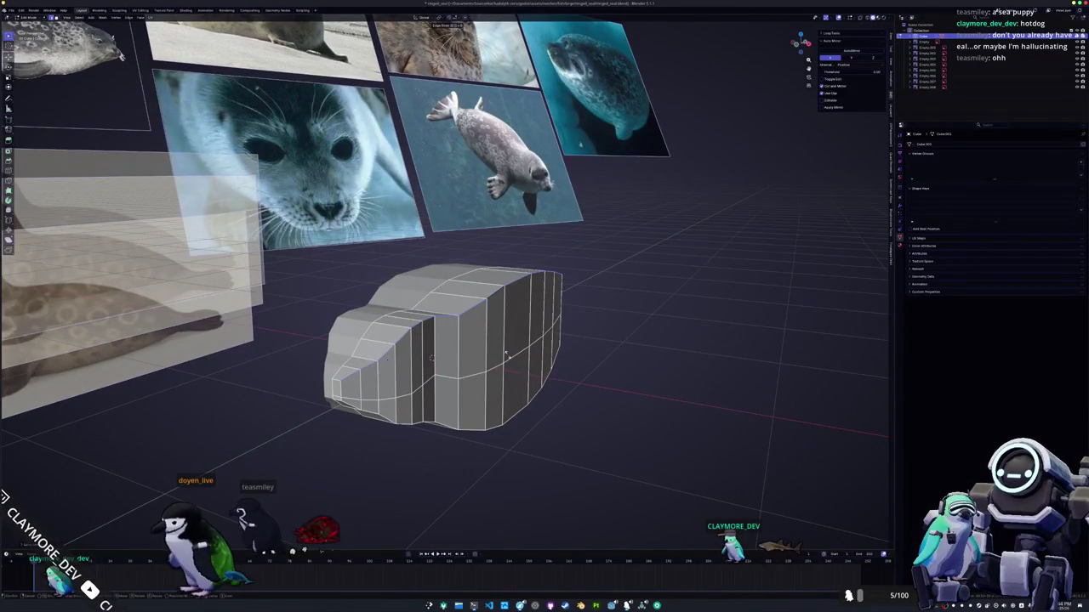
scroll(506, 356, "up", 2)
scroll(507, 356, "up", 2)
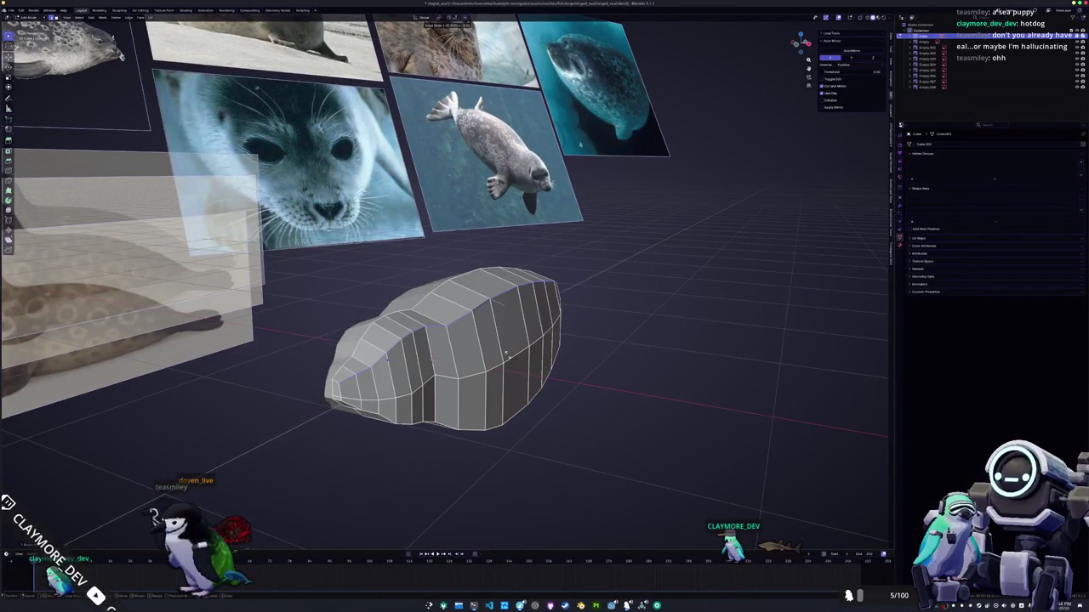
middle_click_drag(507, 356, 518, 374)
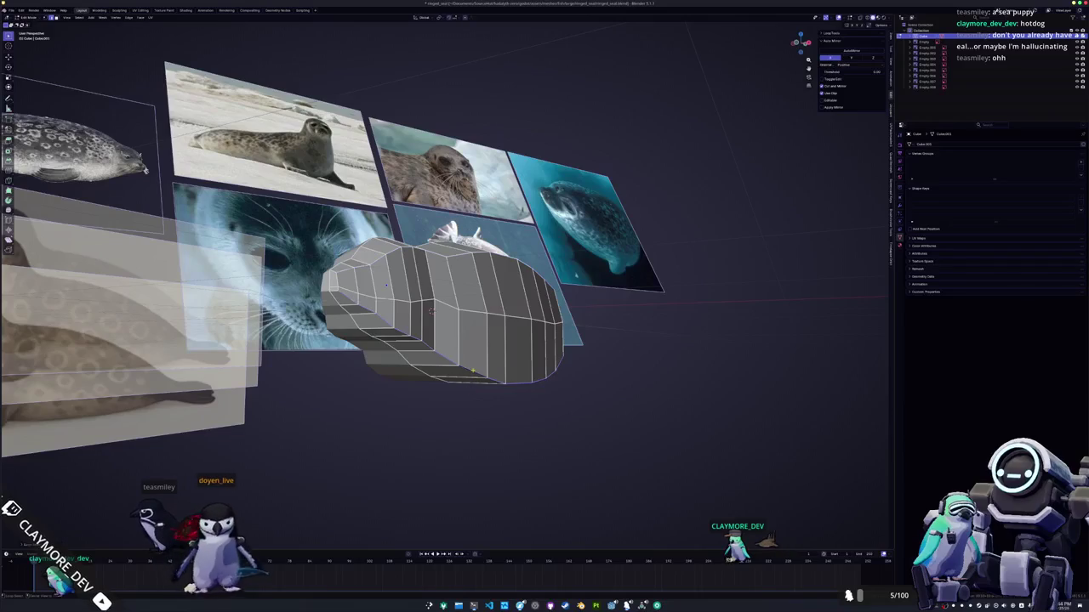
left_click(470, 372)
- Preview the solid body in Object Mode, then select the narrow end-cap face and switch to the browser
key("Tab")
mouse_move(471, 372)
middle_mouse_down()
mouse_move(380, 389)
mouse_move(349, 311)
middle_mouse_up()
key("Tab")
left_click(460, 326)
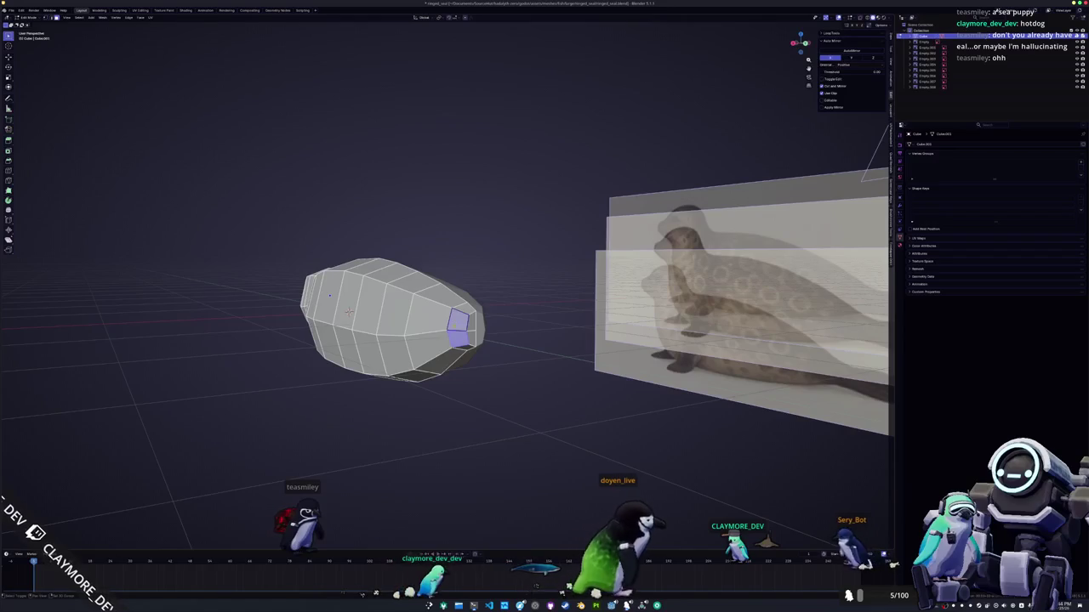
mouse_move(445, 381)
middle_mouse_down()
mouse_move(491, 388)
mouse_move(514, 339)
mouse_move(490, 488)
middle_mouse_up()
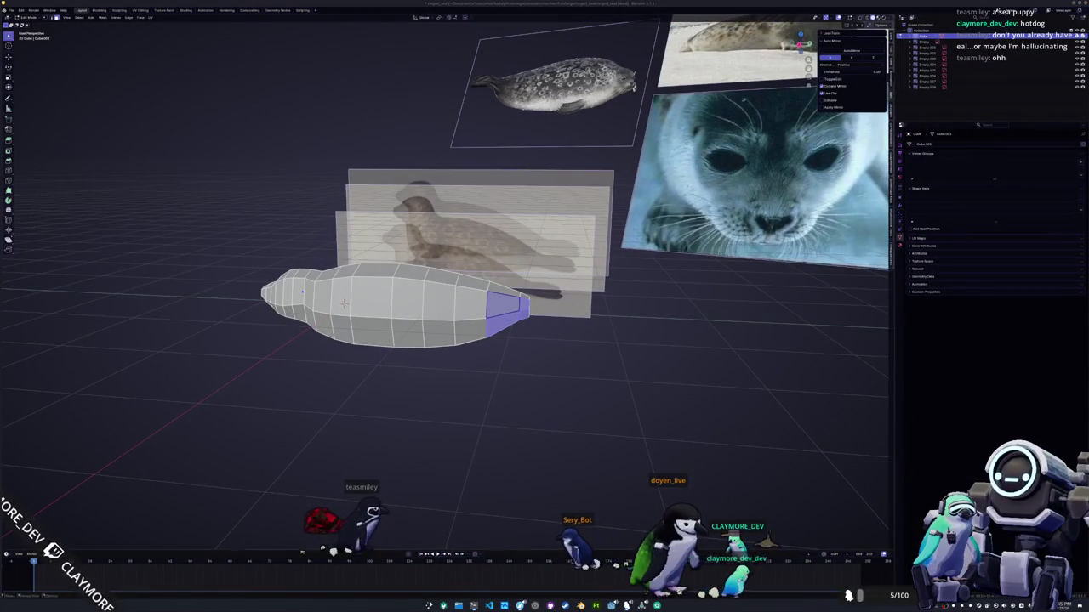
key("alt+Tab")
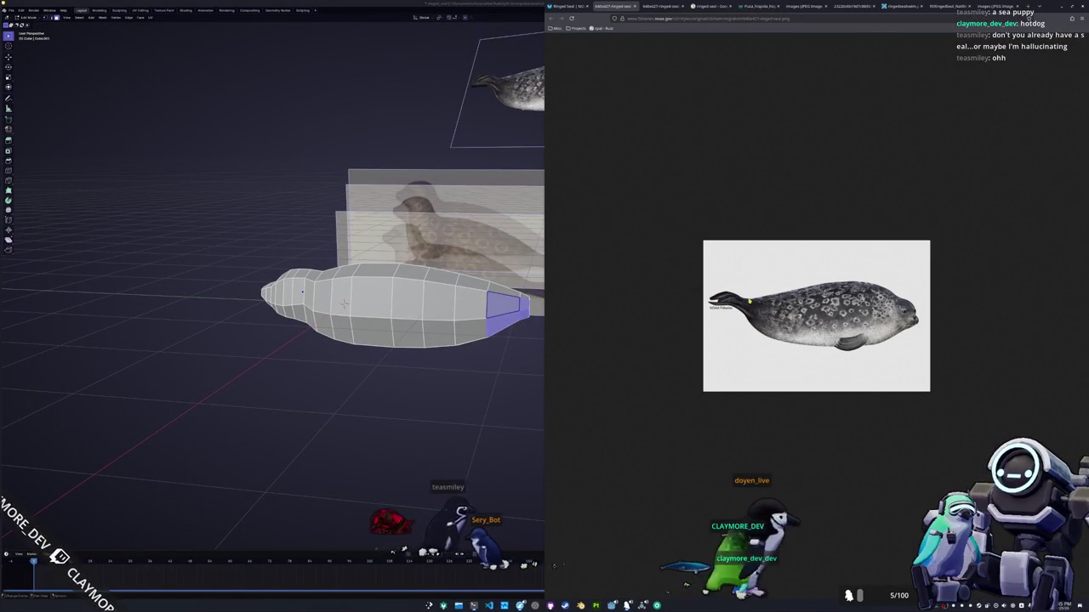
- Browse the NOAA Ringed Seal page and Google Images seal photos, then return to Blender
left_click(572, 7)
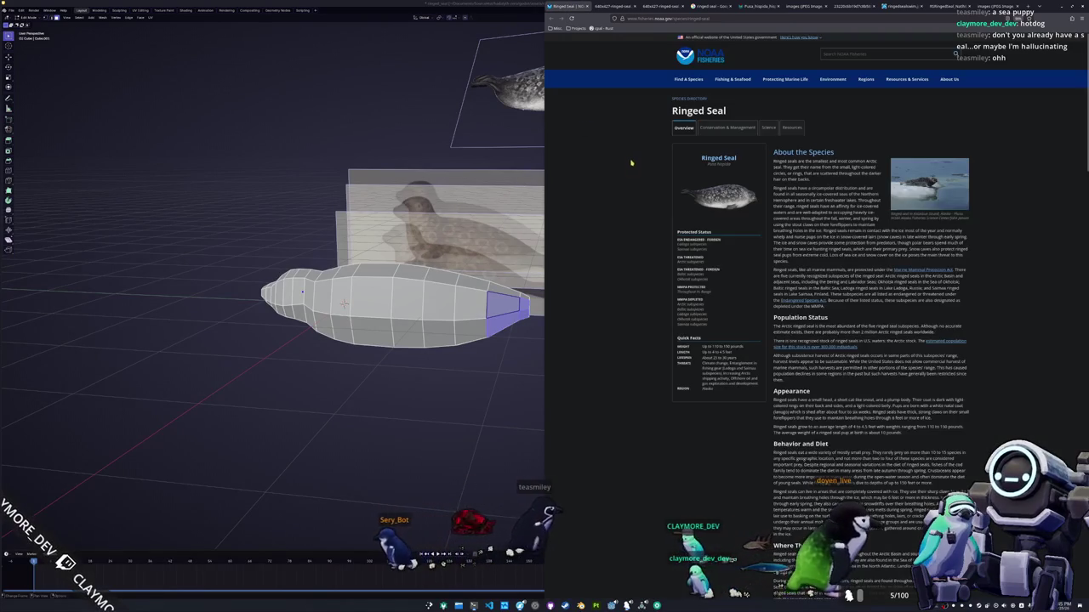
left_click(664, 7)
left_click(708, 6)
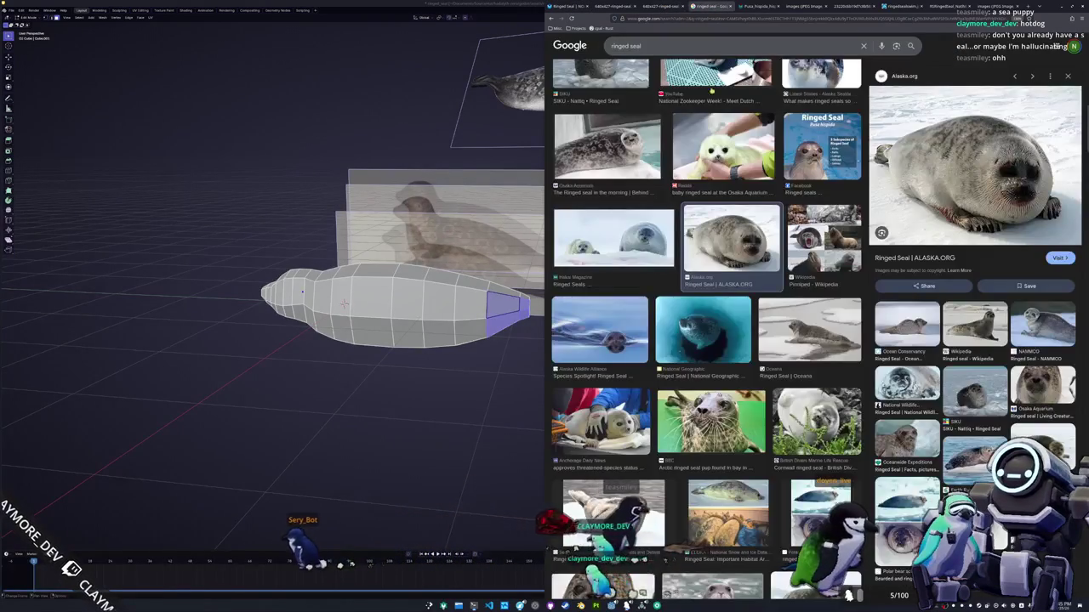
left_click(702, 281)
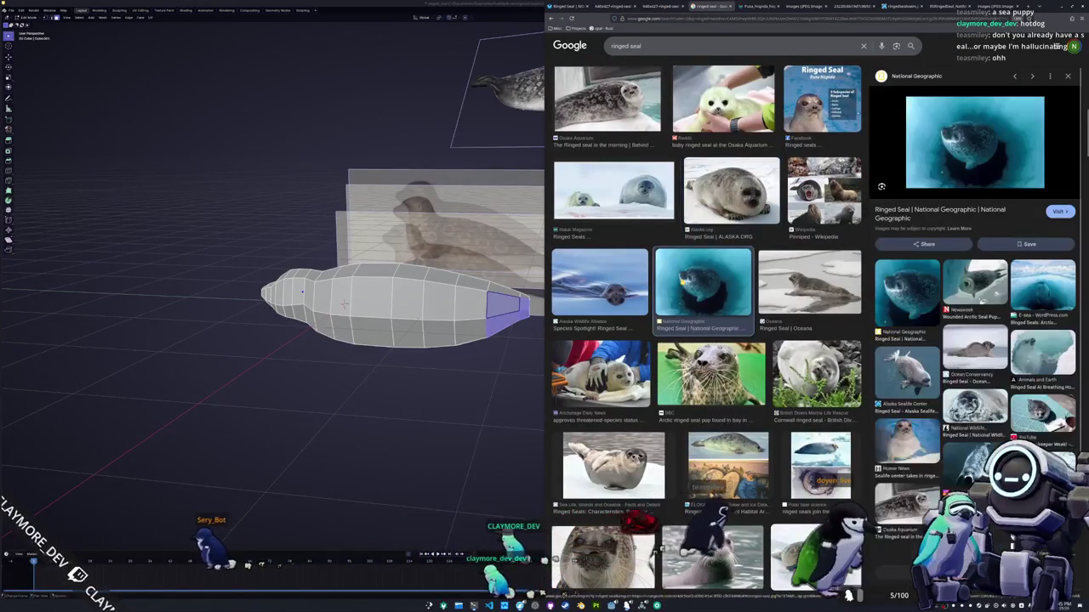
left_click(448, 416)
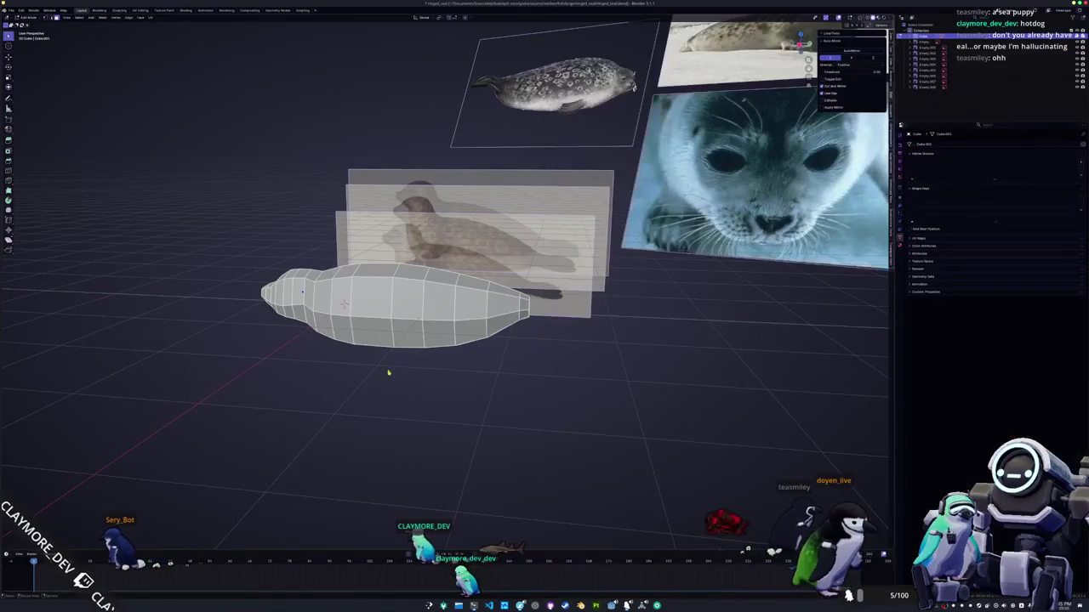
- In top view, shift two vertex rows of the seal body along the X axis
key("KP_7")
scroll(414, 450, "up", 2)
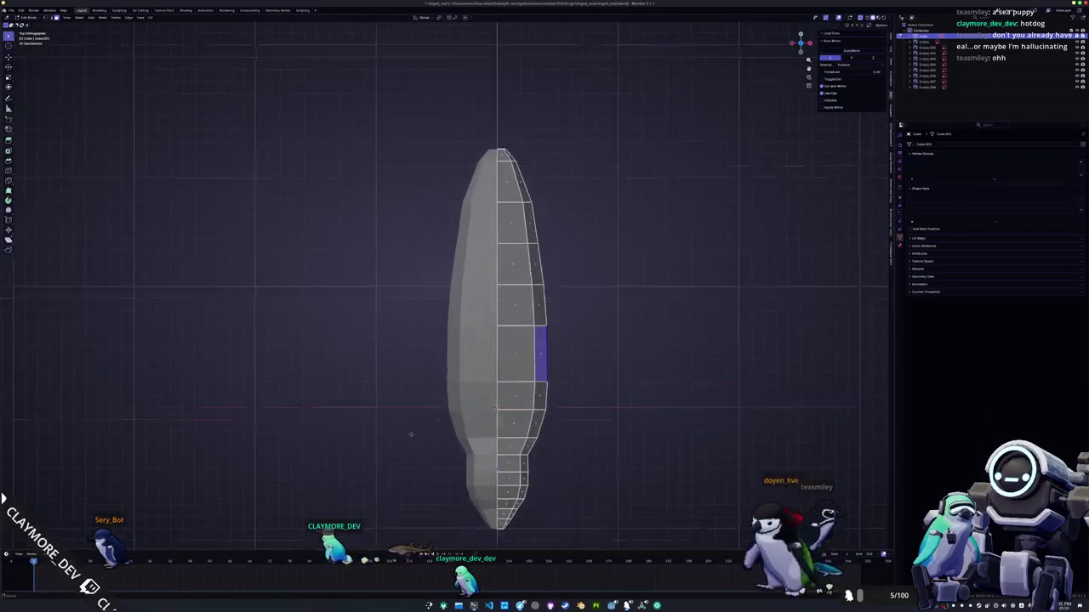
scroll(506, 343, "up", 1)
scroll(510, 340, "up", 1)
left_click(554, 321)
scroll(553, 321, "up", 1)
key("g")
key("x")
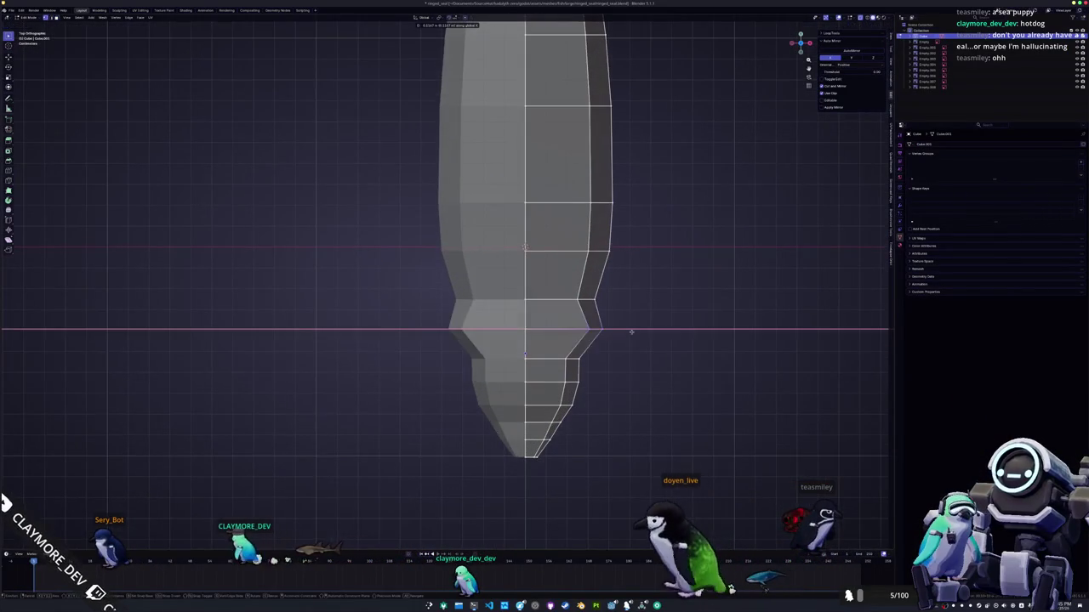
left_click(626, 331)
left_click(587, 298)
key("g")
key("x")
left_click(569, 286)
- Check the seal mesh in right orthographic view, then orbit back to perspective in Edit Mode
scroll(574, 334, "down", 3)
mouse_move(575, 333)
middle_mouse_down()
mouse_move(547, 333)
mouse_move(506, 359)
middle_mouse_up()
key("Tab")
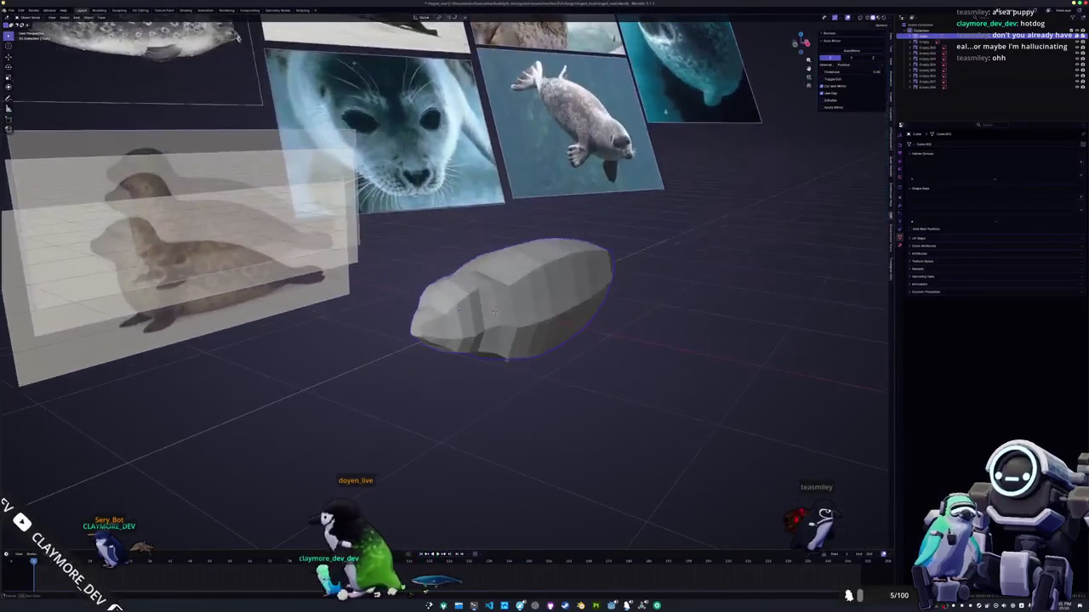
middle_click_drag(494, 311, 489, 317)
key("KP_3")
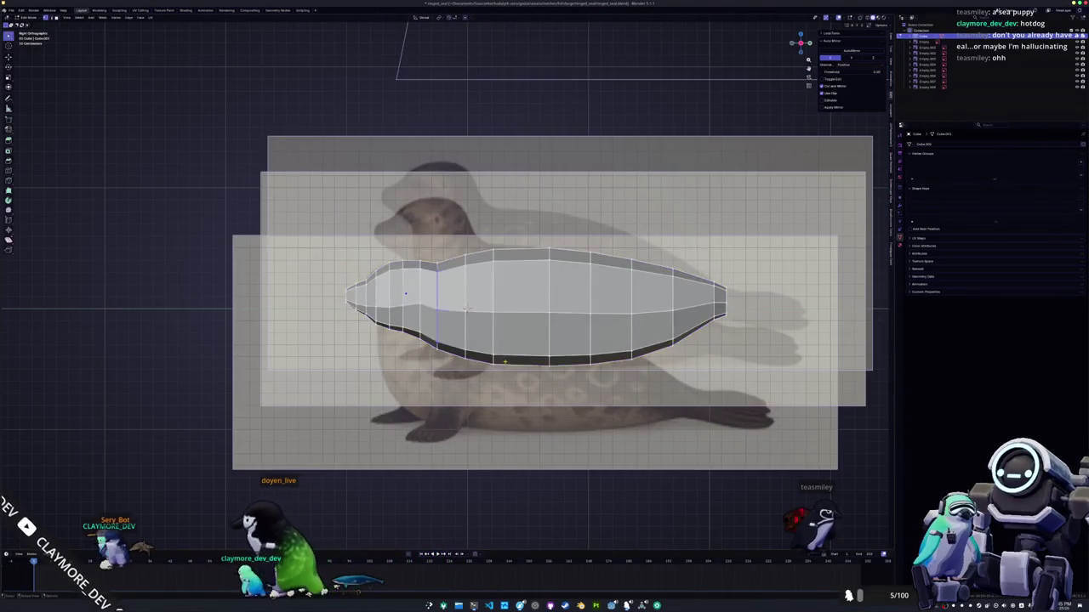
key("Tab")
scroll(481, 326, "up", 3)
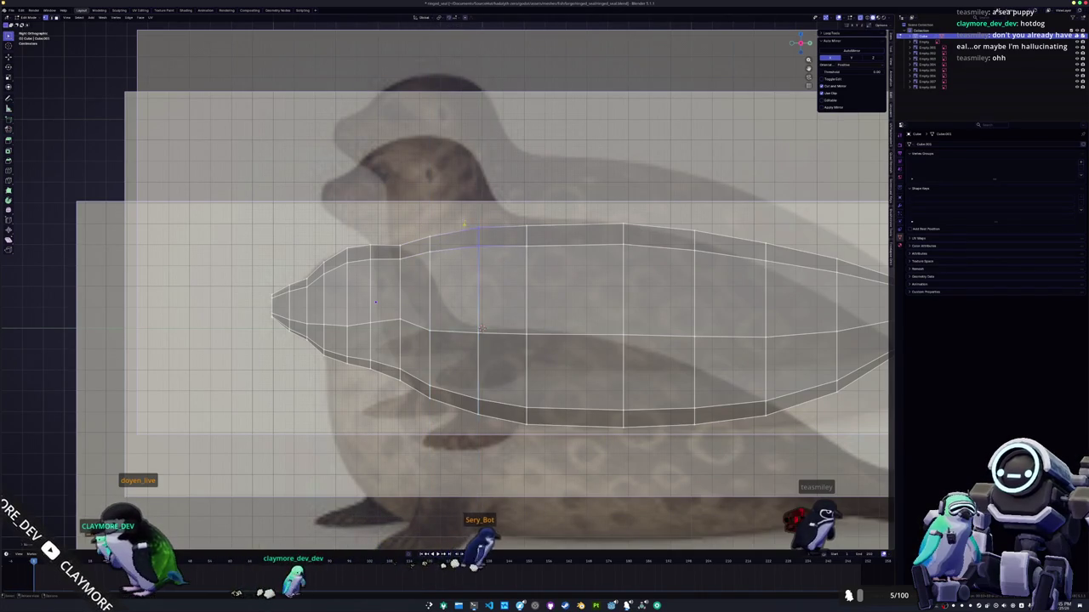
key("Tab")
scroll(480, 329, "down", 4)
middle_click_drag(480, 329, 492, 297)
key("Tab")
scroll(492, 298, "up", 2)
scroll(493, 296, "up", 2)
scroll(495, 296, "up", 2)
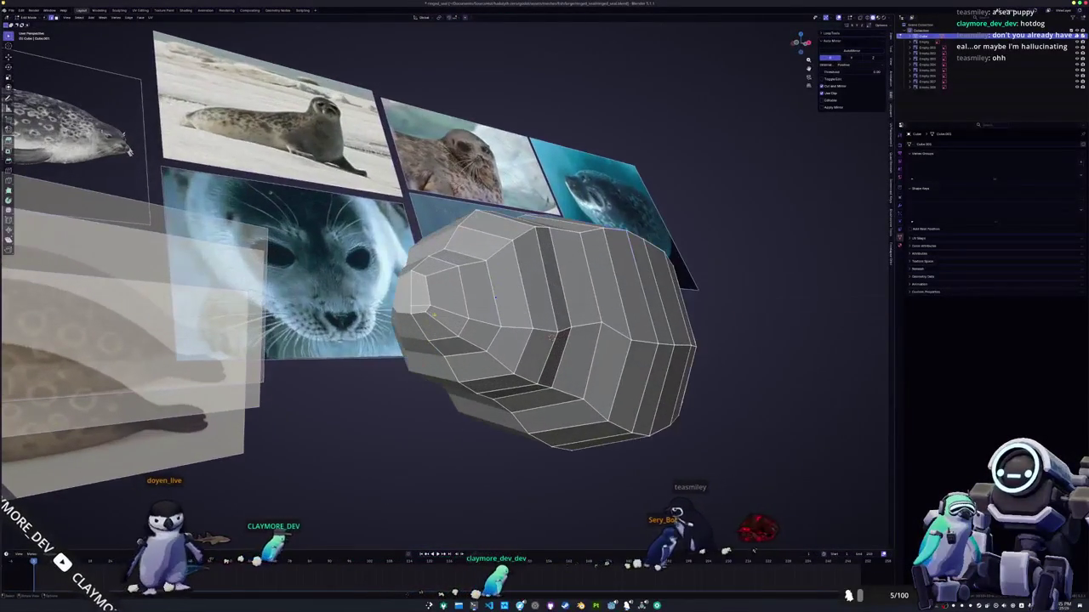
- Orbit the seal mesh and snap to right side view to study the snout and head faces
scroll(493, 297, "up", 2)
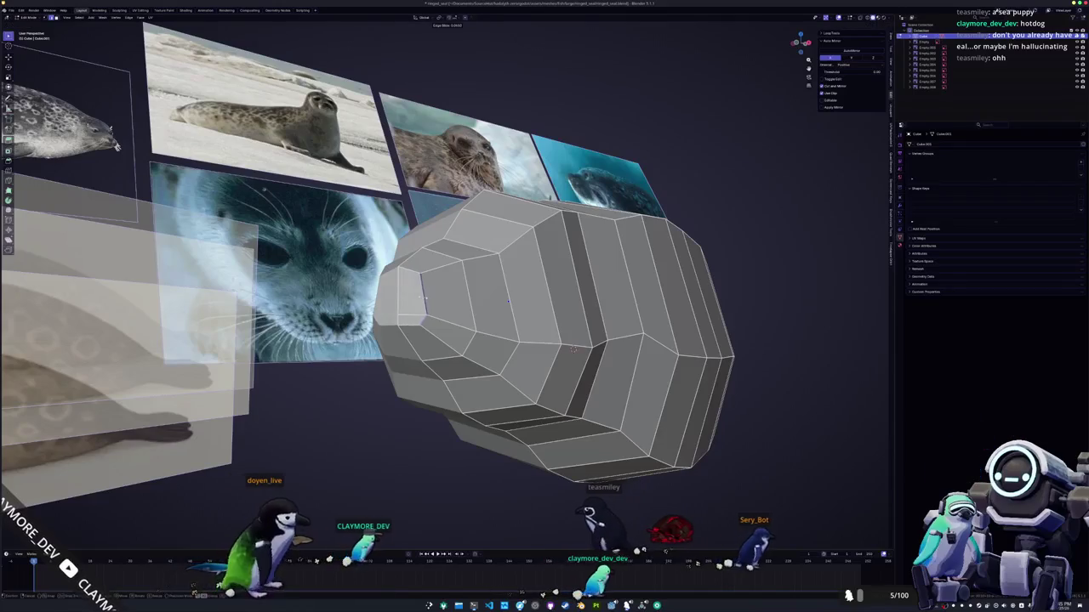
middle_click_drag(508, 301, 488, 246)
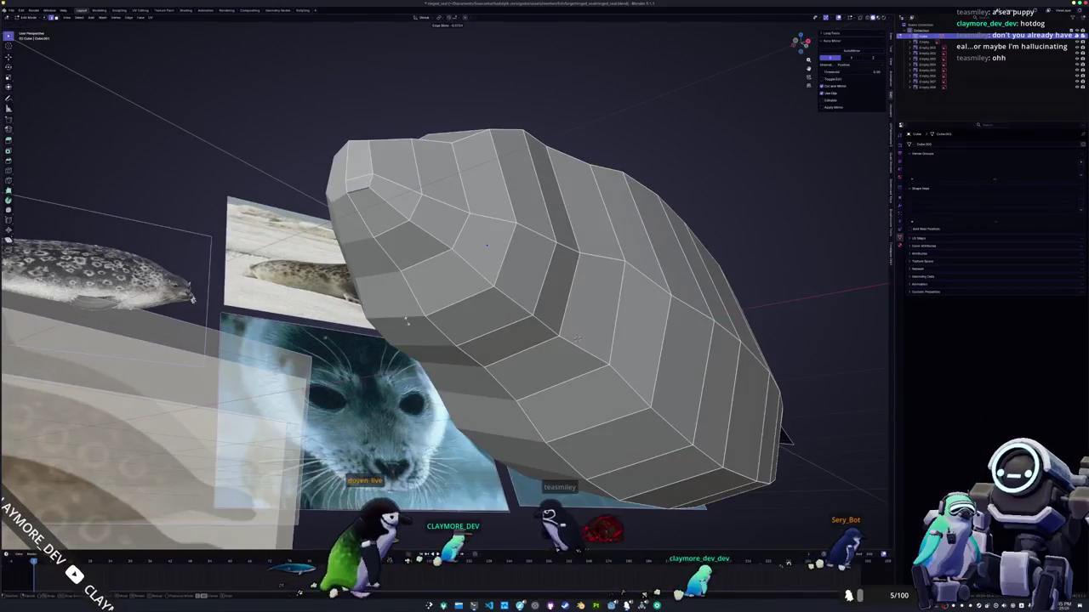
mouse_move(577, 340)
middle_mouse_down()
mouse_move(571, 351)
mouse_move(434, 299)
mouse_move(515, 331)
mouse_move(126, 27)
mouse_move(491, 316)
middle_mouse_up()
scroll(491, 317, "up", 2)
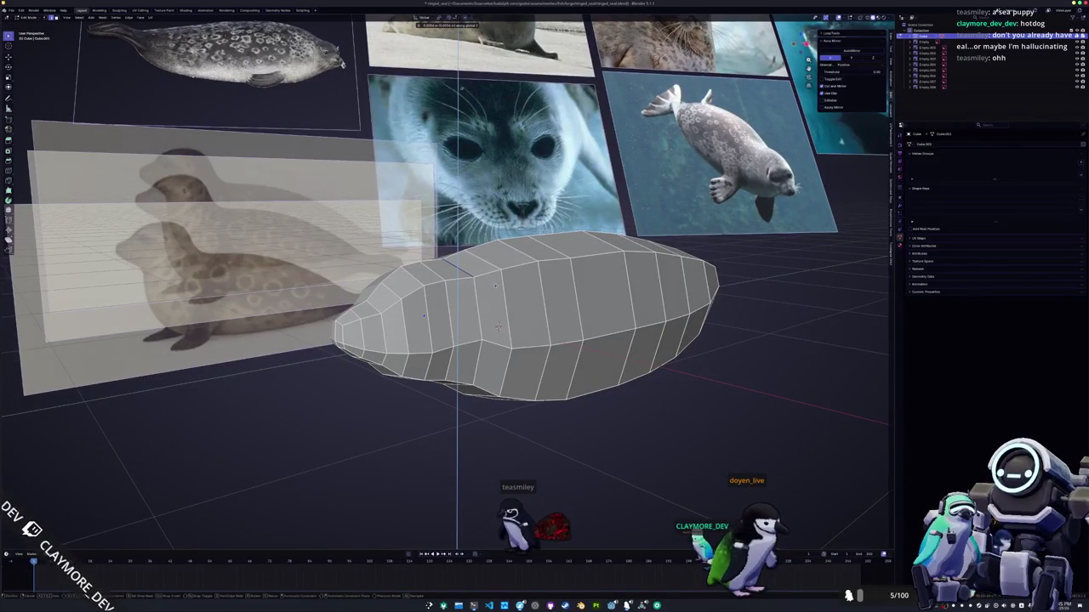
mouse_move(498, 325)
middle_mouse_down()
mouse_move(468, 336)
mouse_move(523, 328)
mouse_move(497, 325)
middle_mouse_up()
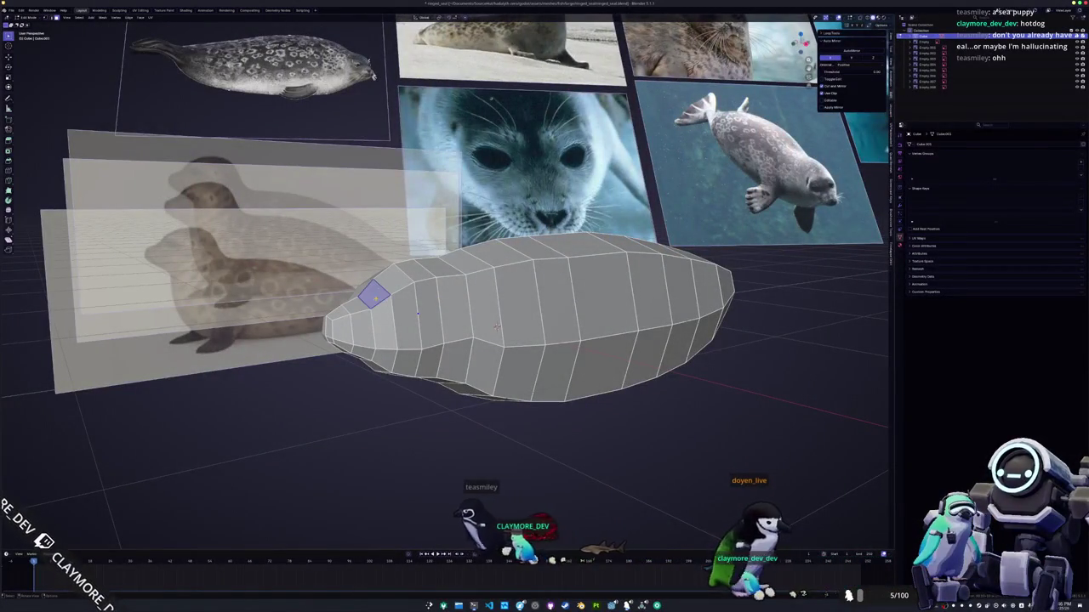
key("KP_3")
scroll(497, 326, "up", 3)
scroll(567, 338, "up", 2)
scroll(567, 339, "down", 2)
mouse_move(568, 338)
middle_mouse_down()
mouse_move(544, 332)
mouse_move(557, 320)
mouse_move(521, 275)
mouse_move(541, 267)
middle_mouse_up()
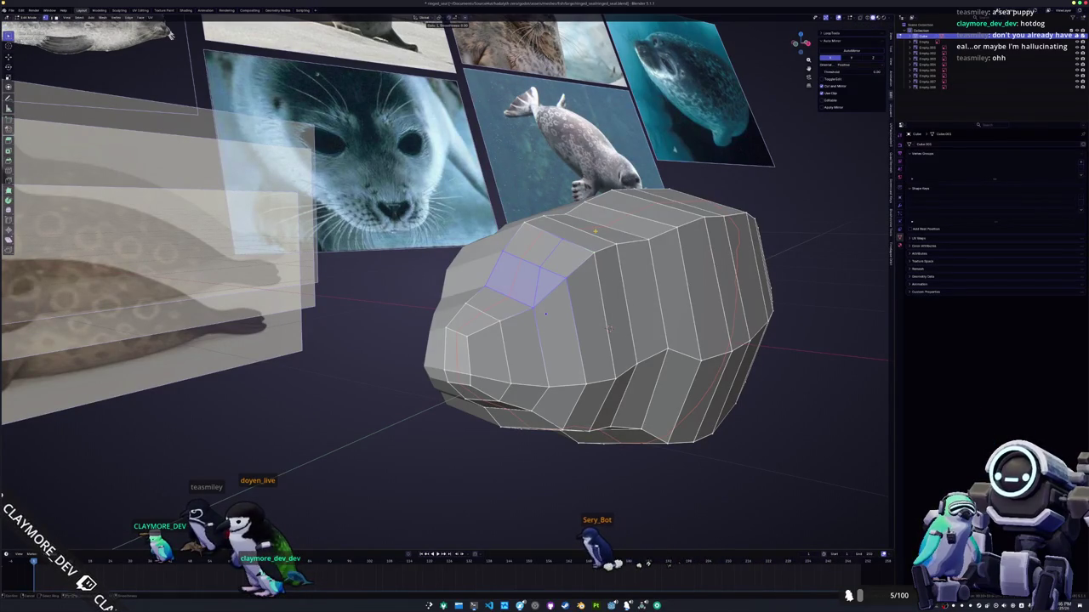
middle_click_drag(170, 34, 196, 38)
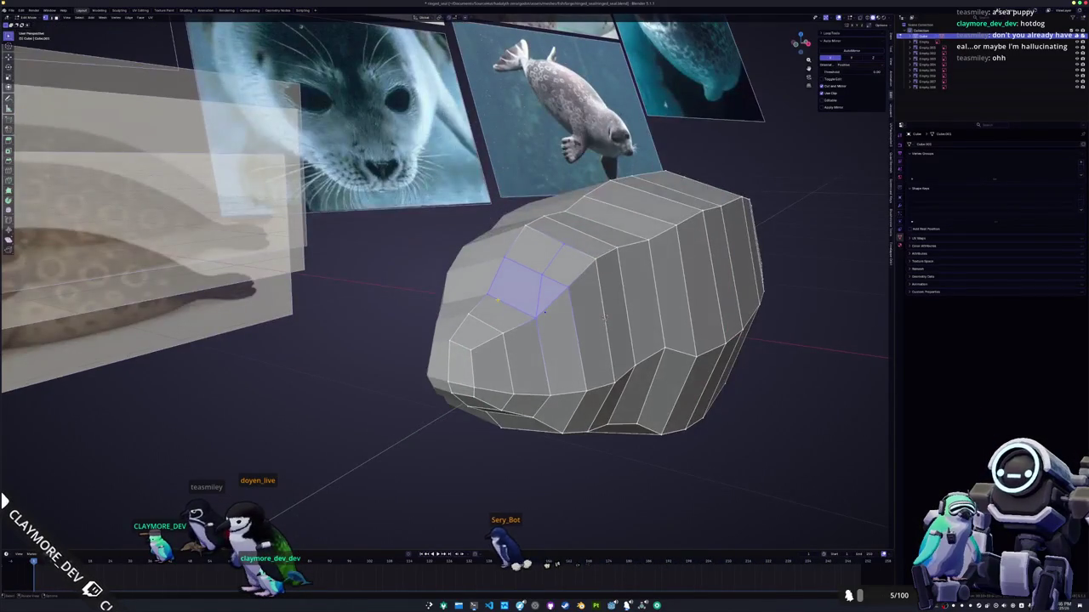
- Add a Loop Cut and Slide edge loop around the seal's head, then deselect it
left_click(515, 309)
right_click(514, 309)
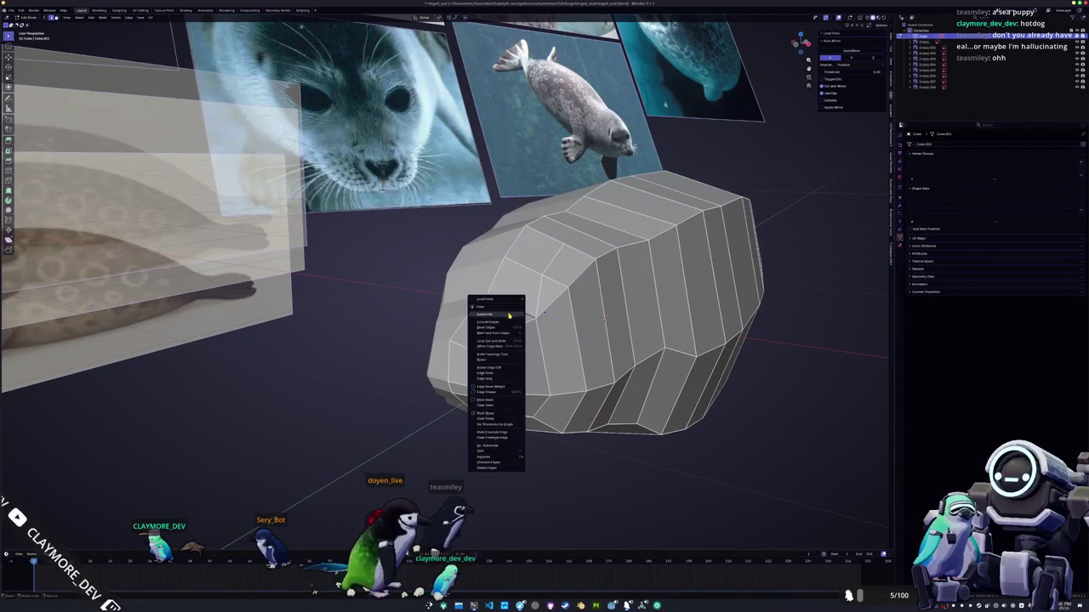
left_click(492, 341)
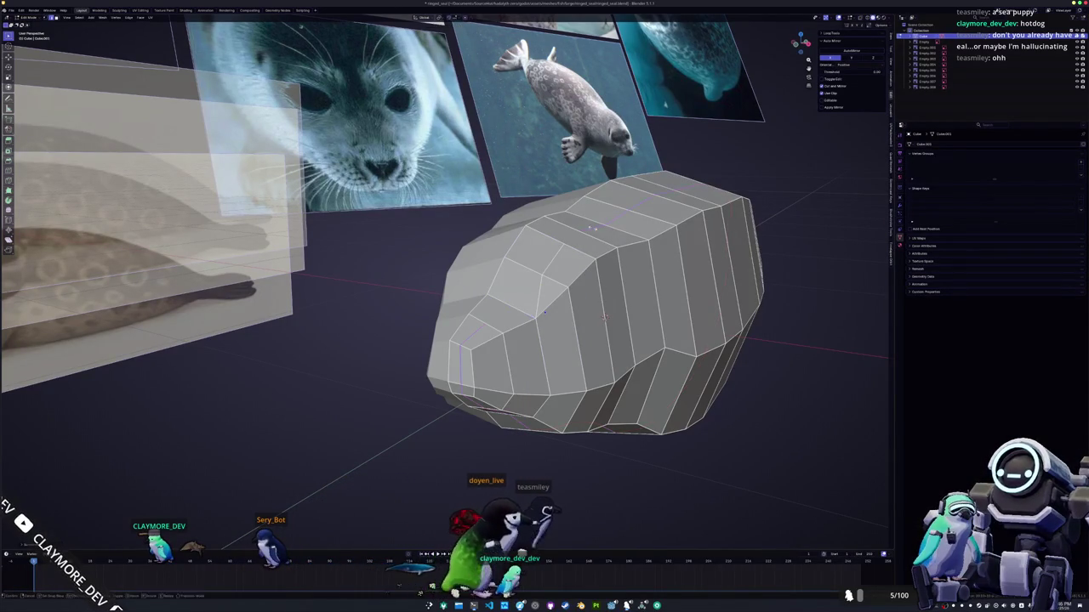
left_click(511, 308)
key("alt+a")
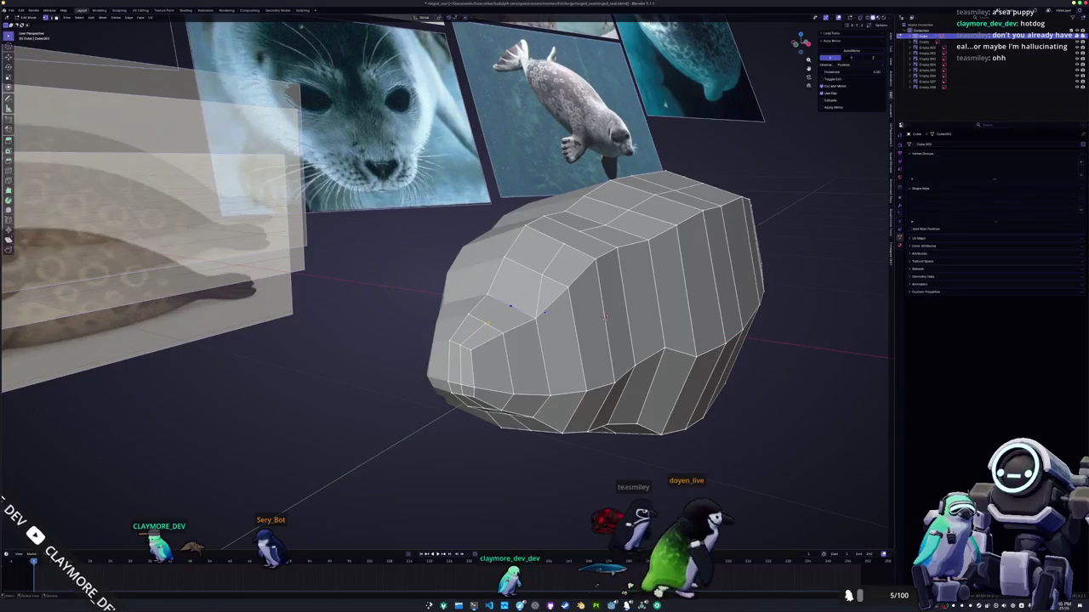
- Slide a head vertex behind the snout along its edge
middle_click_drag(544, 315, 476, 341)
mouse_move(658, 322)
middle_mouse_down()
mouse_move(713, 368)
mouse_move(622, 315)
middle_mouse_up()
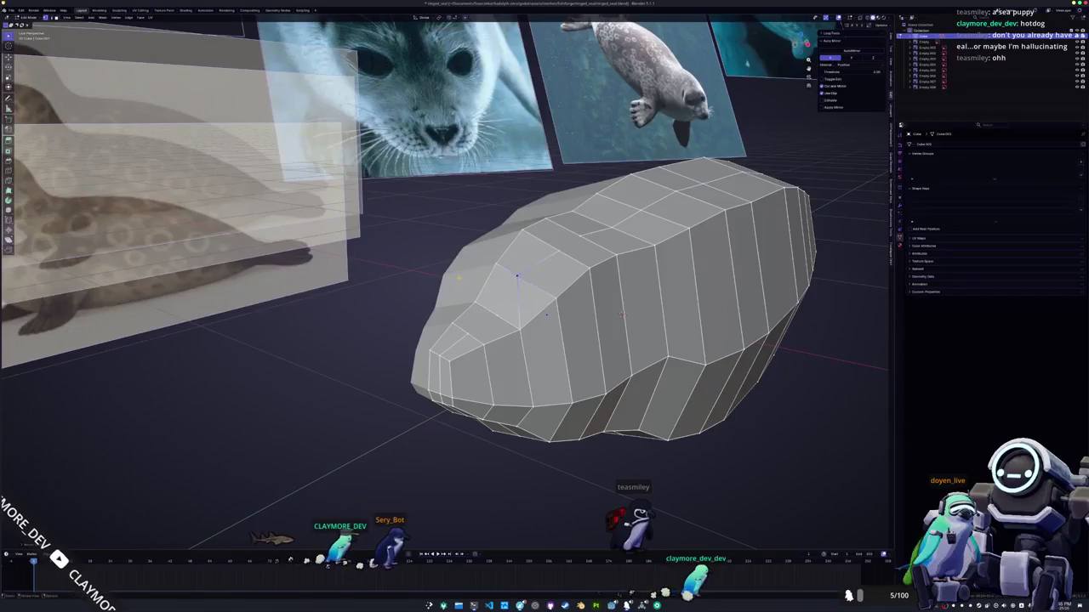
key("g")
key("g")
key("Return")
middle_click_drag(622, 315, 649, 299)
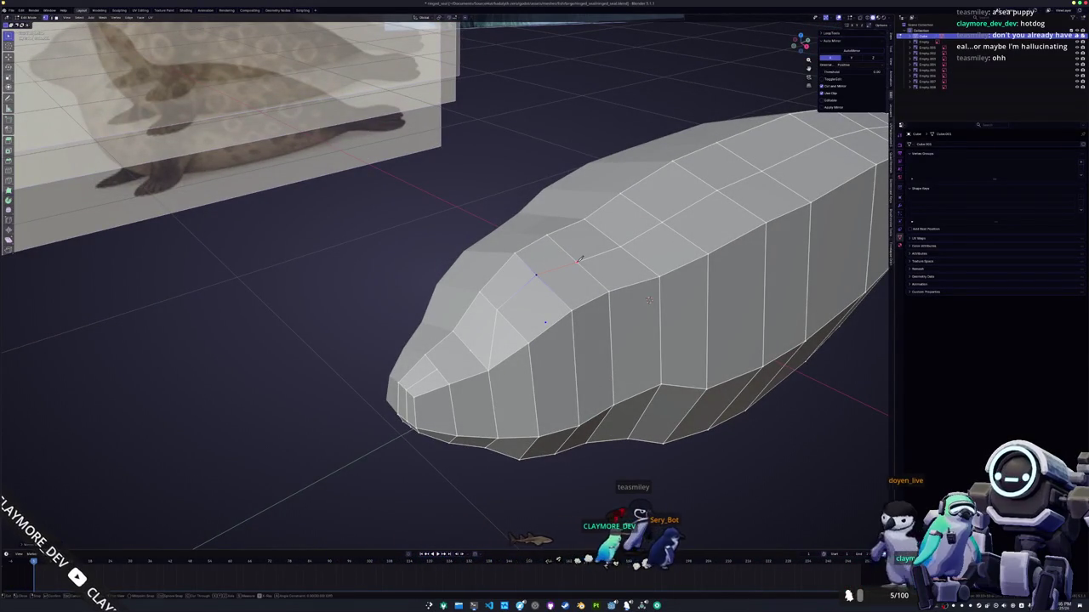
- Begin a knife cut across the side of the head
left_click(494, 312)
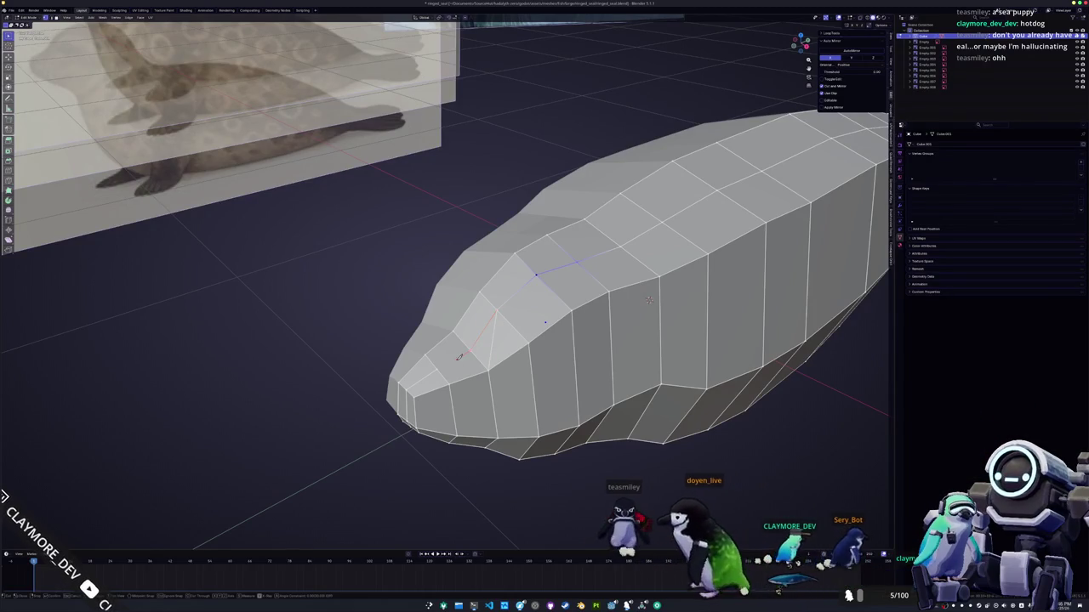
middle_click_drag(649, 299, 642, 336)
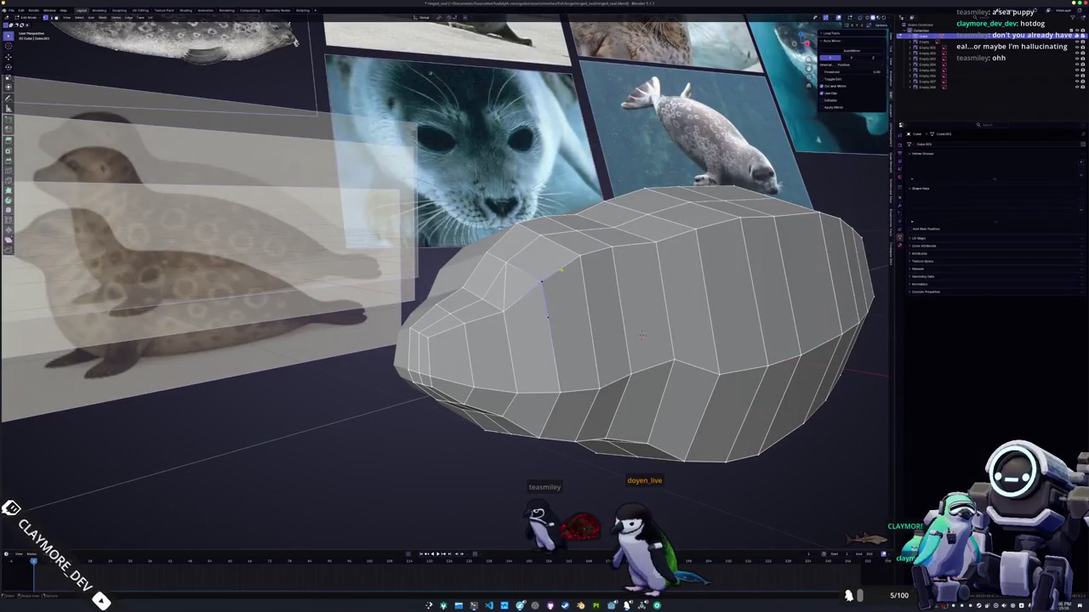
mouse_move(641, 336)
middle_mouse_down()
mouse_move(657, 358)
mouse_move(670, 316)
mouse_move(663, 344)
mouse_move(595, 349)
mouse_move(640, 357)
mouse_move(610, 347)
mouse_move(631, 361)
middle_mouse_up()
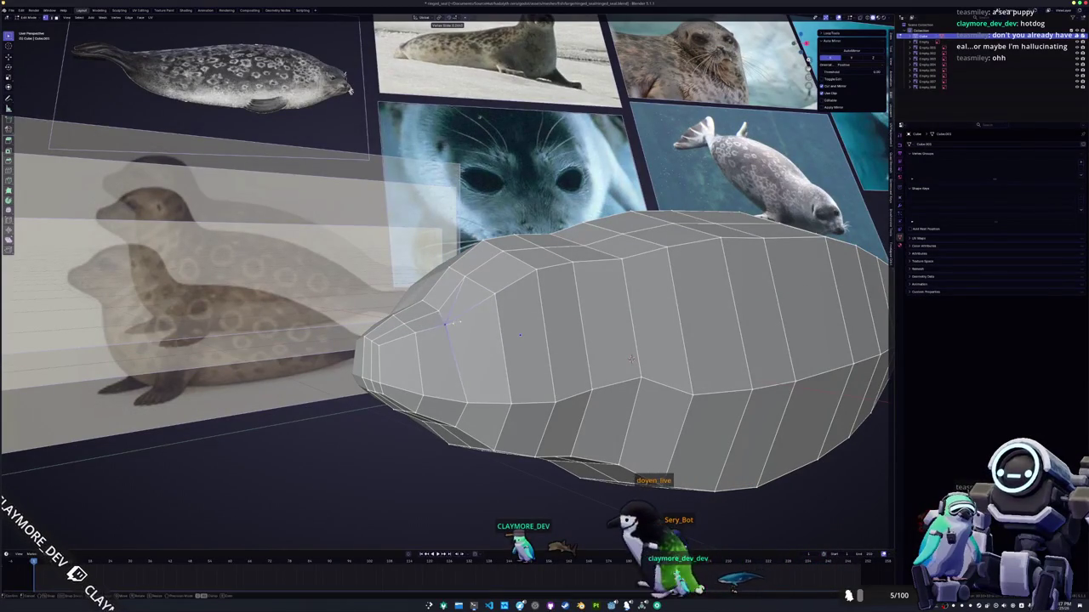
- Move a head vertex along the Z axis near the new cut
middle_click_drag(630, 359, 642, 371)
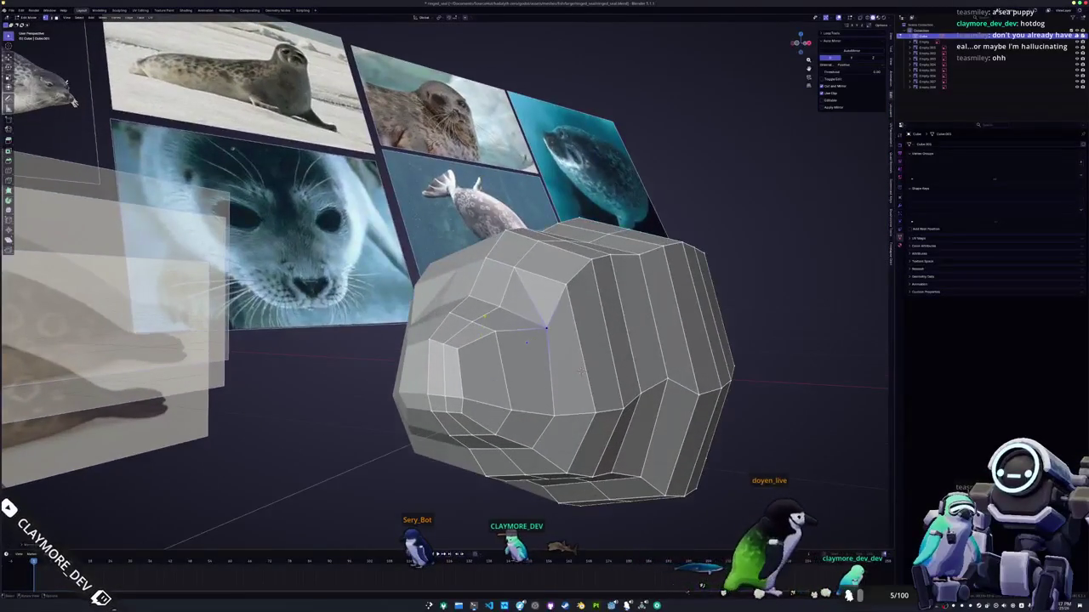
scroll(643, 371, "up", 2)
scroll(643, 371, "up", 1)
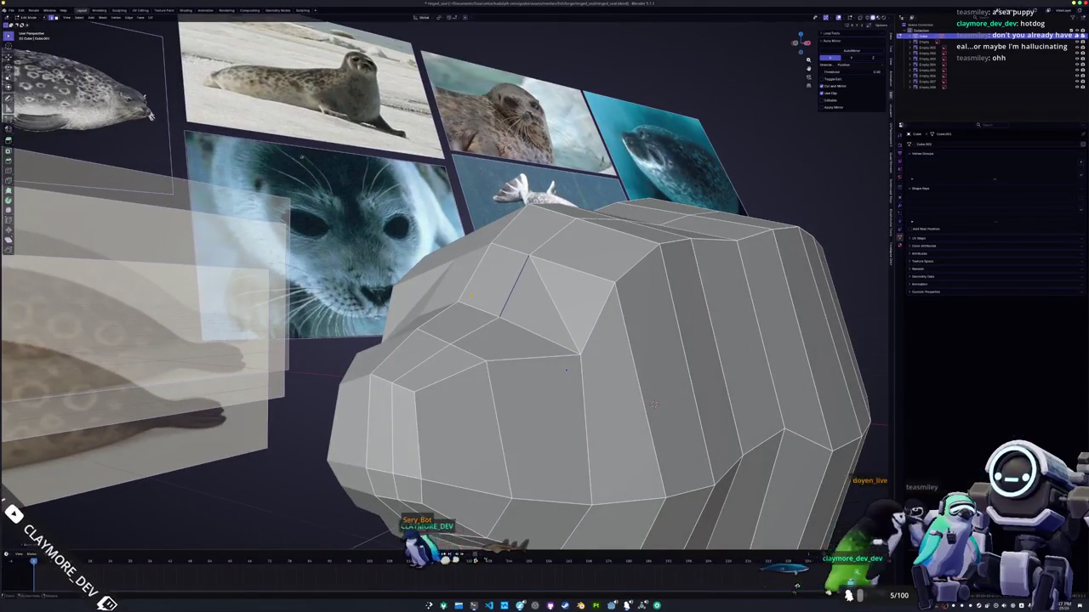
scroll(654, 406, "up", 2)
key("g")
key("z")
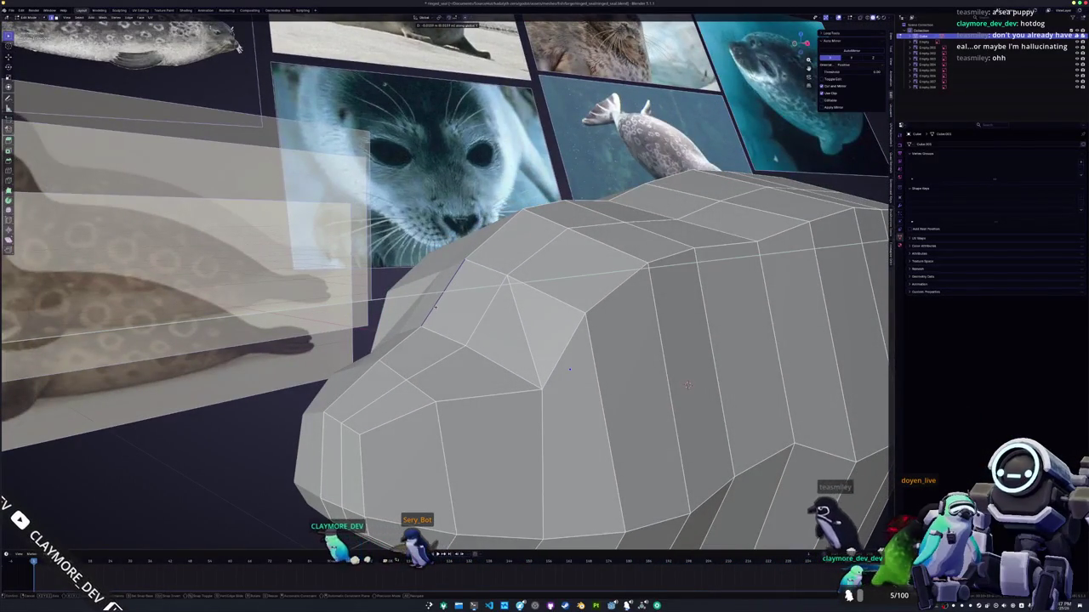
left_click(687, 384)
- Try moving the vertex along Y, then undo the last two changes
mouse_move(687, 385)
middle_mouse_down()
mouse_move(784, 416)
mouse_move(598, 461)
middle_mouse_up()
key("g")
key("y")
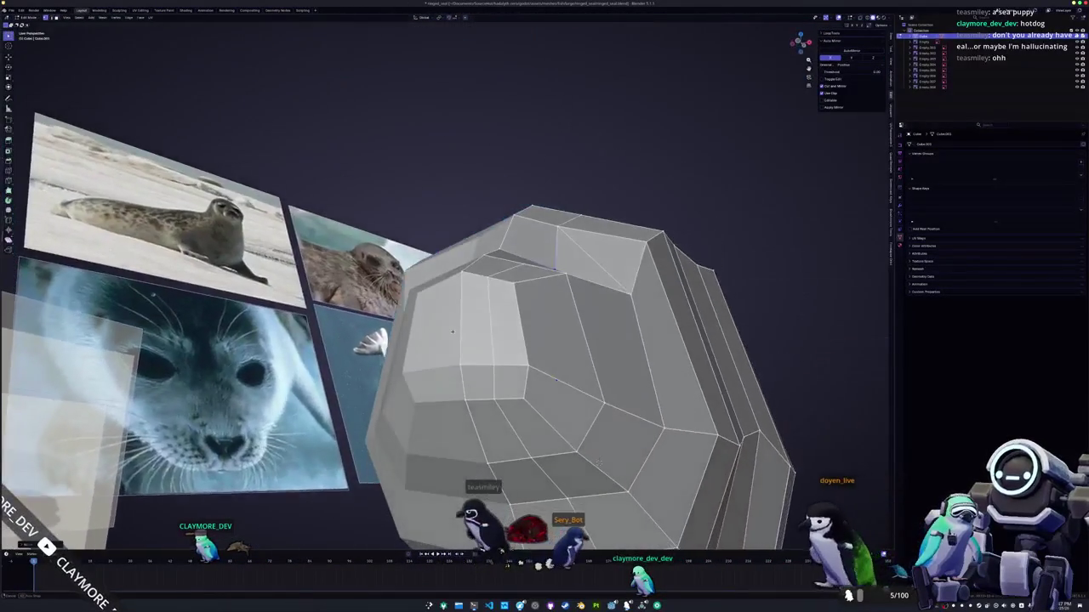
middle_click_drag(452, 331, 592, 355)
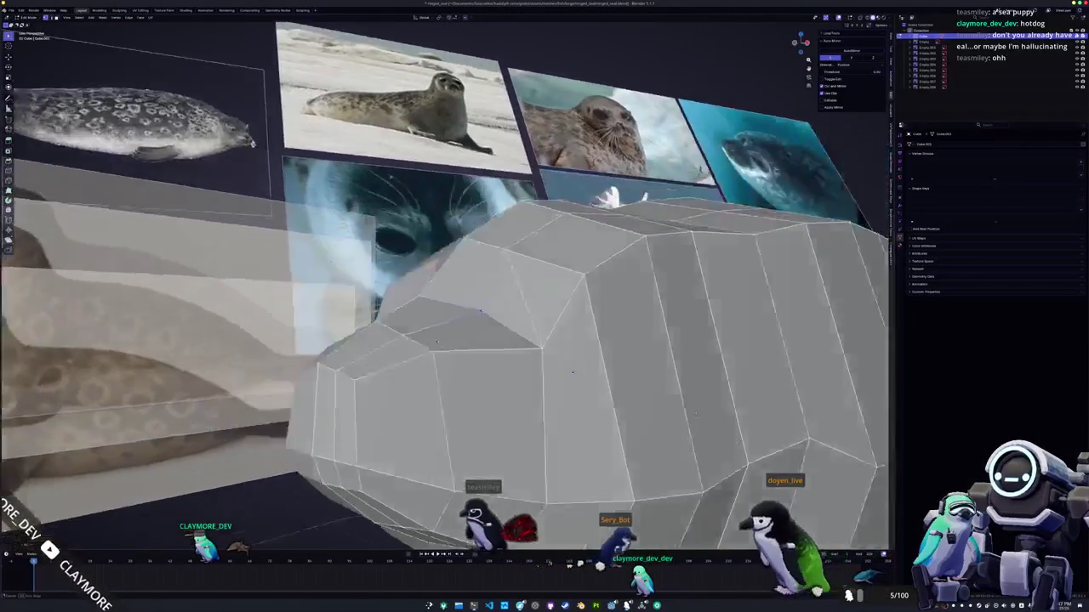
key("ctrl+z")
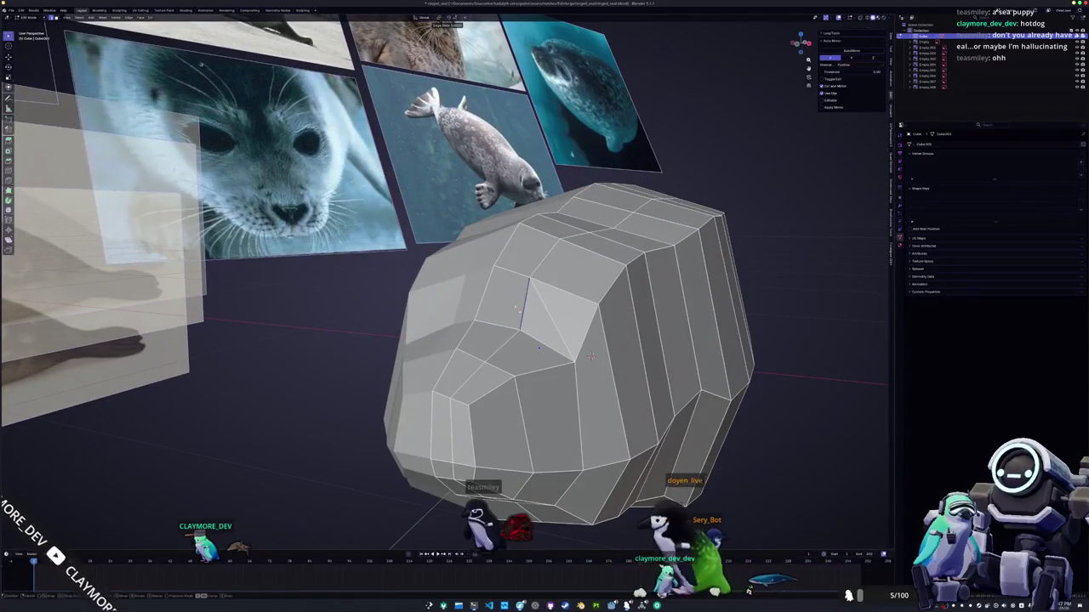
key("ctrl+z")
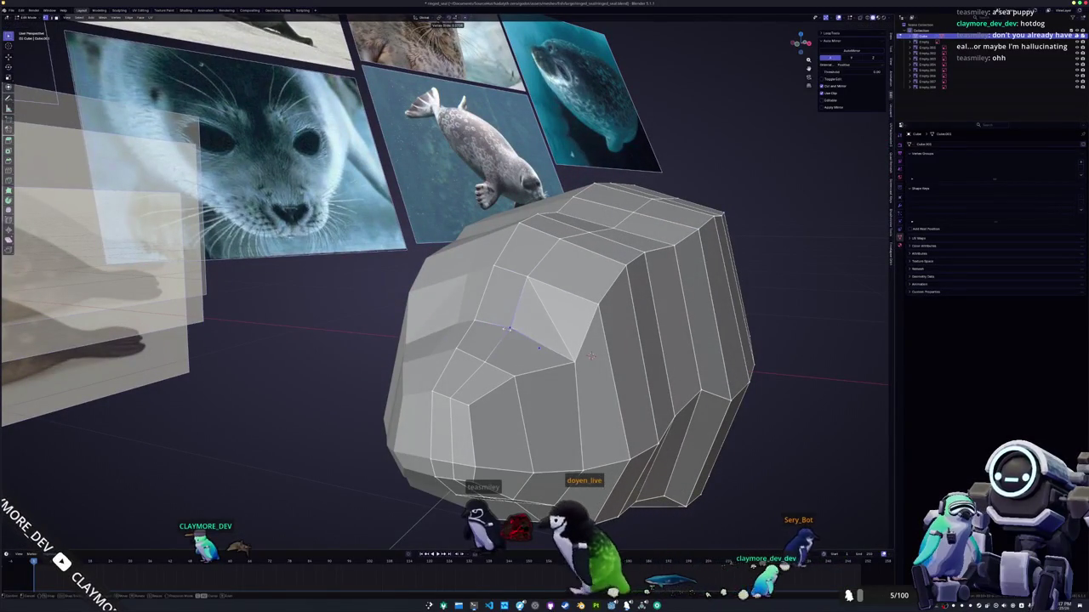
middle_click_drag(591, 356, 442, 361)
- Toggle out of Edit Mode to compare the head with the reference images, then return
key("Tab")
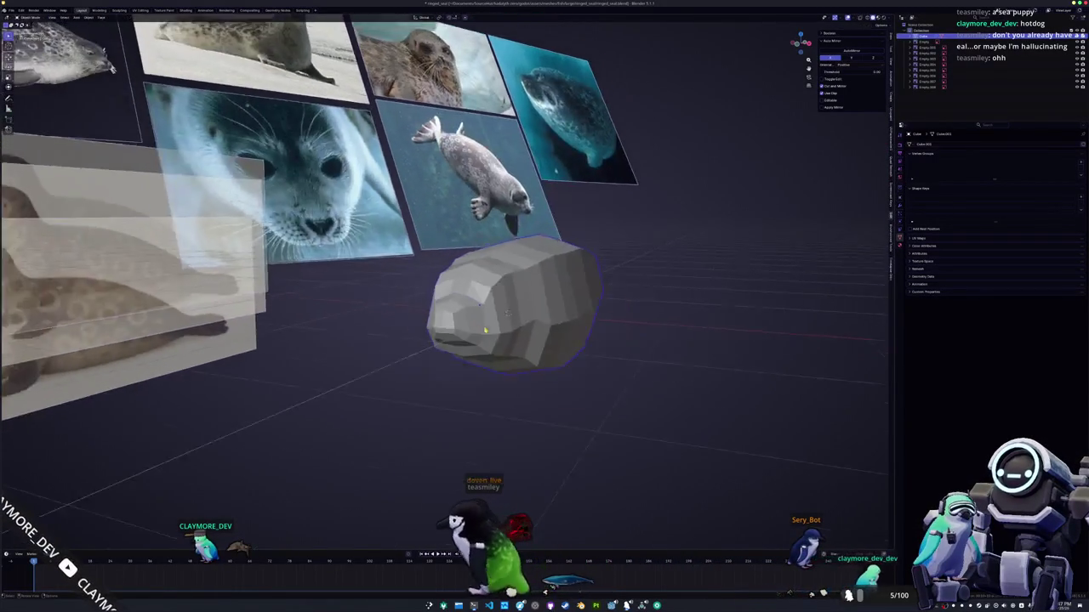
key("Tab")
scroll(439, 369, "up", 4)
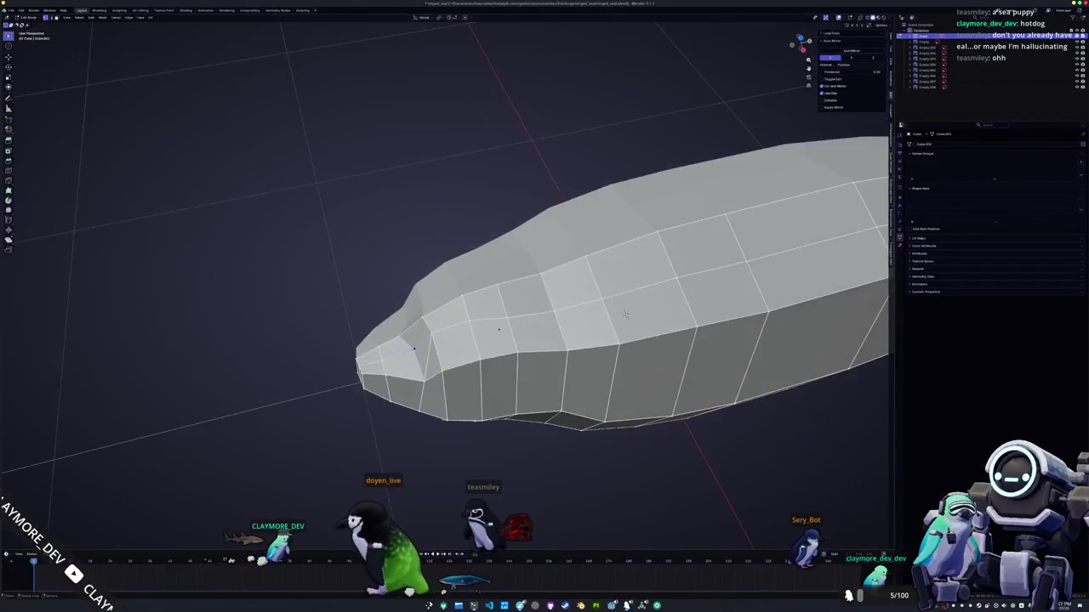
key("Tab")
scroll(625, 315, "down", 3)
mouse_move(626, 315)
middle_mouse_down()
mouse_move(539, 339)
mouse_move(587, 328)
middle_mouse_up()
key("Tab")
scroll(587, 328, "up", 2)
scroll(588, 328, "up", 2)
scroll(588, 328, "up", 2)
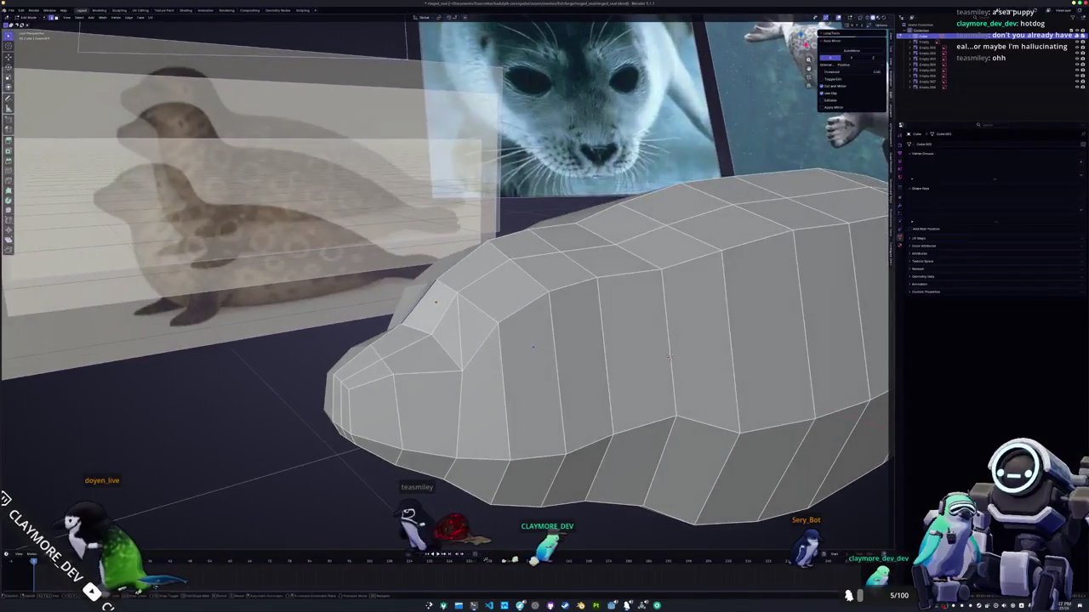
- Reposition a head ridge vertex along Y, then adjust a vertex's height along Z
left_click(415, 323)
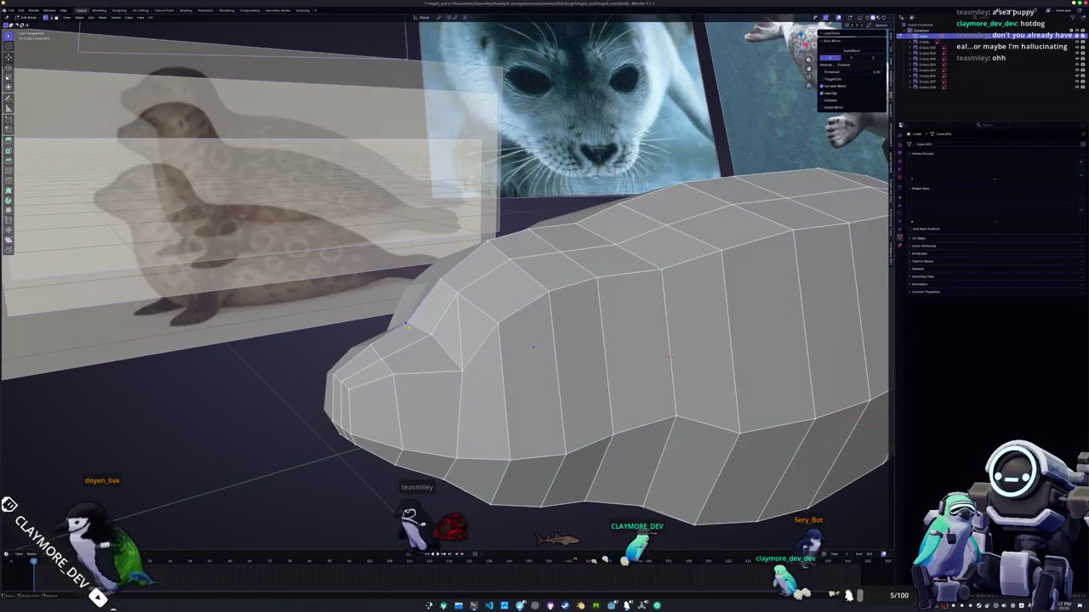
key("g")
key("y")
left_click(412, 325)
middle_click_drag(412, 325, 495, 302)
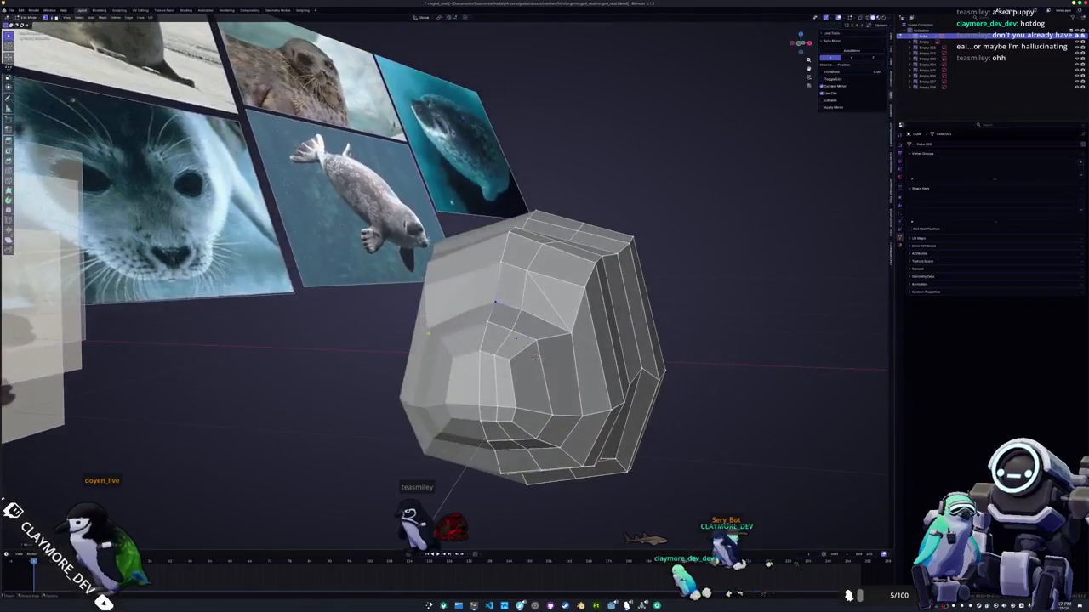
middle_click_drag(514, 339, 476, 340)
key("g")
key("z")
left_click(514, 347)
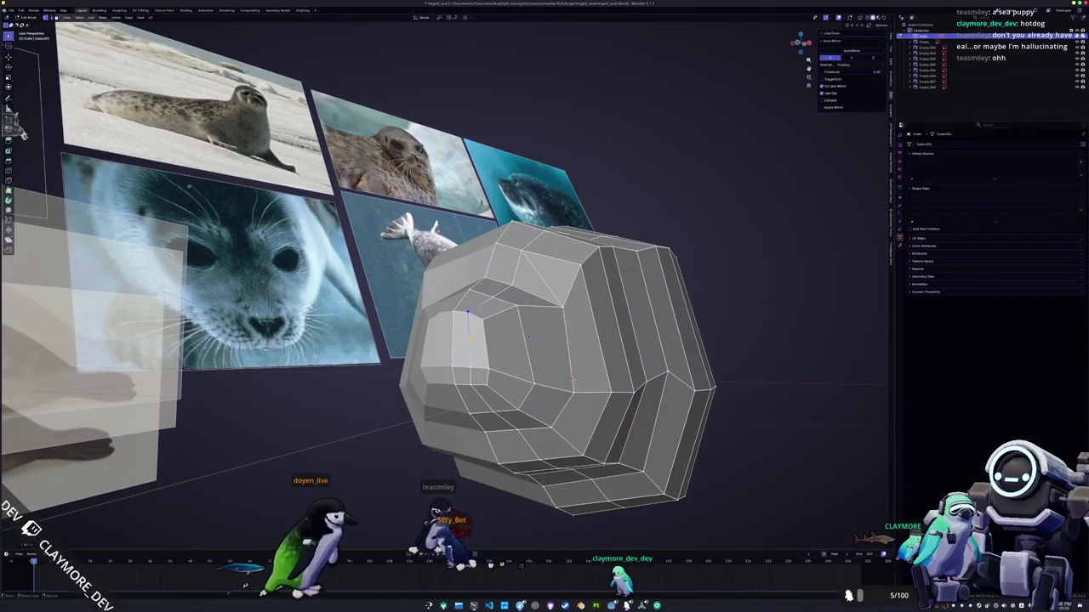
- Move the selected vertex with Z excluded (Shift+Z) and view the snout front
scroll(470, 337, "up", 1)
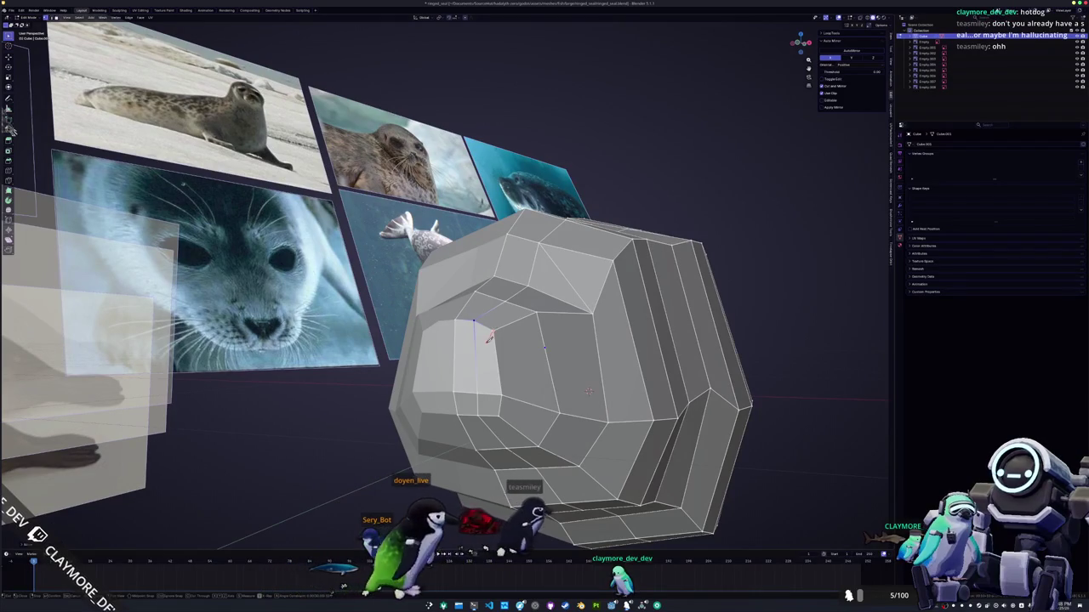
key("g")
key("shift+z")
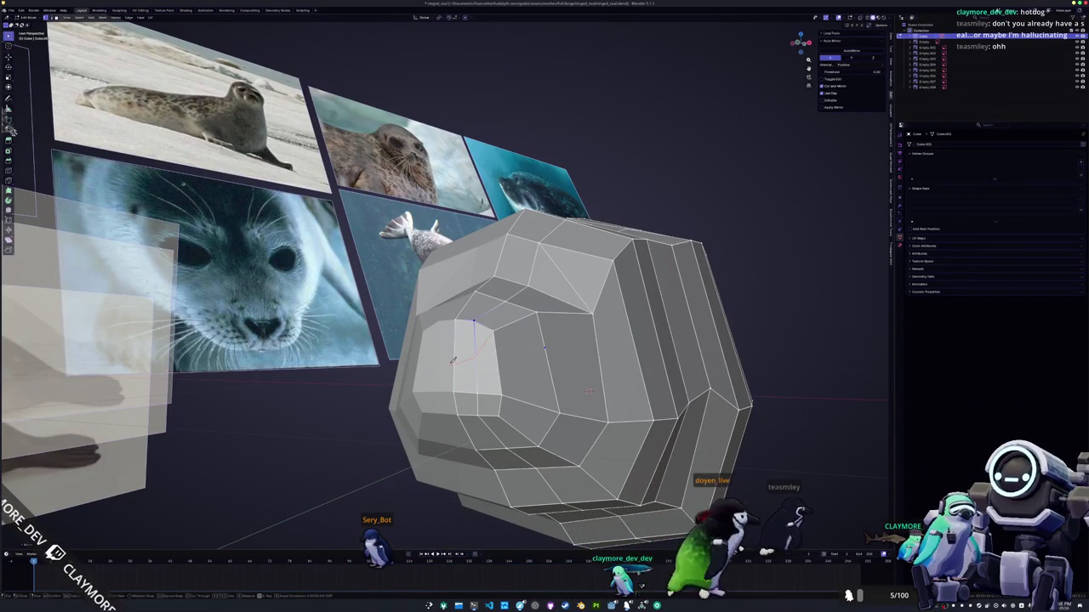
mouse_move(453, 361)
middle_mouse_down()
mouse_move(56, 95)
mouse_move(125, 148)
middle_mouse_up()
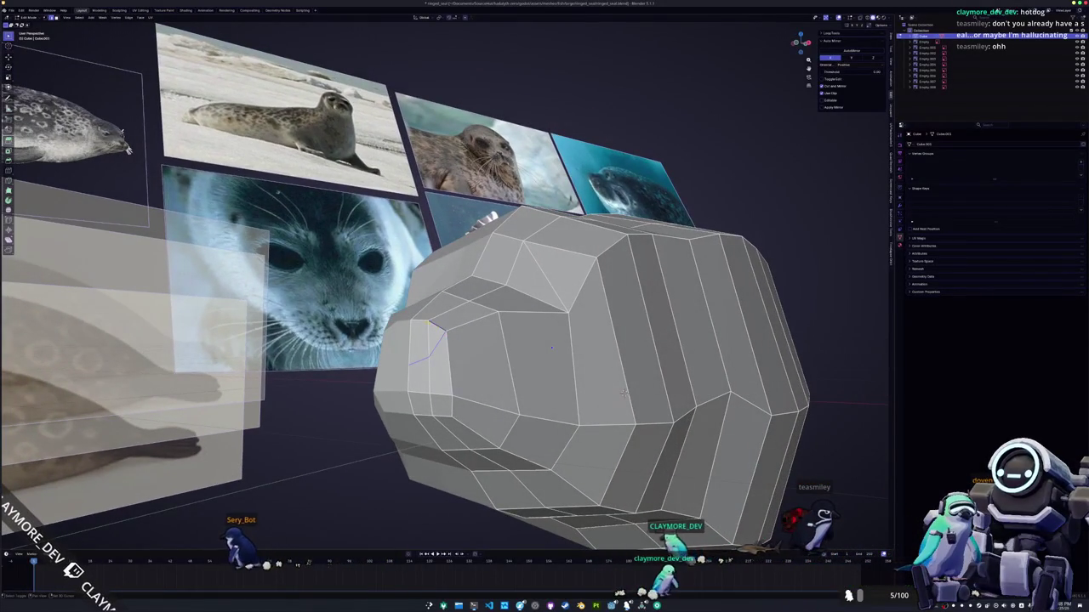
middle_click_drag(126, 148, 26, 124)
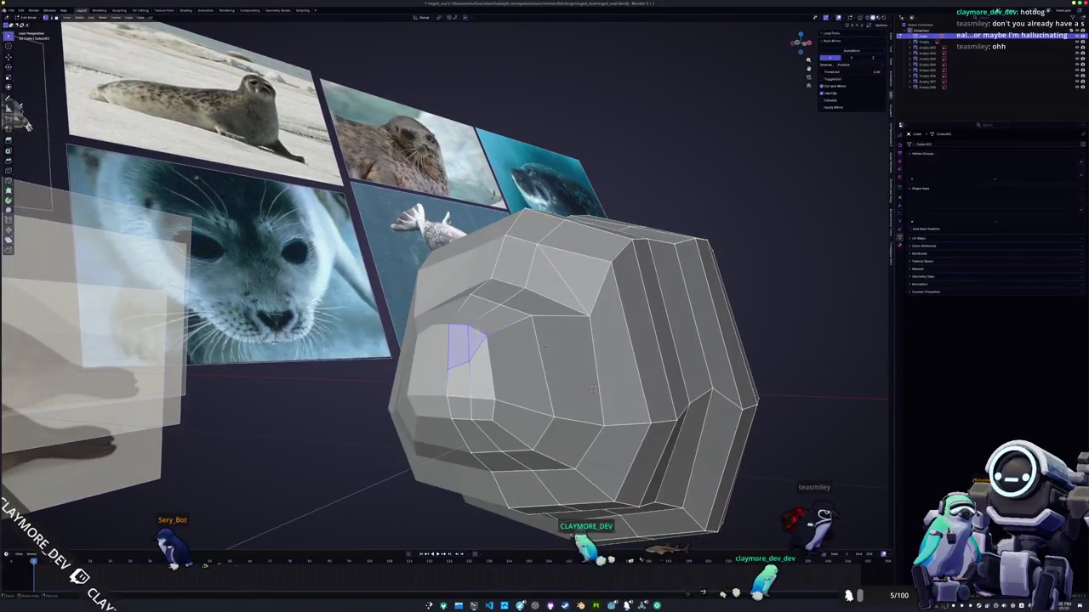
- Move the nostril vertex along Z, zooming toward the nostril face
key("g")
key("z")
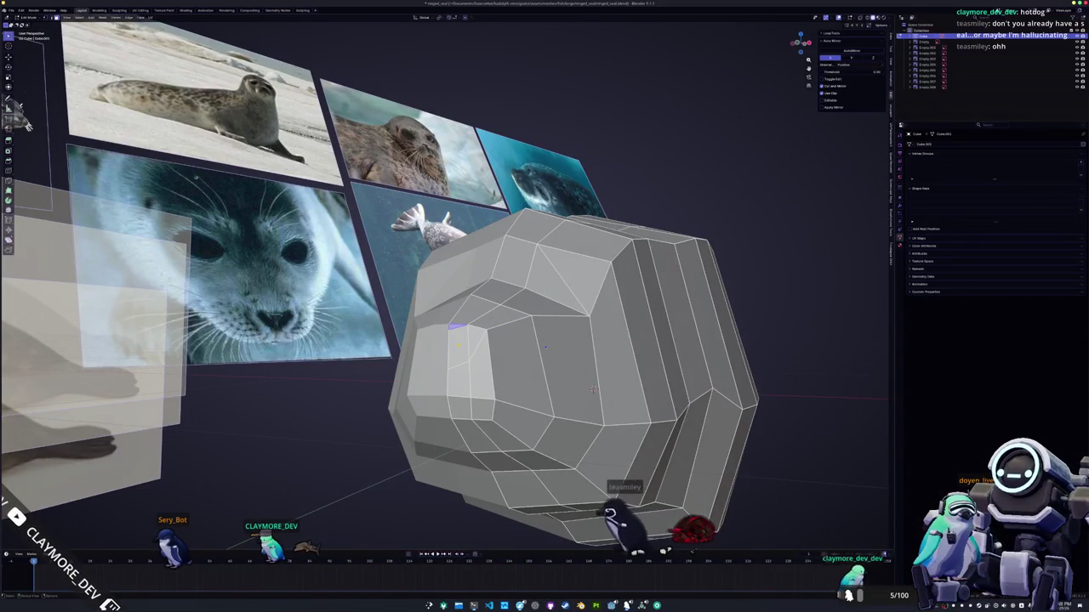
middle_click_drag(593, 390, 608, 387)
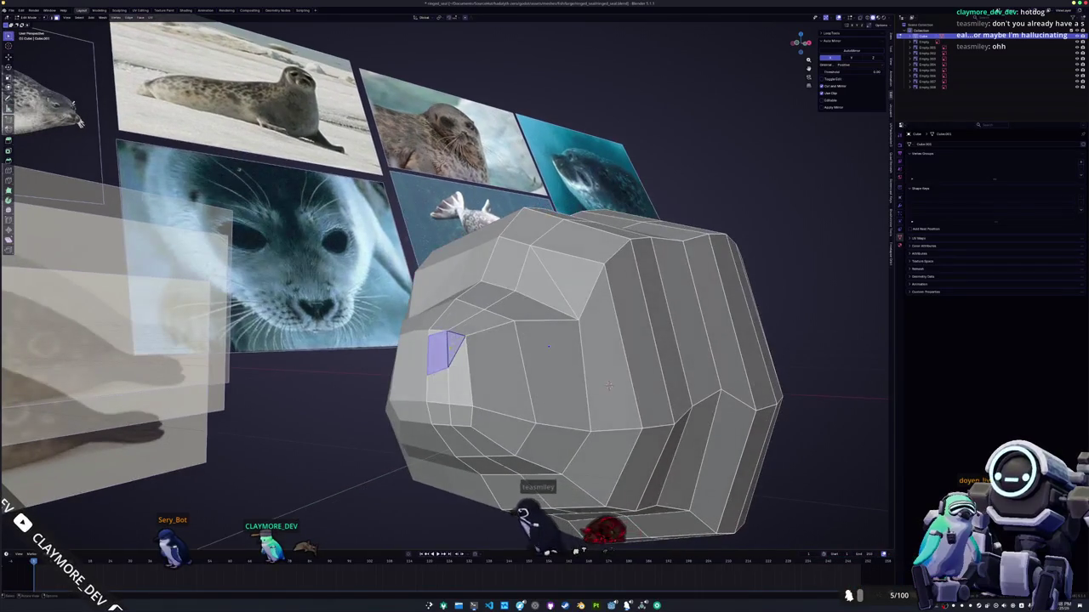
mouse_move(608, 385)
middle_mouse_down()
mouse_move(719, 381)
mouse_move(745, 423)
mouse_move(732, 395)
mouse_move(804, 307)
middle_mouse_up()
- Edge-slide the nose edges along the snout to recess the nostril
key("g")
key("g")
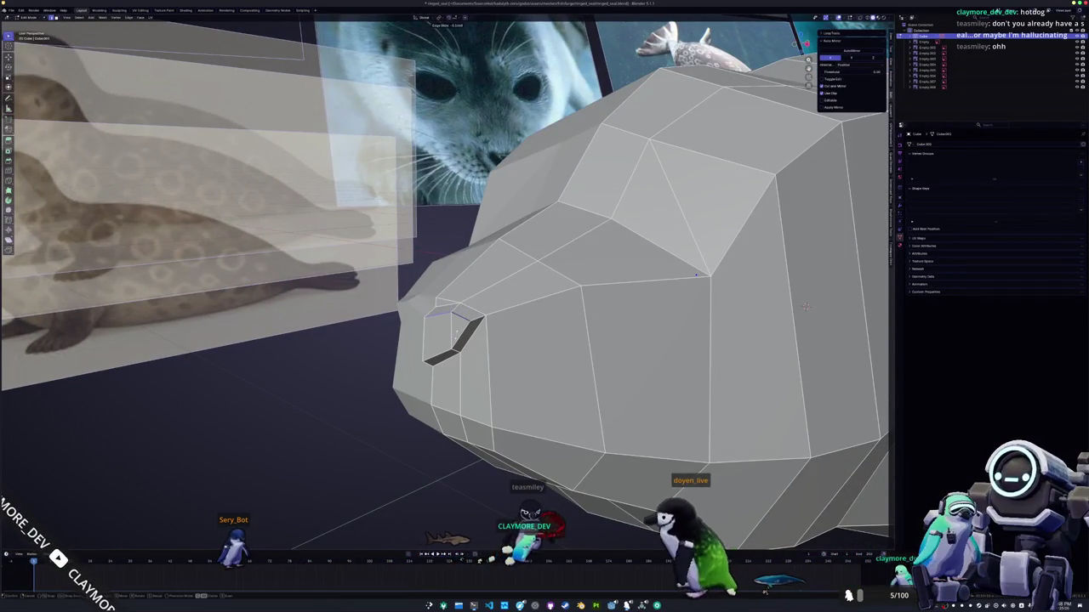
left_click(804, 306)
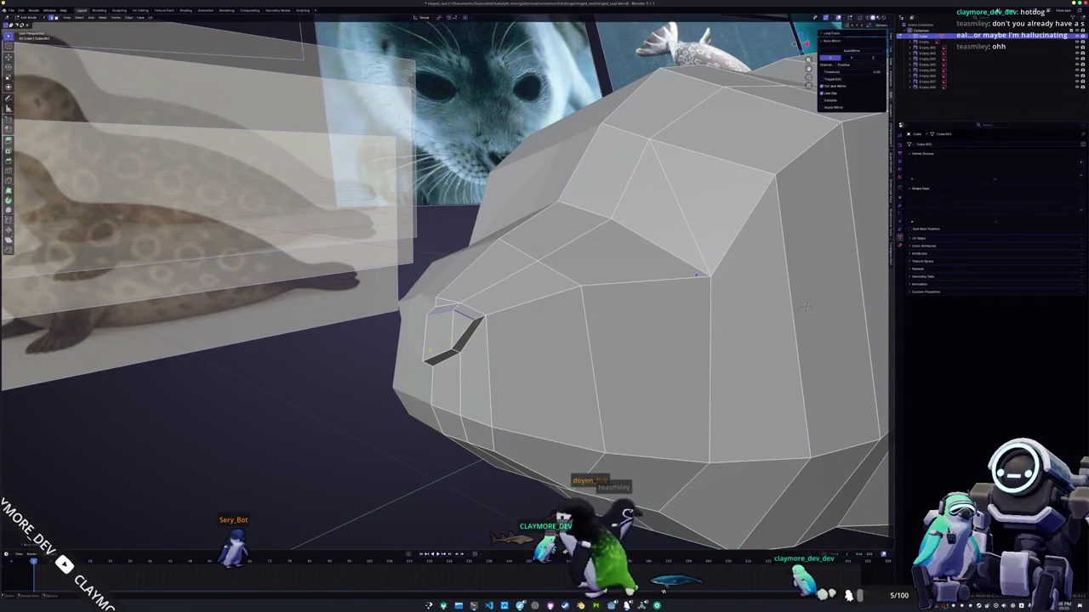
middle_click_drag(804, 306, 753, 397)
key("g")
key("g")
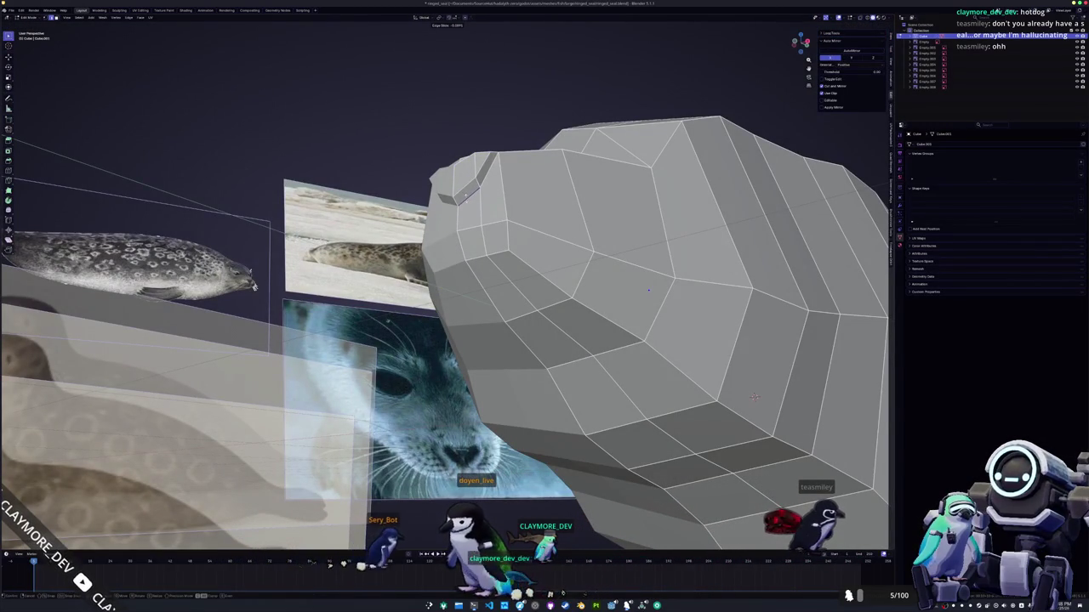
mouse_move(754, 396)
middle_mouse_down()
mouse_move(749, 352)
mouse_move(774, 322)
mouse_move(698, 282)
middle_mouse_up()
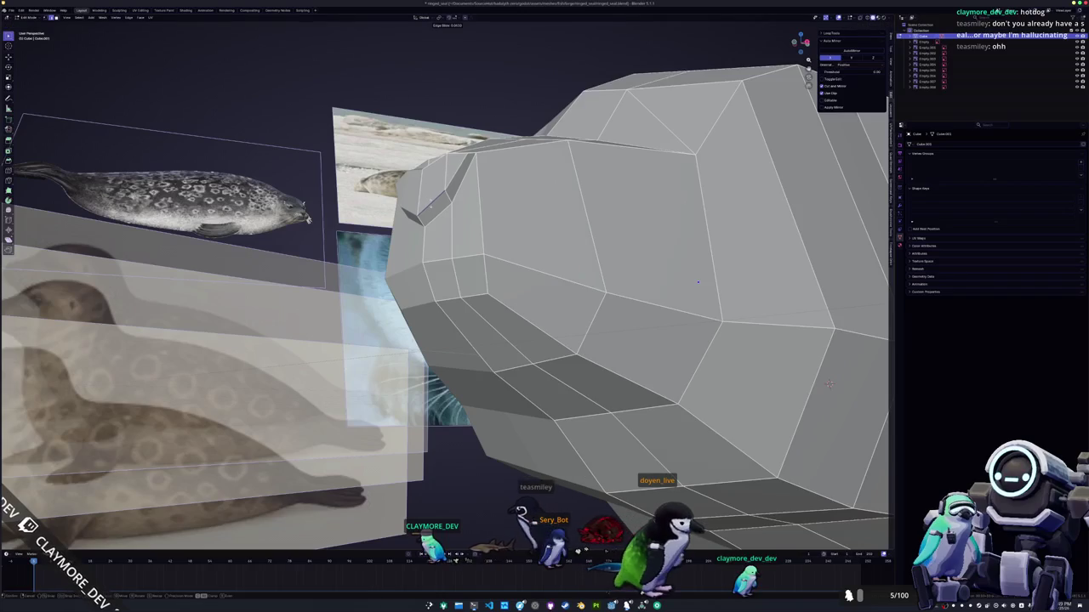
mouse_move(698, 282)
middle_mouse_down()
mouse_move(315, 225)
mouse_move(518, 280)
middle_mouse_up()
- Preview the shaded, indented nostril in Object Mode
key("Tab")
key("Tab")
key("a")
scroll(595, 289, "up", 3)
scroll(692, 305, "up", 3)
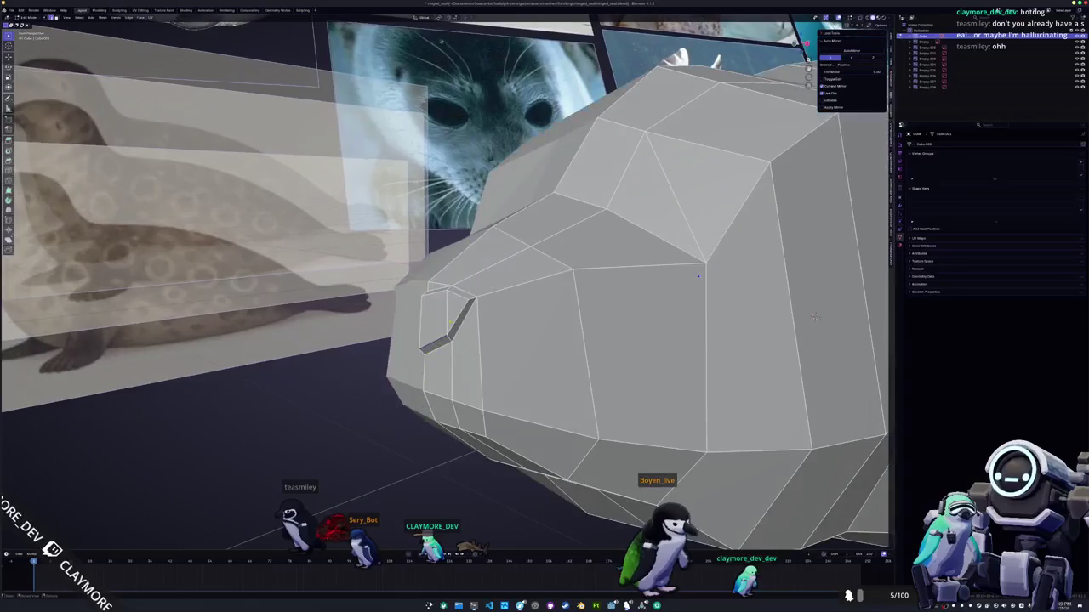
scroll(437, 295, "up", 4)
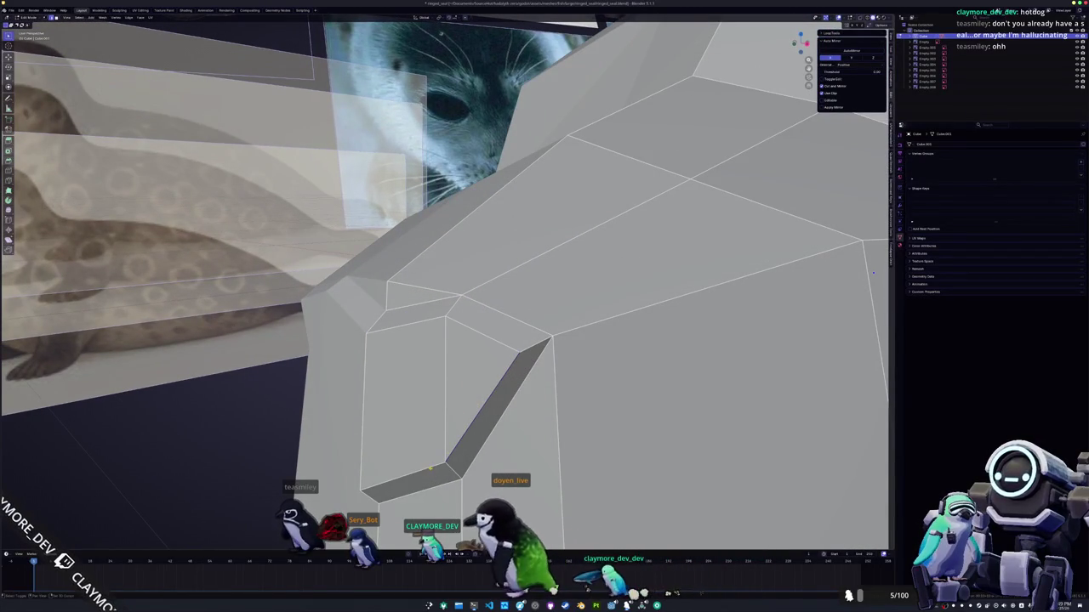
key("Tab")
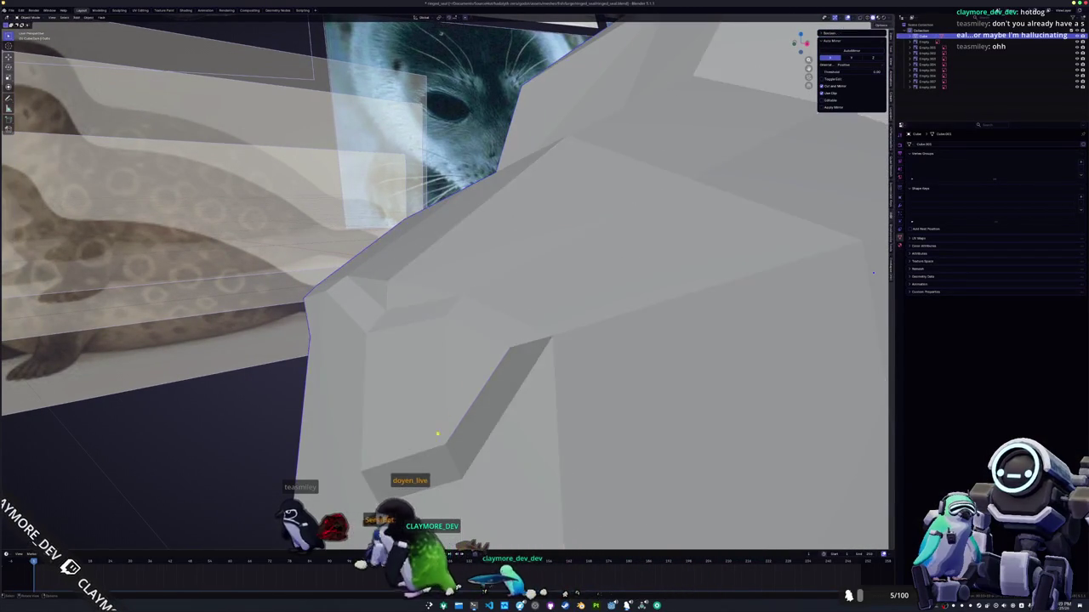
- Re-enter Edit Mode, select a snout vertex, check right orthographic view, then return to perspective
scroll(433, 440, "down", 5)
mouse_move(433, 440)
middle_mouse_down()
mouse_move(615, 308)
mouse_move(583, 295)
mouse_move(638, 301)
middle_mouse_up()
key("Tab")
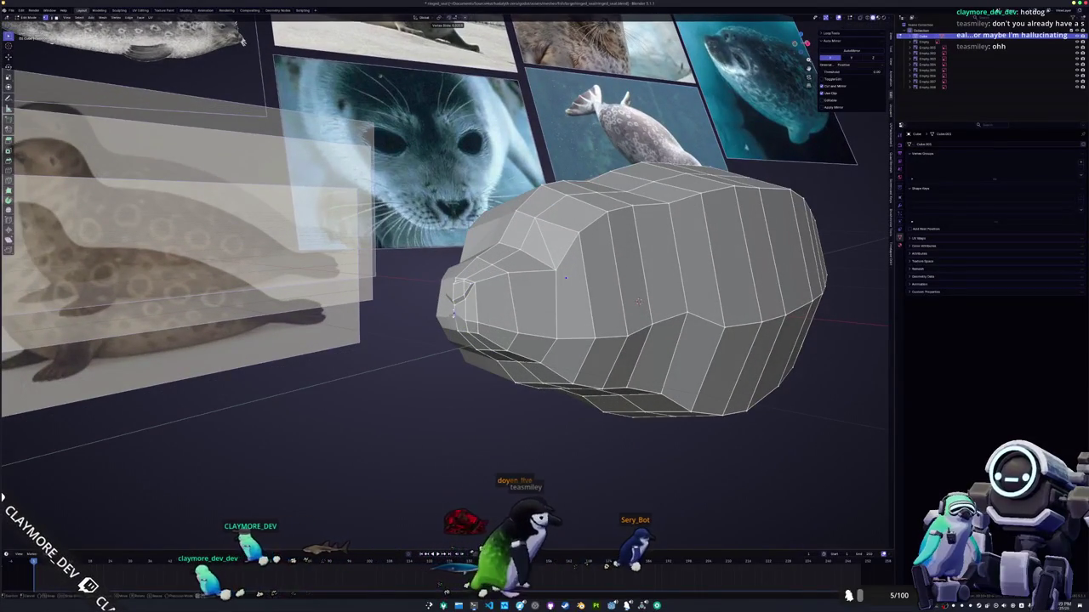
left_click(454, 314)
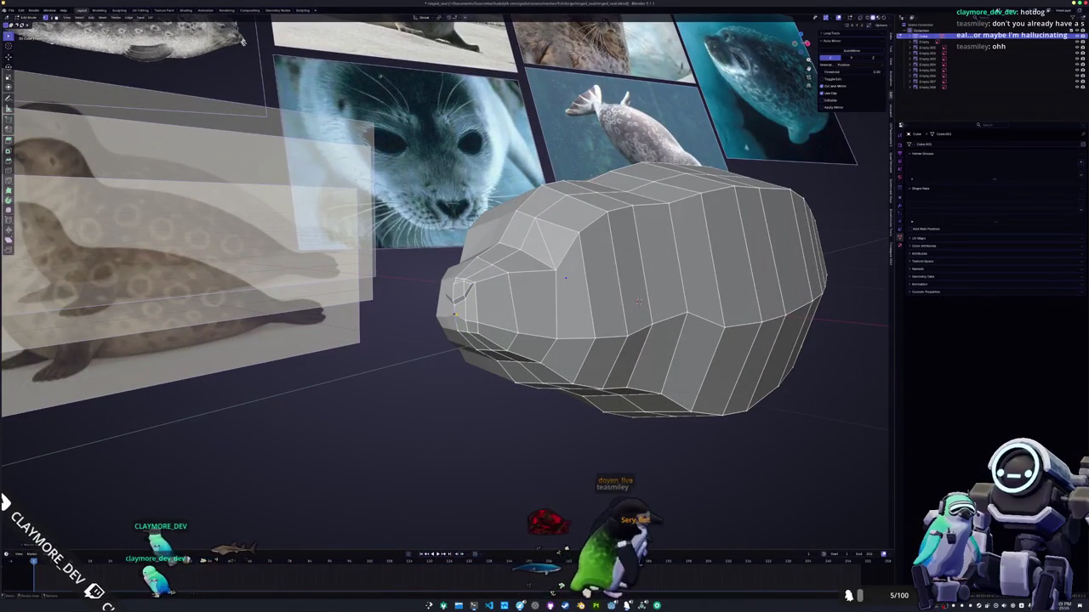
middle_click_drag(638, 301, 608, 298)
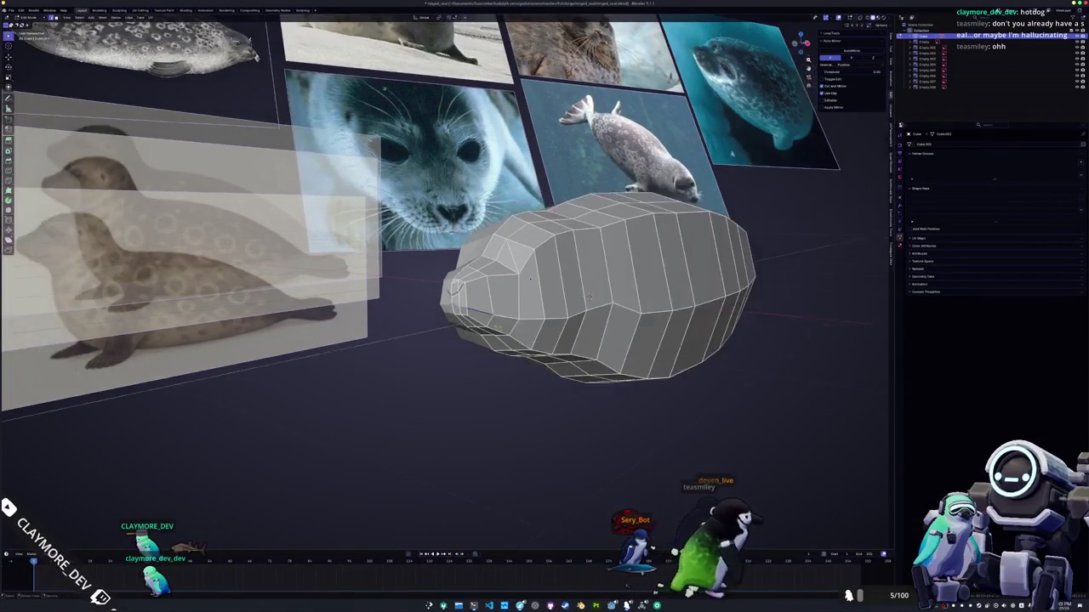
key("KP_3")
key("KP_5")
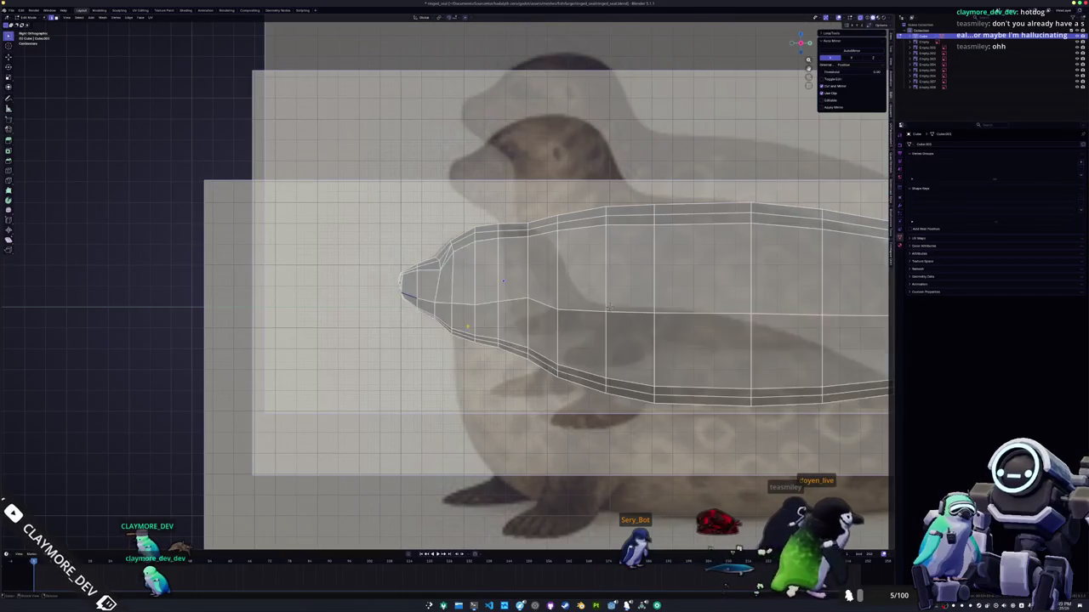
middle_click_drag(504, 281, 512, 281)
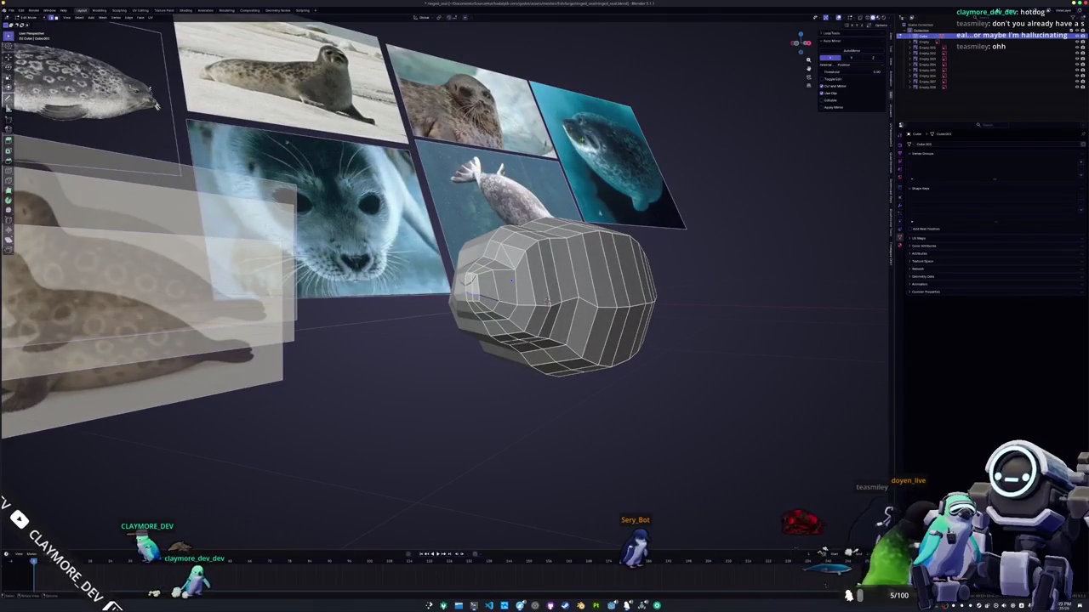
middle_click_drag(512, 280, 520, 280)
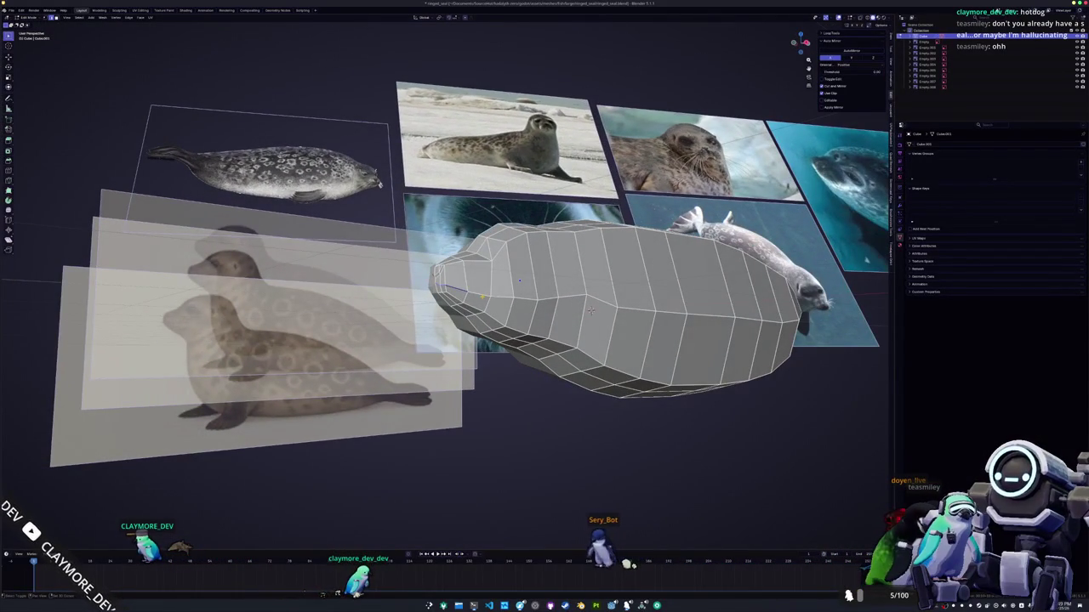
- Slide the side edge loop of the snout vertically to form the mouth groove
middle_click_drag(591, 311, 657, 340)
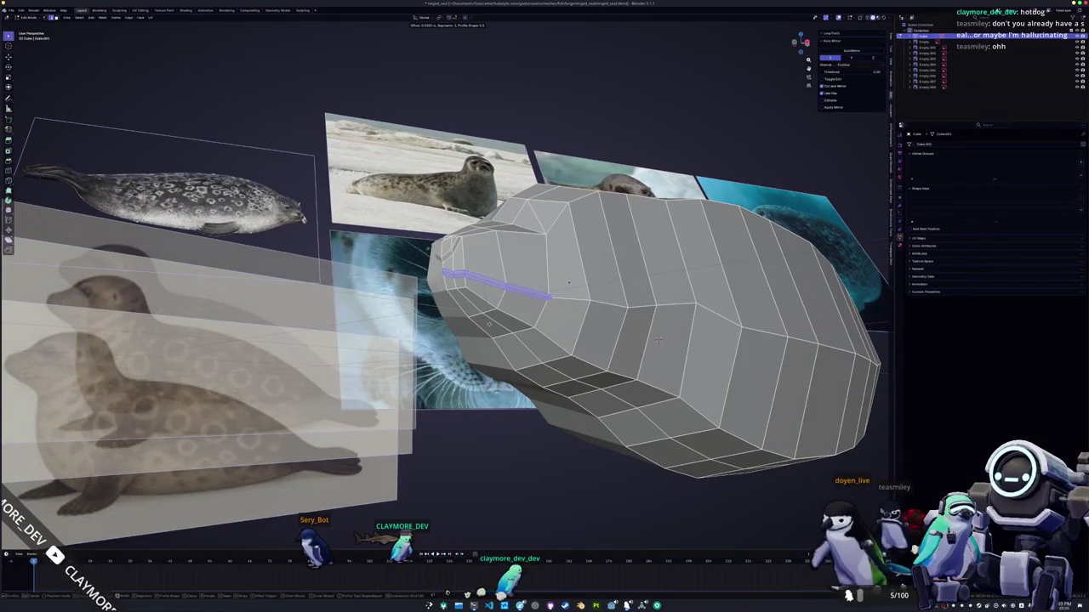
middle_click_drag(657, 341, 780, 358)
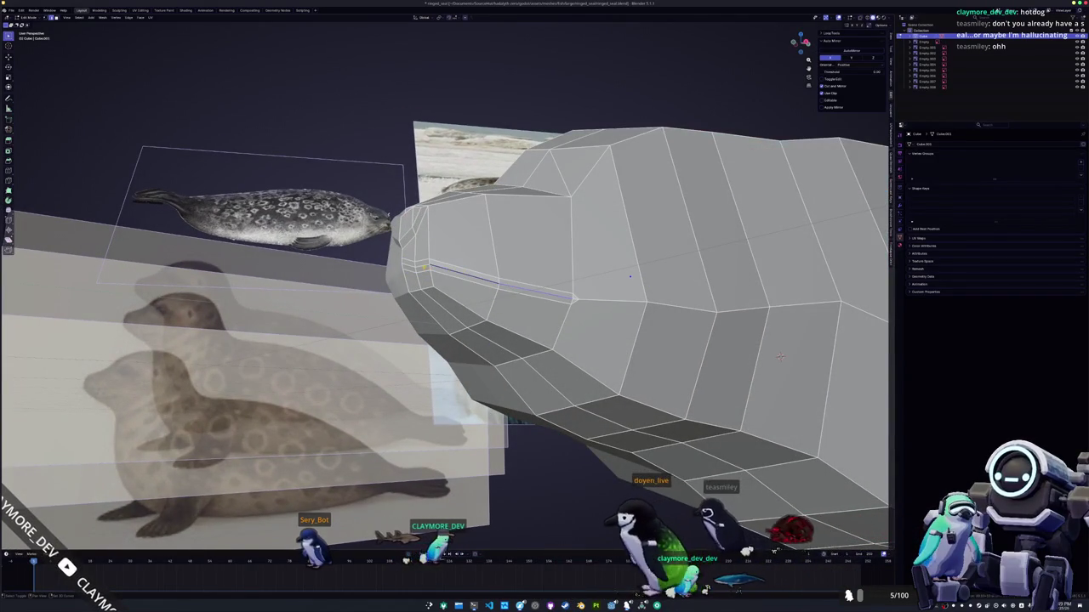
key("g")
key("g")
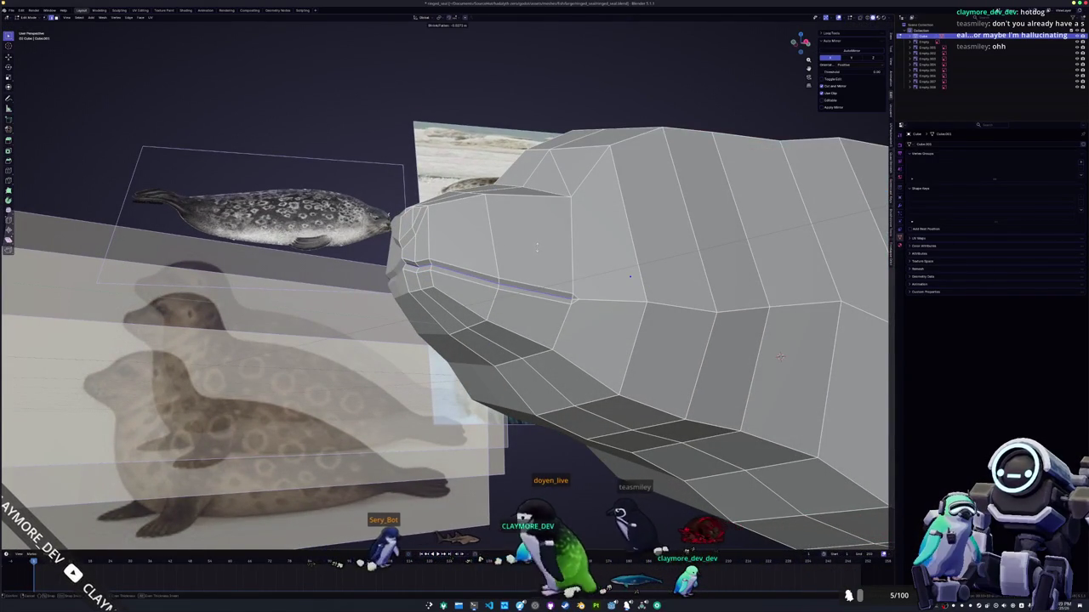
key("z")
key("Escape")
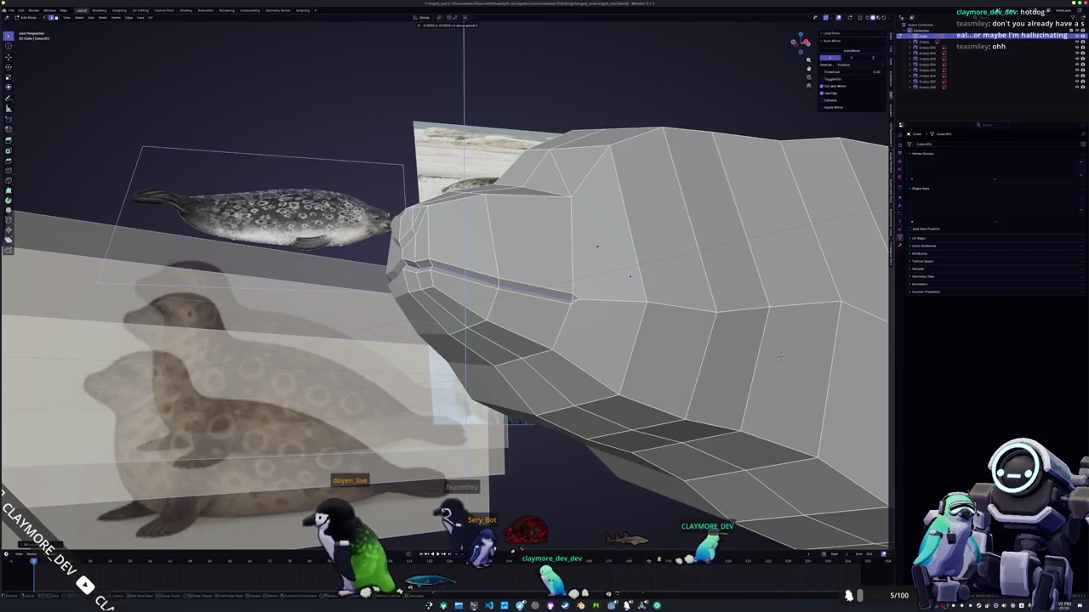
- Check the mouth line from the side and front, toggling between Object and Edit Mode
key("Tab")
mouse_move(779, 358)
middle_mouse_down()
mouse_move(693, 271)
mouse_move(629, 268)
mouse_move(678, 370)
mouse_move(665, 318)
middle_mouse_up()
key("Tab")
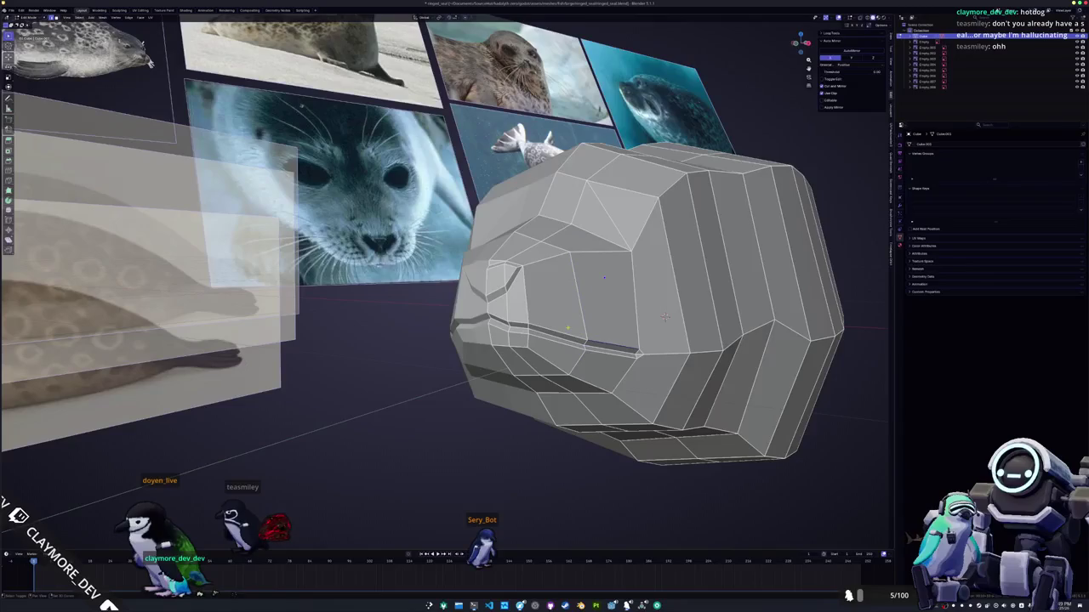
middle_click_drag(665, 317, 623, 321)
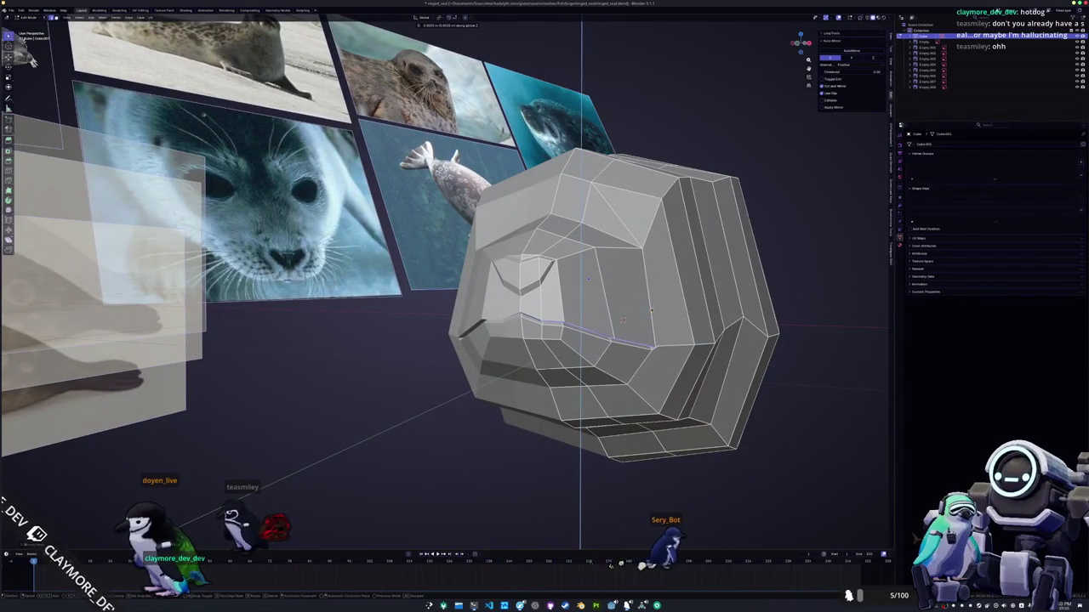
key("Tab")
mouse_move(624, 320)
middle_mouse_down()
mouse_move(491, 297)
mouse_move(468, 314)
middle_mouse_up()
key("Tab")
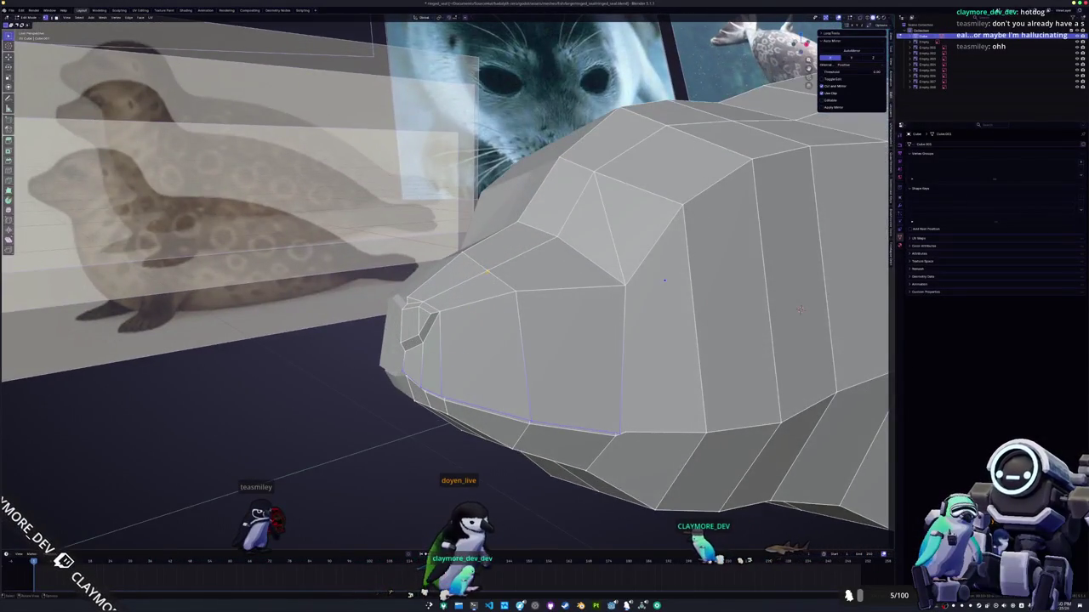
middle_click_drag(487, 271, 600, 253)
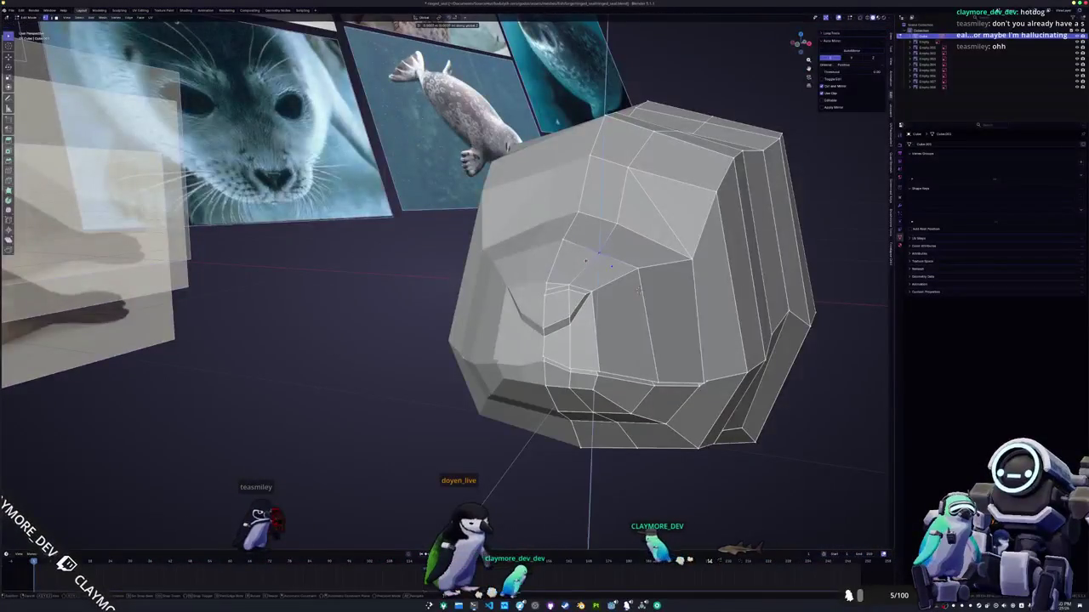
- Merge the two adjacent triangles on top of the head into one quad with Dissolve Edges
key("Tab")
middle_click_drag(638, 290, 718, 307)
key("Tab")
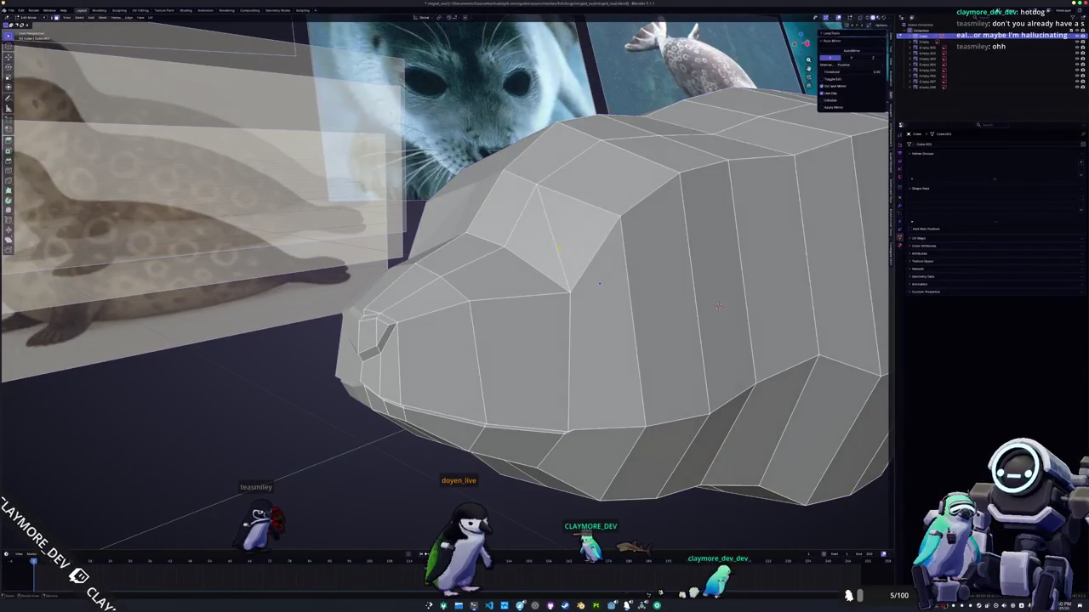
left_click(536, 246, "shift")
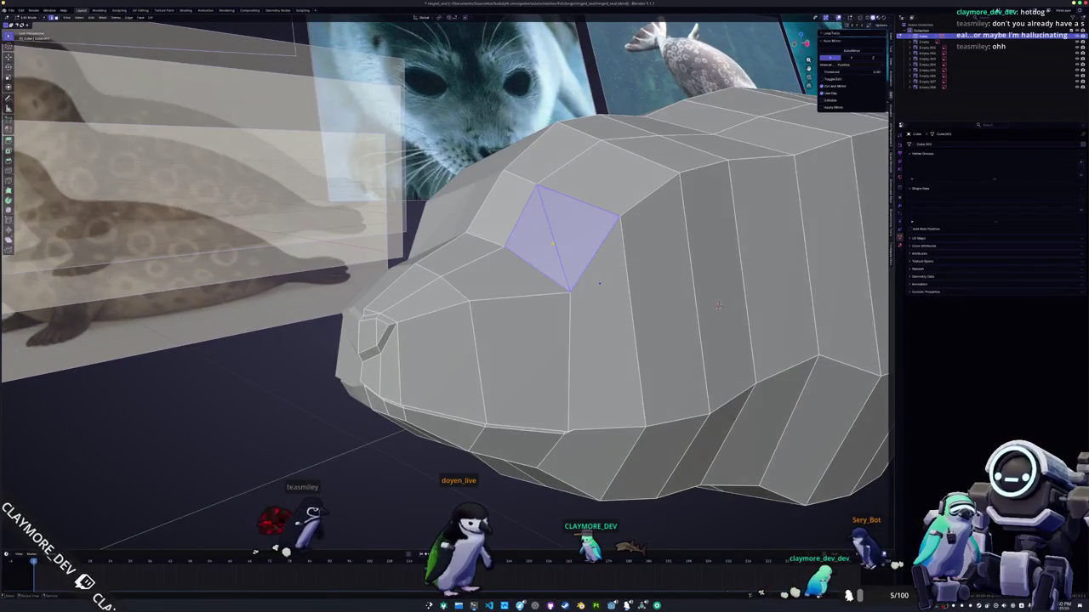
key("x")
left_click(545, 283)
mouse_move(544, 283)
middle_mouse_down()
mouse_move(547, 269)
mouse_move(623, 289)
middle_mouse_up()
key("Tab")
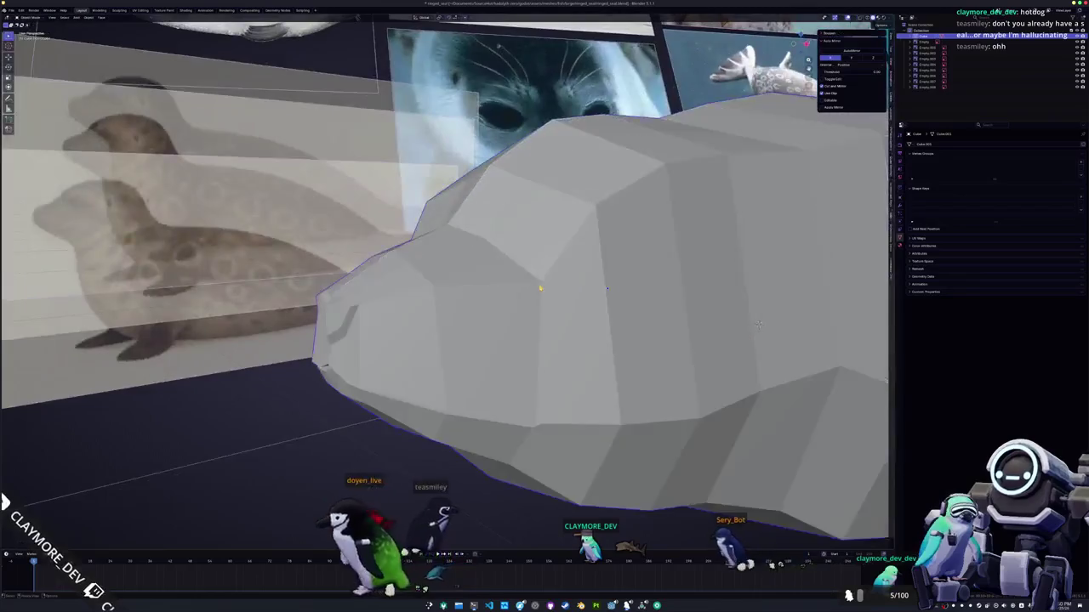
scroll(541, 289, "down", 5)
key("Tab")
scroll(623, 288, "up", 3)
- Subdivide the merged head face into a small grid of faces, then deselect everything
left_click(529, 270)
mouse_move(536, 280)
middle_mouse_down()
mouse_move(510, 255)
mouse_move(554, 280)
middle_mouse_up()
scroll(554, 280, "up", 1)
right_click(525, 273)
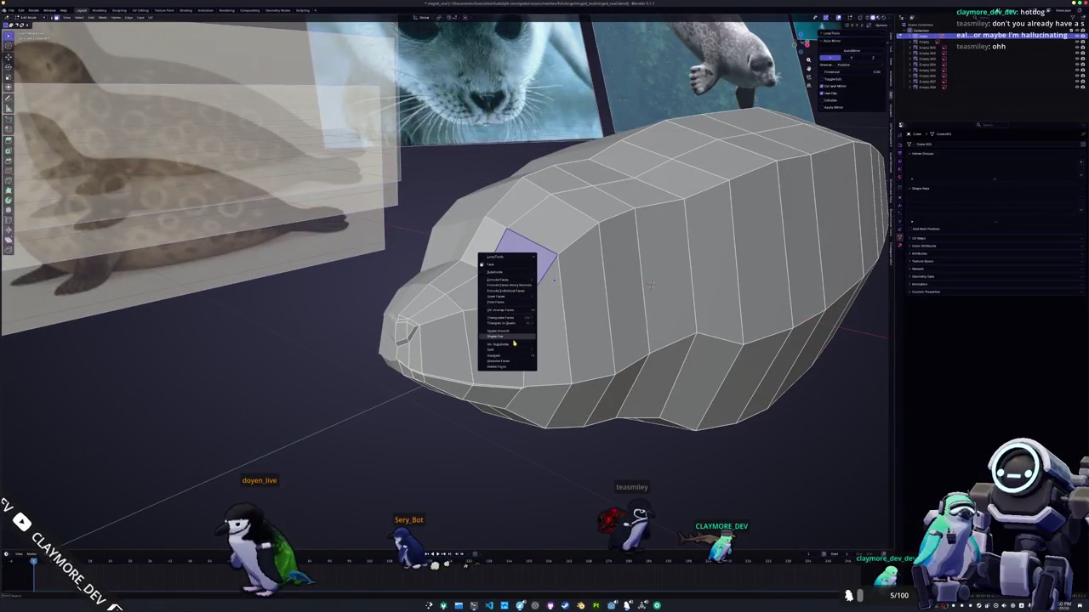
left_click(512, 271)
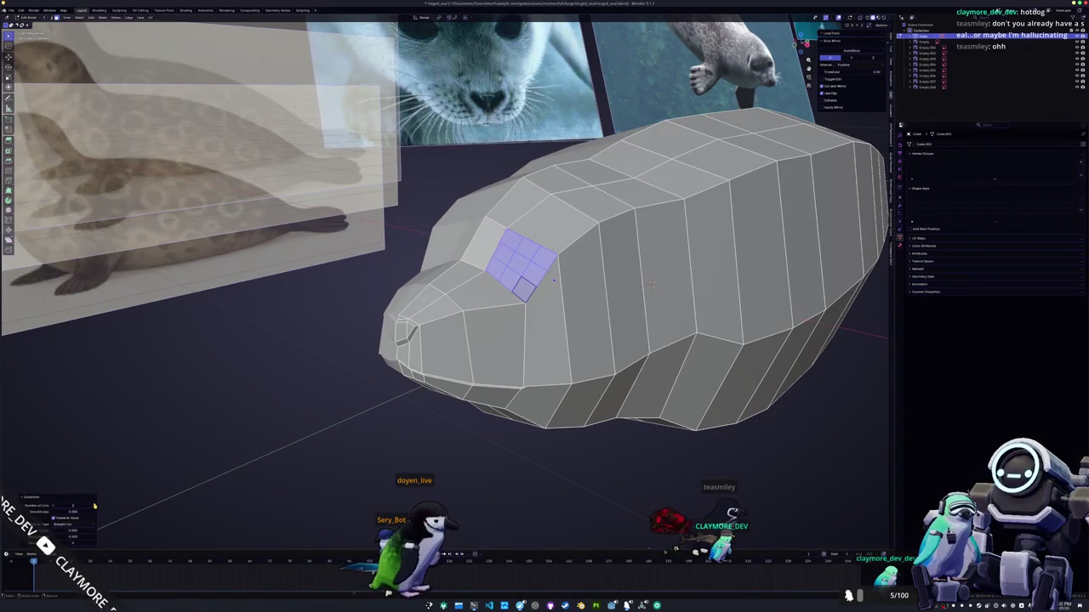
key("alt+a")
scroll(485, 285, "up", 2)
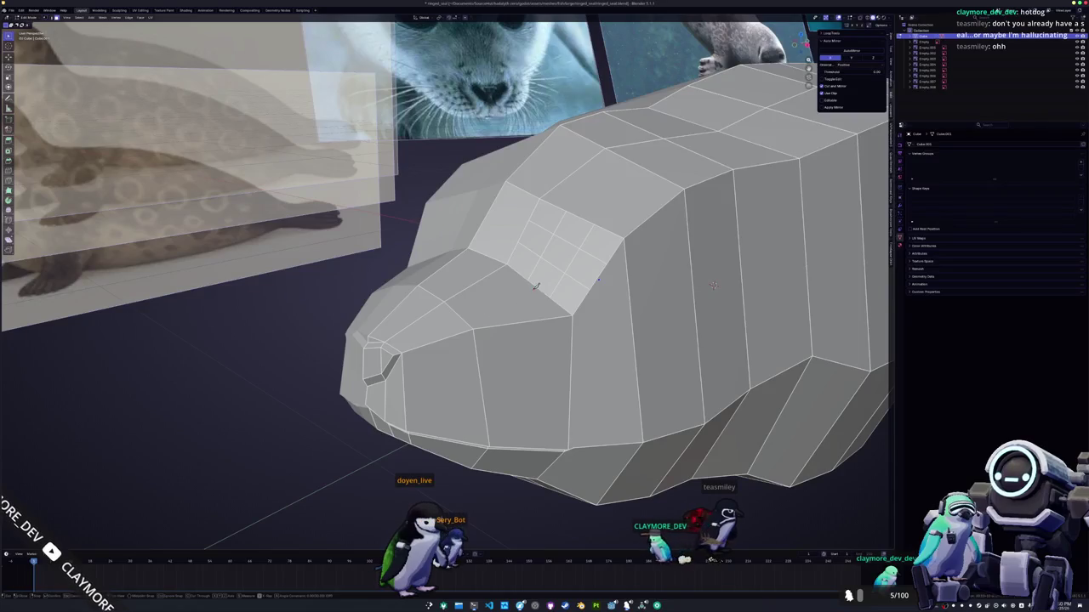
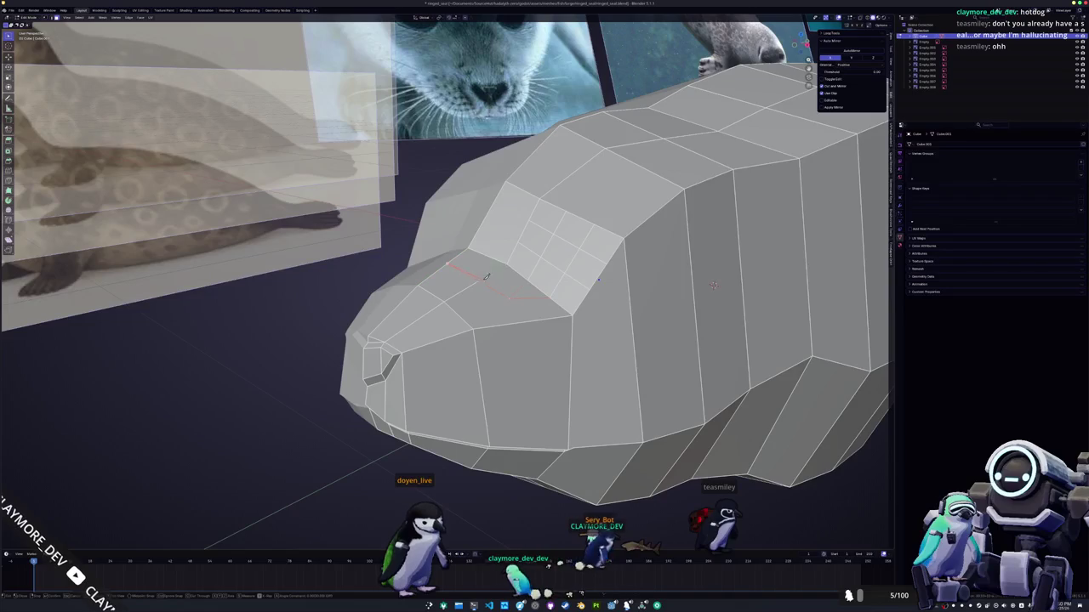
- Confirm the snout cut and start a knife cut across the head's side toward the eye patch
key("Return")
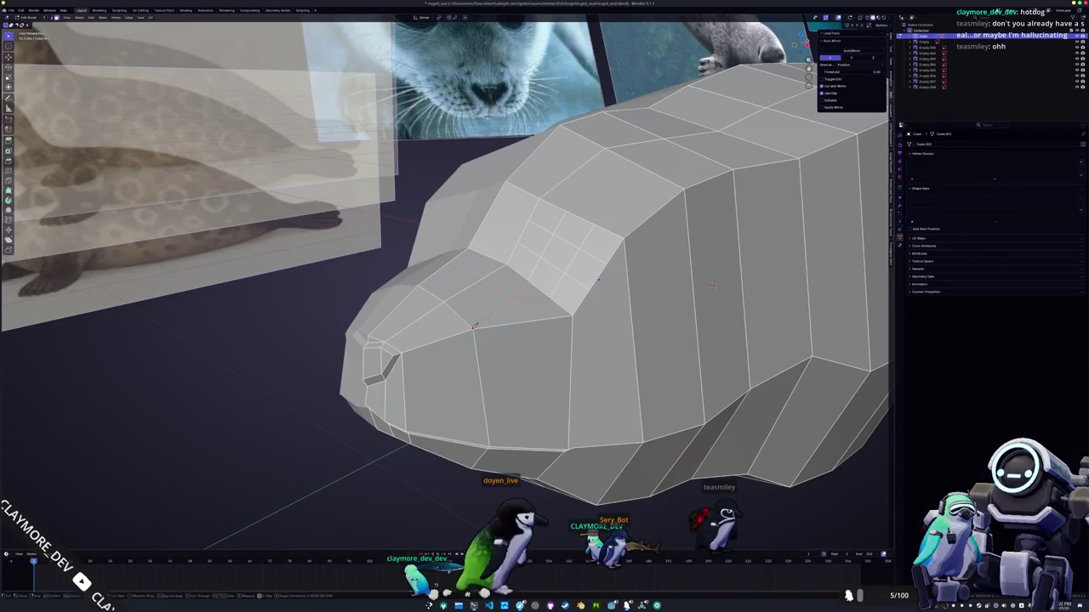
middle_click_drag(514, 293, 527, 262)
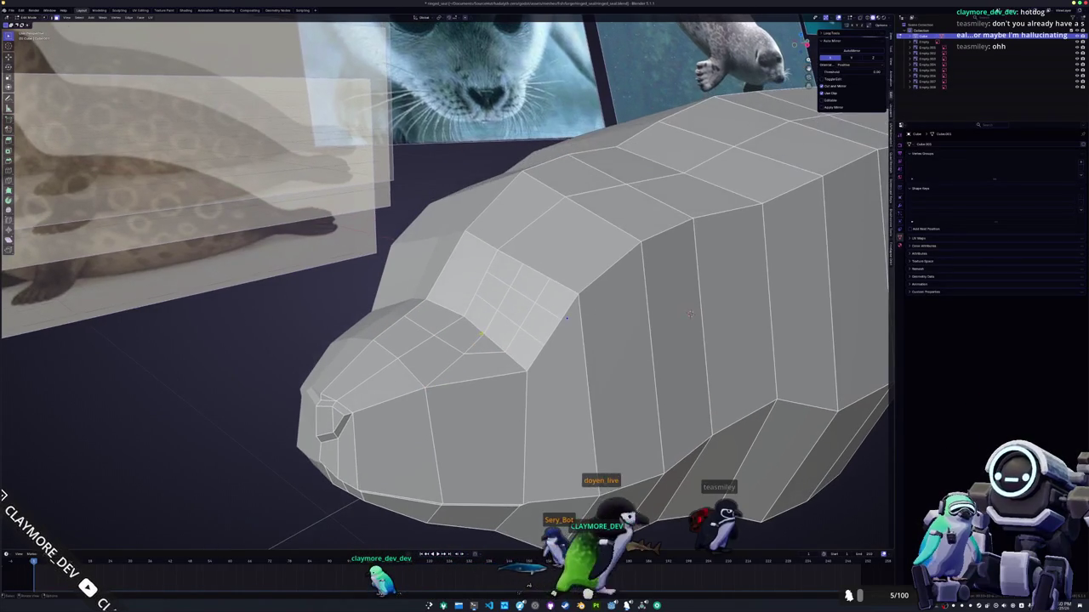
left_click(527, 262)
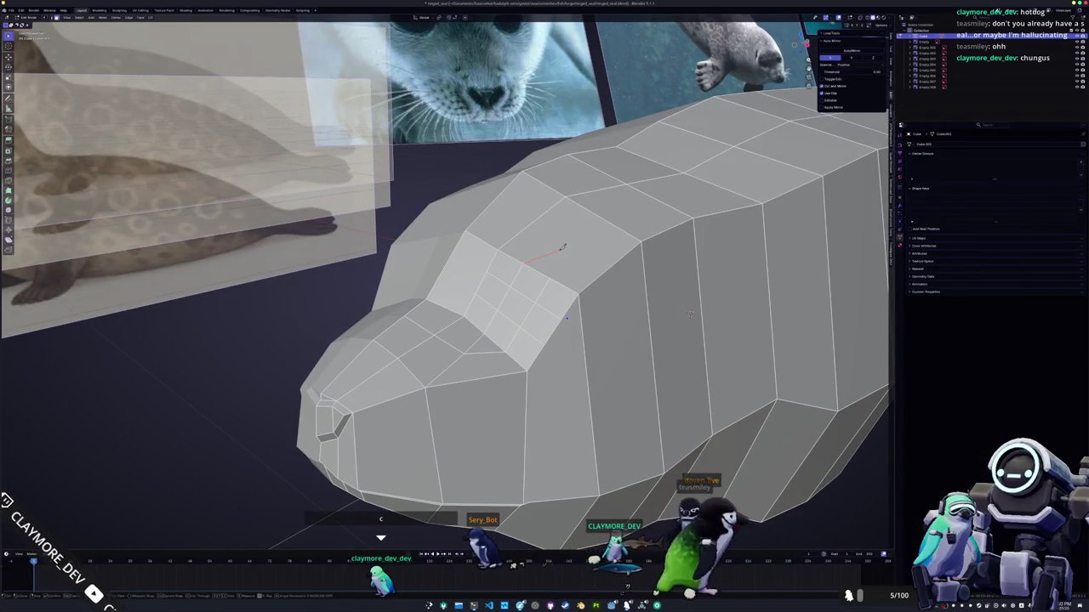
left_click(564, 246)
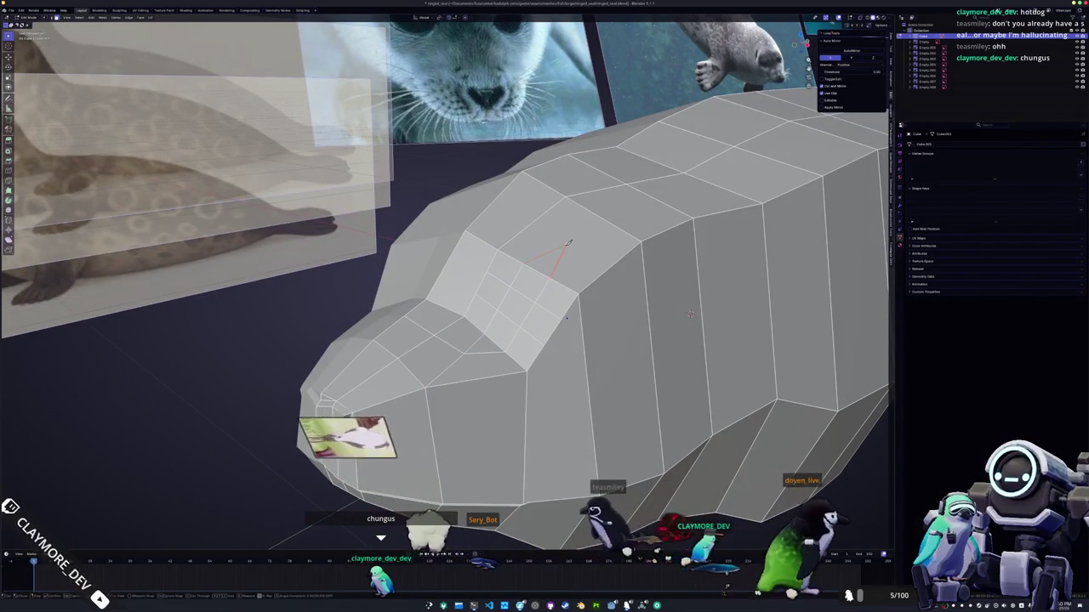
left_click(493, 199)
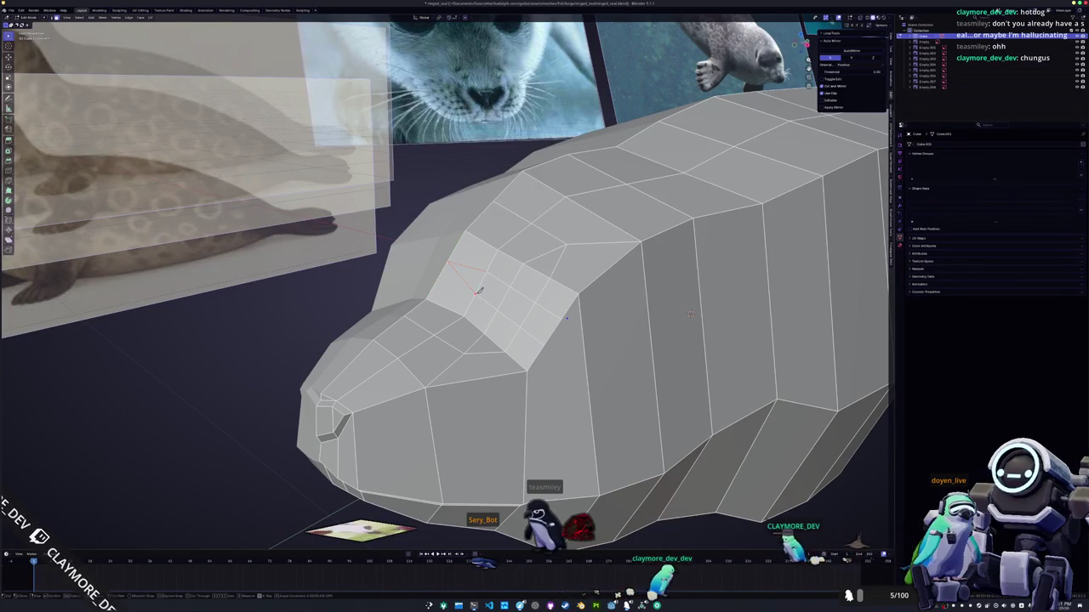
- Add a knife cut from the side edge of the head and confirm it as a new edge
middle_click_drag(481, 304, 513, 298)
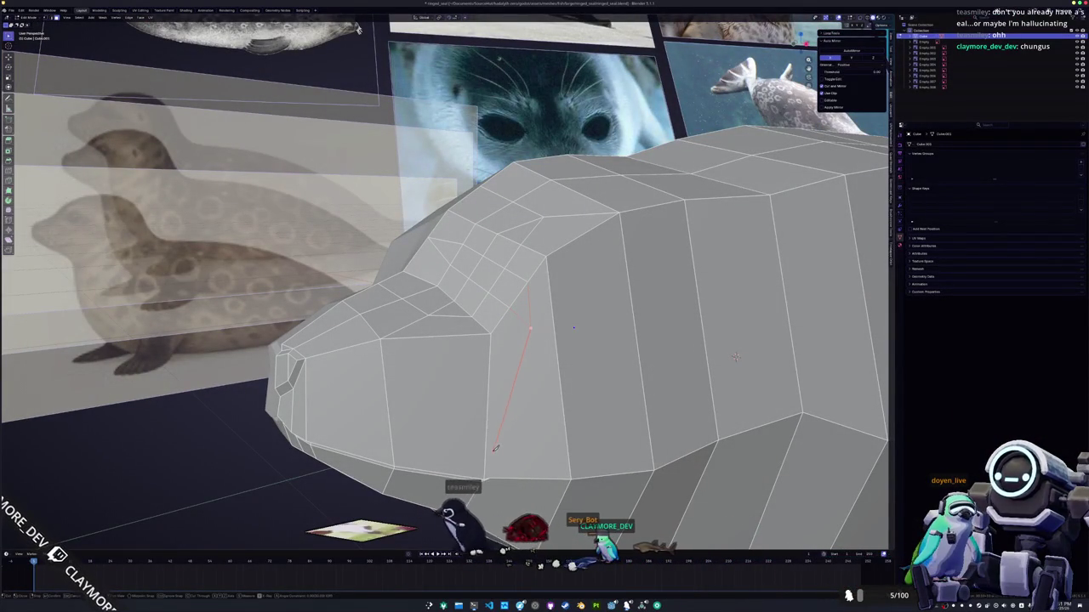
middle_click_drag(492, 471, 579, 290)
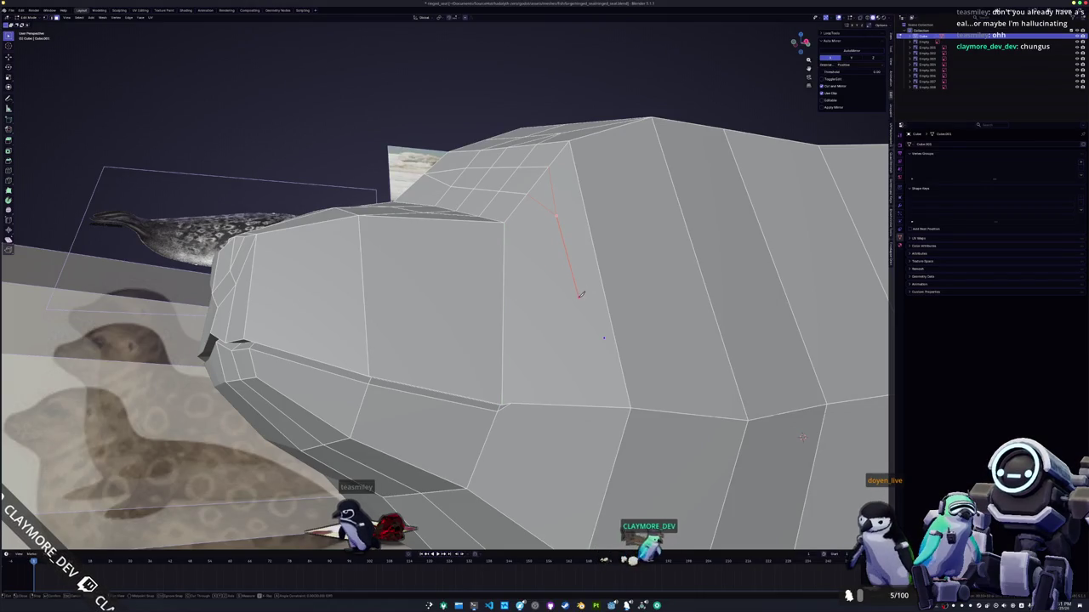
middle_click_drag(548, 282, 541, 308)
middle_click_drag(517, 372, 488, 340)
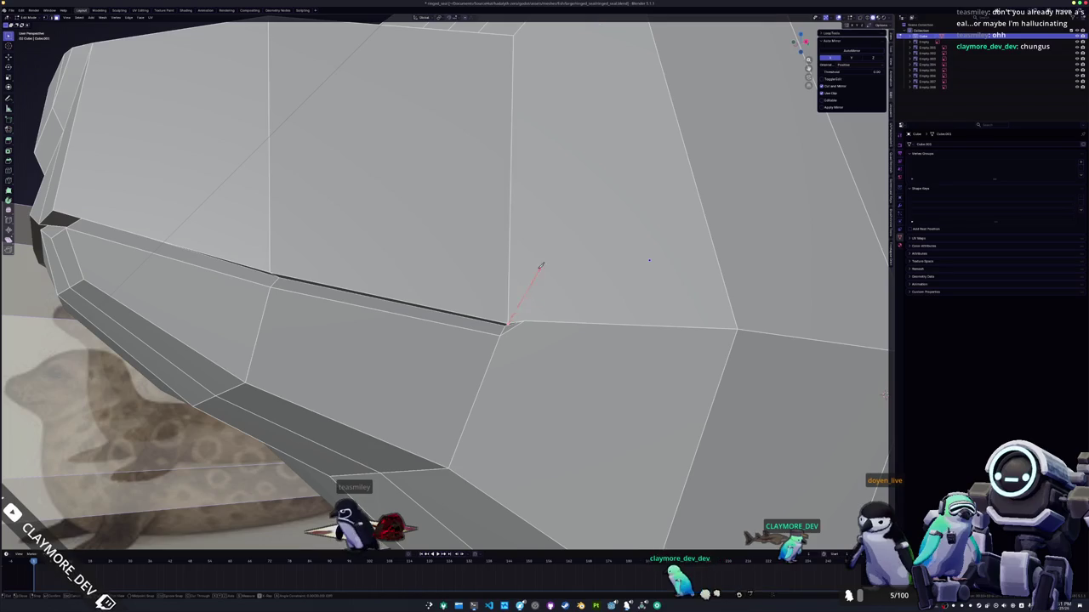
scroll(547, 270, "down", 2)
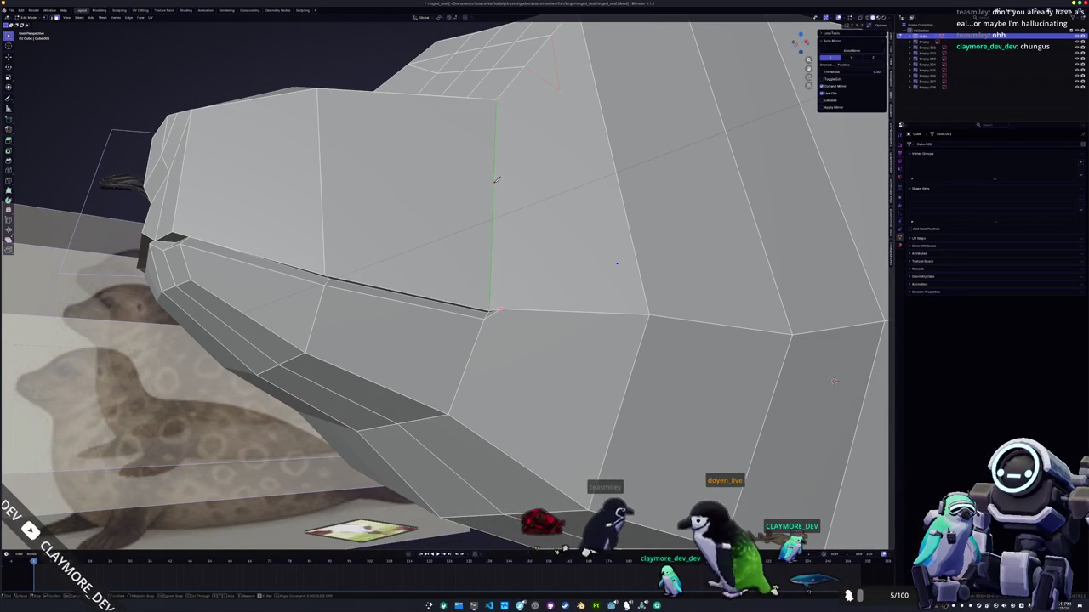
left_click(494, 182)
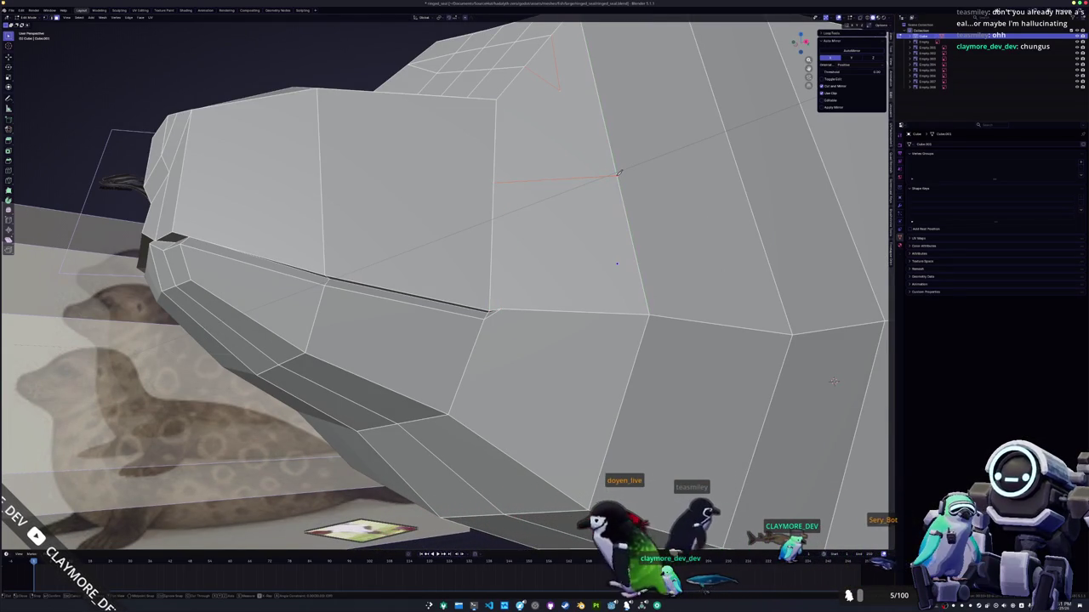
key("Return")
- Knife a new edge from the vertical edge across to the far edge of the head
mouse_move(619, 174)
middle_mouse_down()
mouse_move(525, 201)
mouse_move(544, 230)
middle_mouse_up()
key("k")
left_click(558, 255)
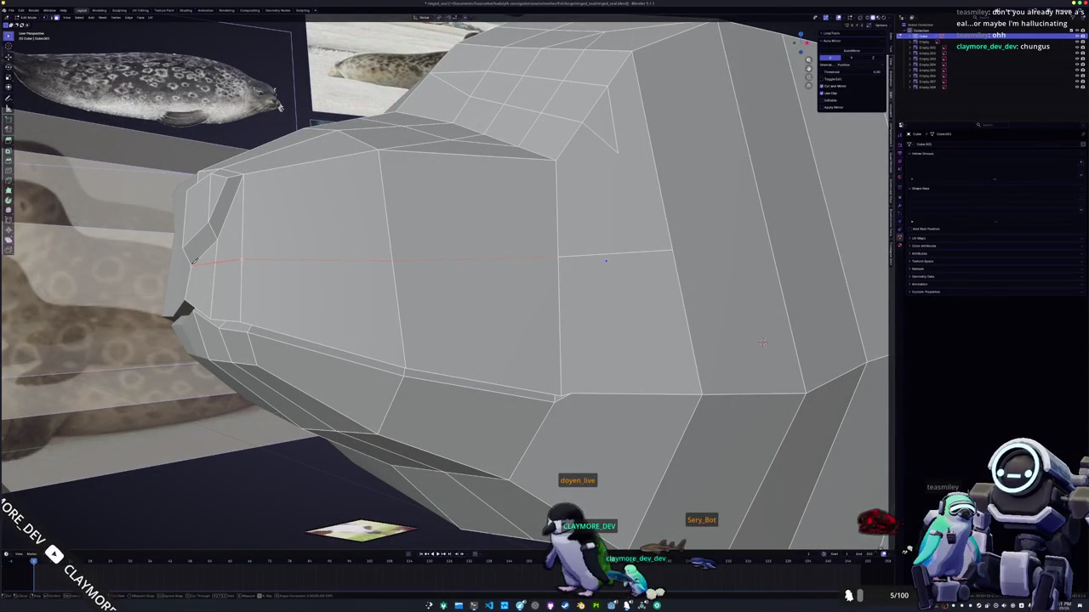
left_click(193, 261)
key("Return")
middle_click_drag(194, 261, 255, 264)
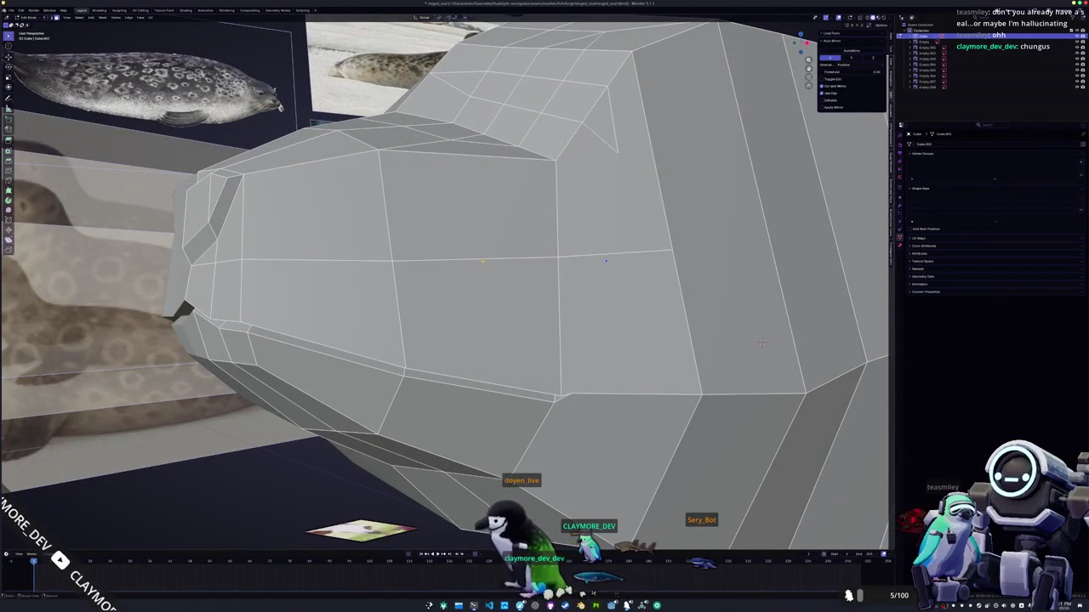
- Select the face below the new edge and the horizontal edges along its top
left_click(476, 306)
left_click(450, 265, "alt")
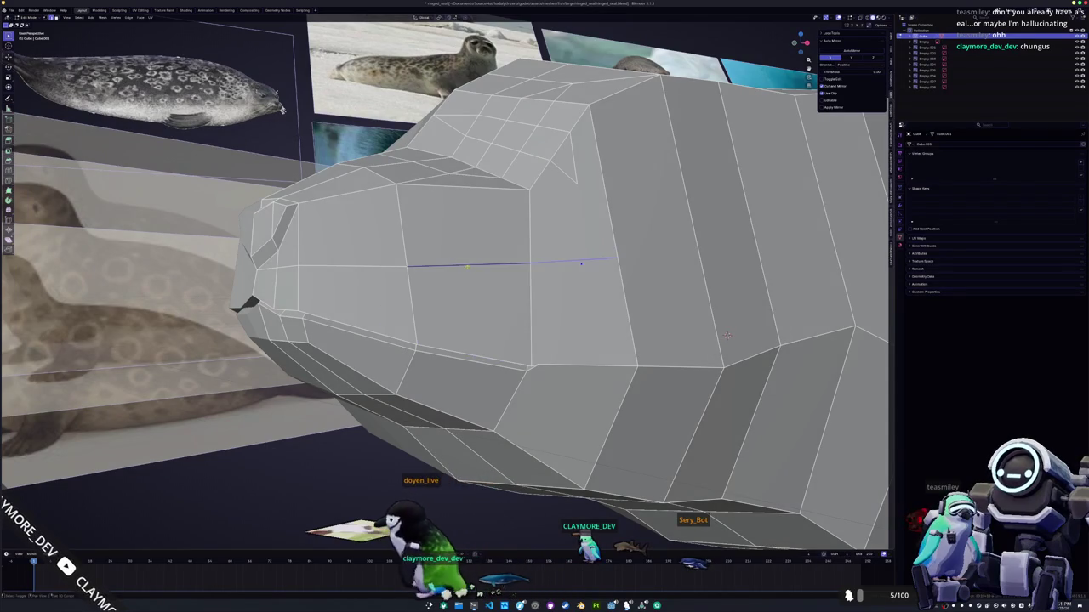
left_click(382, 265, "alt")
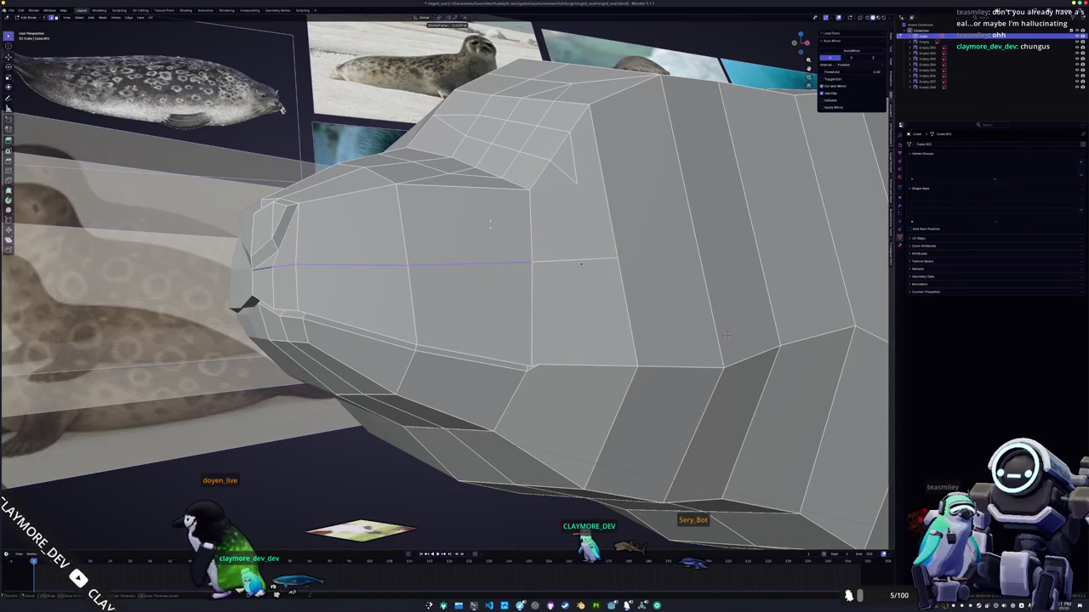
scroll(726, 335, "down", 3)
mouse_move(725, 334)
middle_mouse_down()
mouse_move(598, 306)
mouse_move(608, 254)
mouse_move(706, 229)
middle_mouse_up()
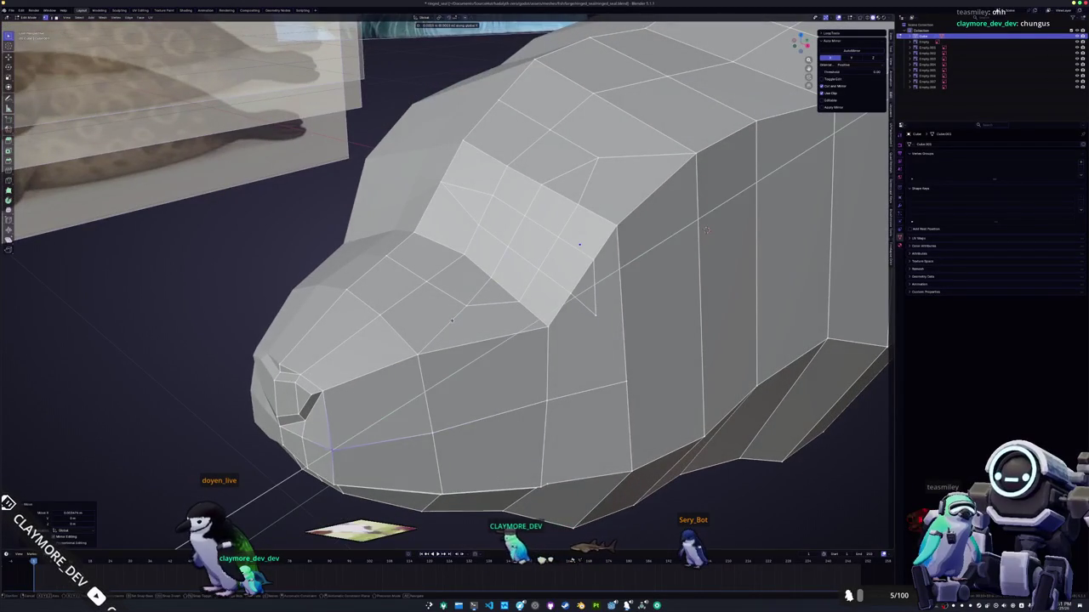
- Move the nose vertex along the Y axis
mouse_move(706, 230)
middle_mouse_down()
mouse_move(815, 316)
mouse_move(681, 272)
middle_mouse_up()
key("Tab")
key("Tab")
scroll(675, 261, "up", 3)
key("g")
key("y")
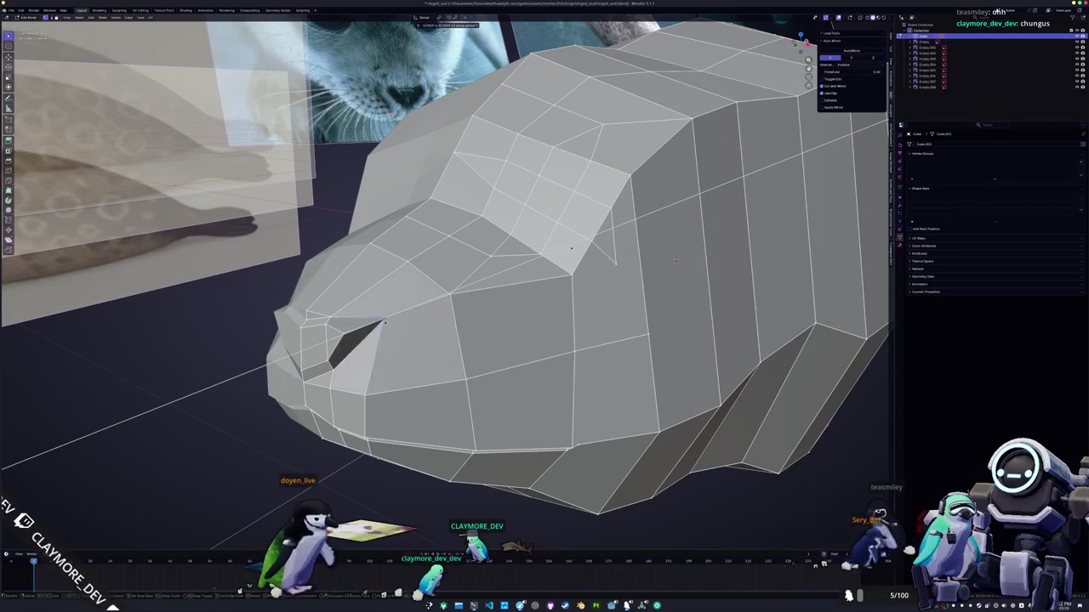
key("Return")
- Push the nose vertex further along Y and check the head shape outside Edit Mode
key("g")
key("y")
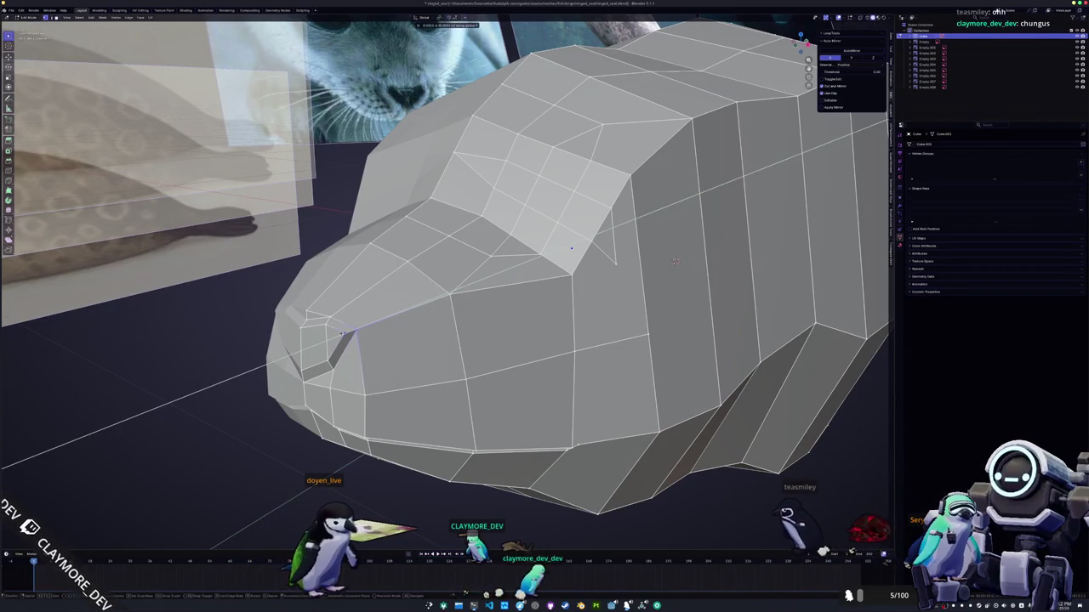
left_click(345, 333)
key("Tab")
mouse_move(344, 333)
middle_mouse_down()
mouse_move(355, 337)
mouse_move(443, 277)
middle_mouse_up()
key("Tab")
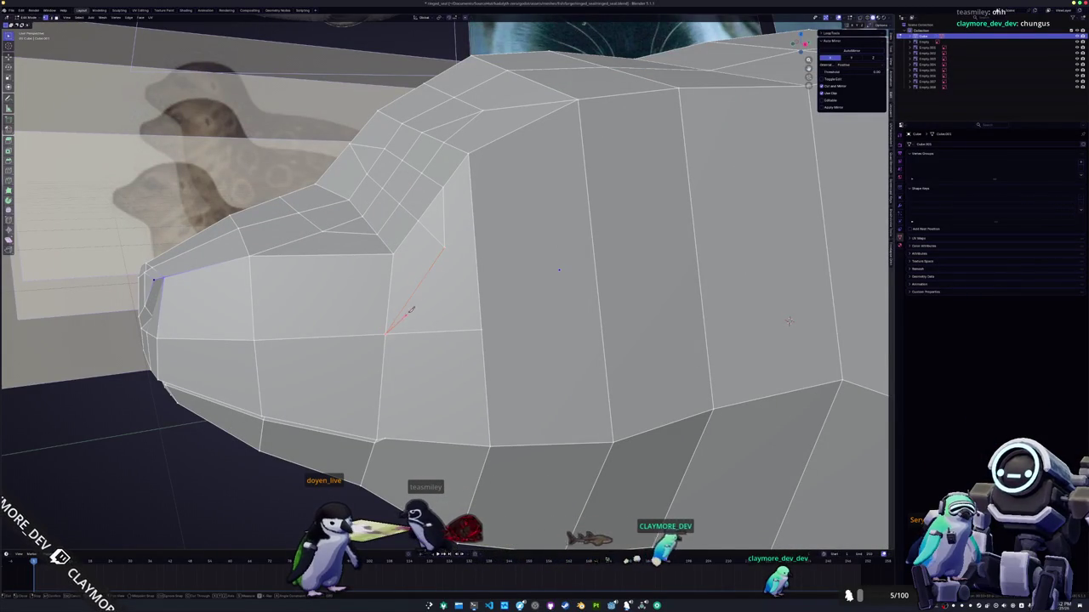
- Cancel the pending cut and slide the side-recess vertex along its edge with Shift+V
middle_click_drag(443, 359, 442, 174)
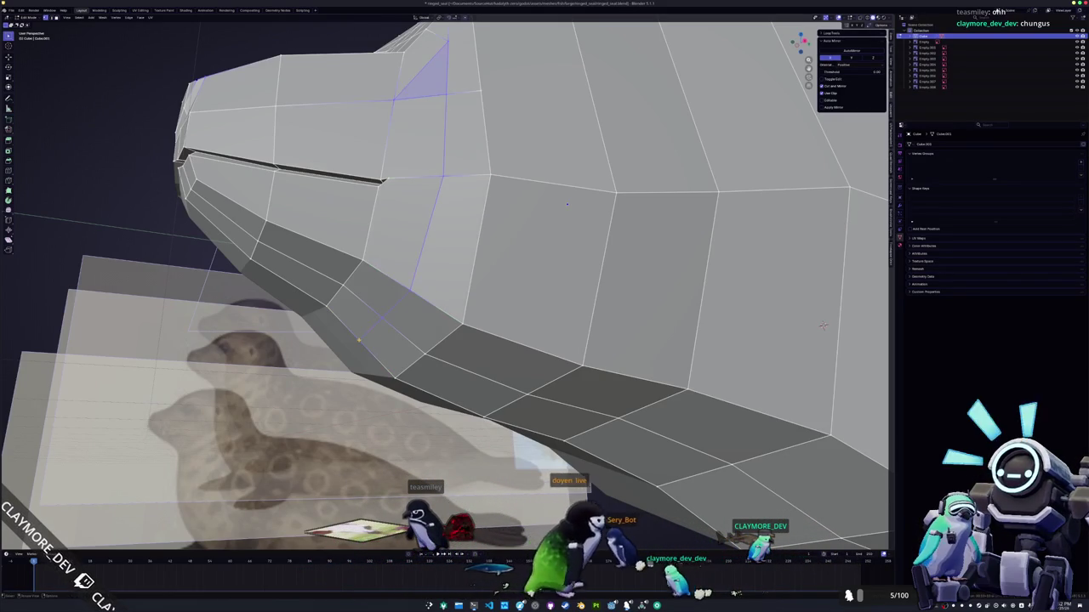
right_click(394, 304)
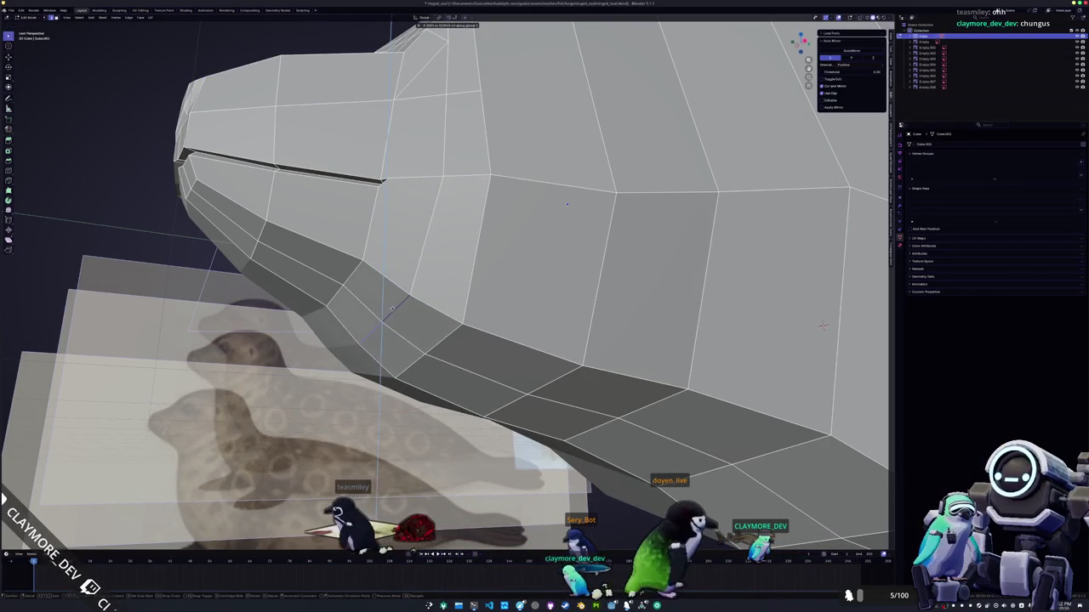
mouse_move(567, 204)
middle_mouse_down()
mouse_move(515, 205)
mouse_move(596, 195)
middle_mouse_up()
key("shift+v")
scroll(539, 204, "up", 3)
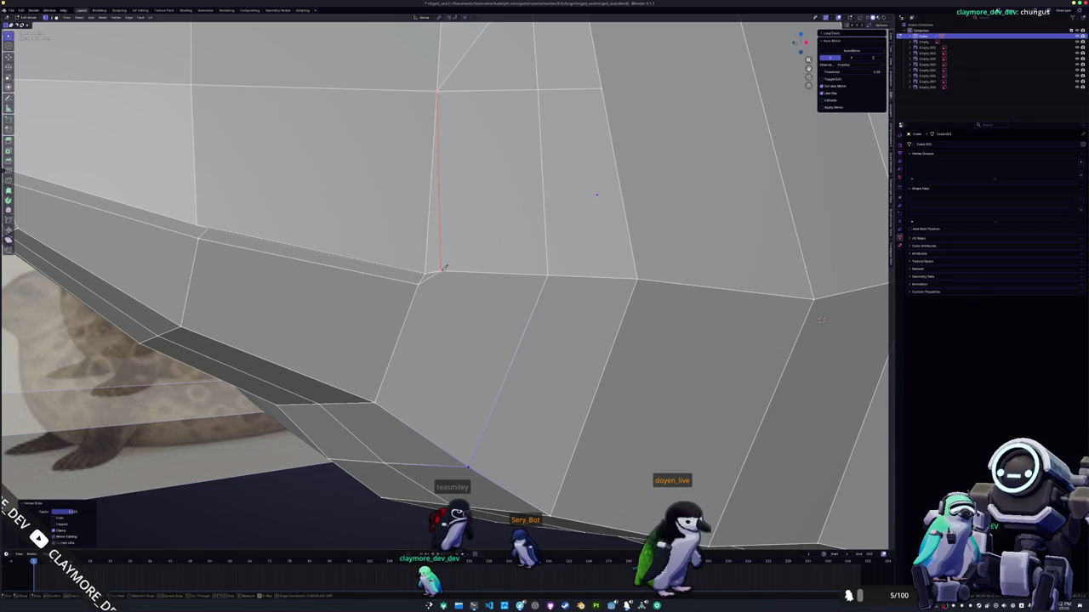
scroll(436, 276, "down", 3)
scroll(441, 279, "up", 3)
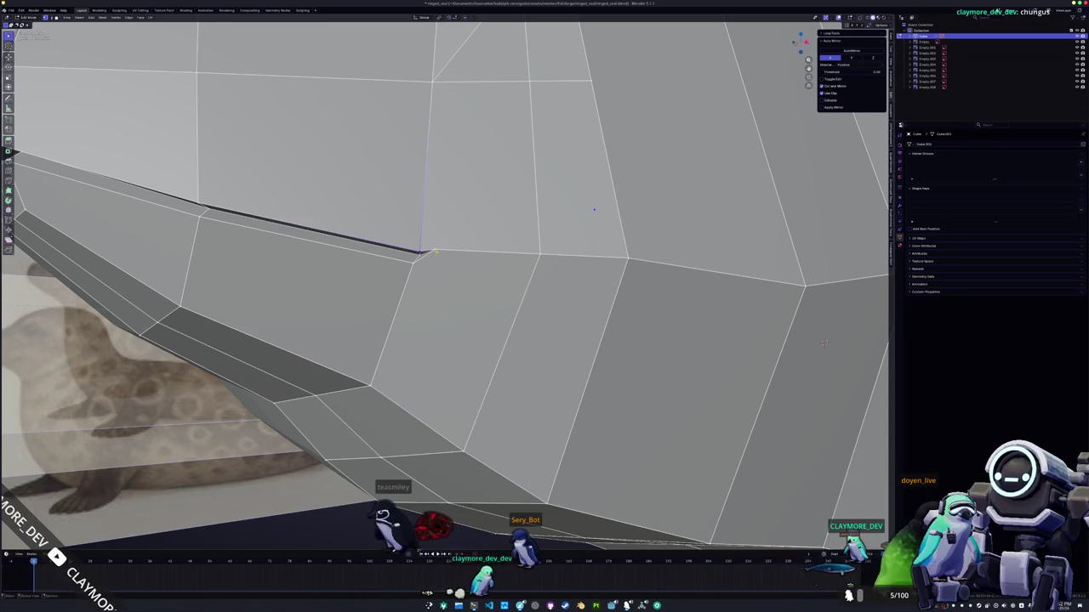
key("shift+v")
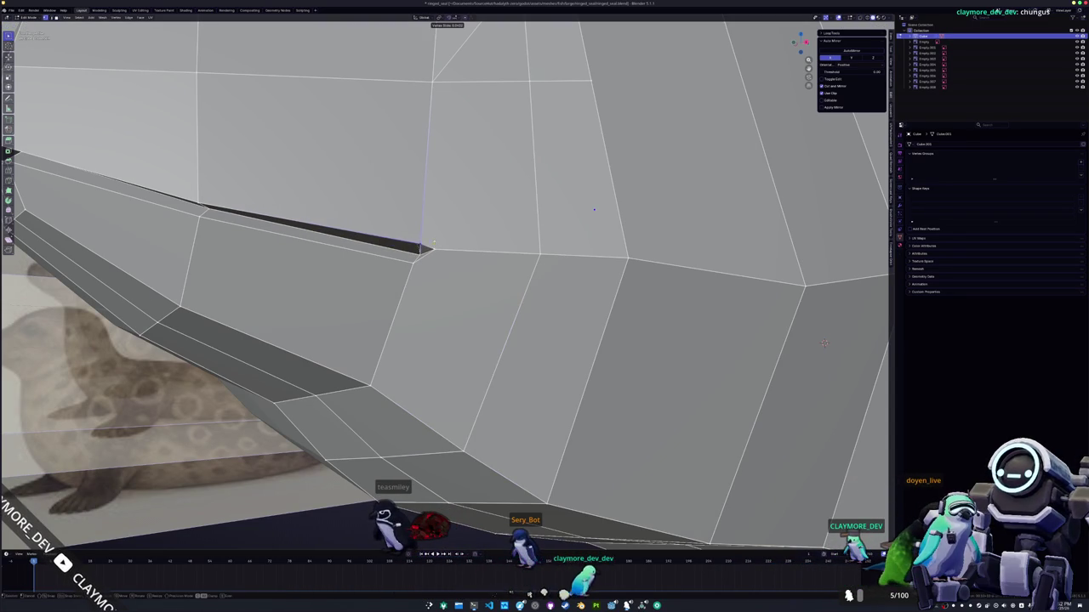
left_click(433, 245)
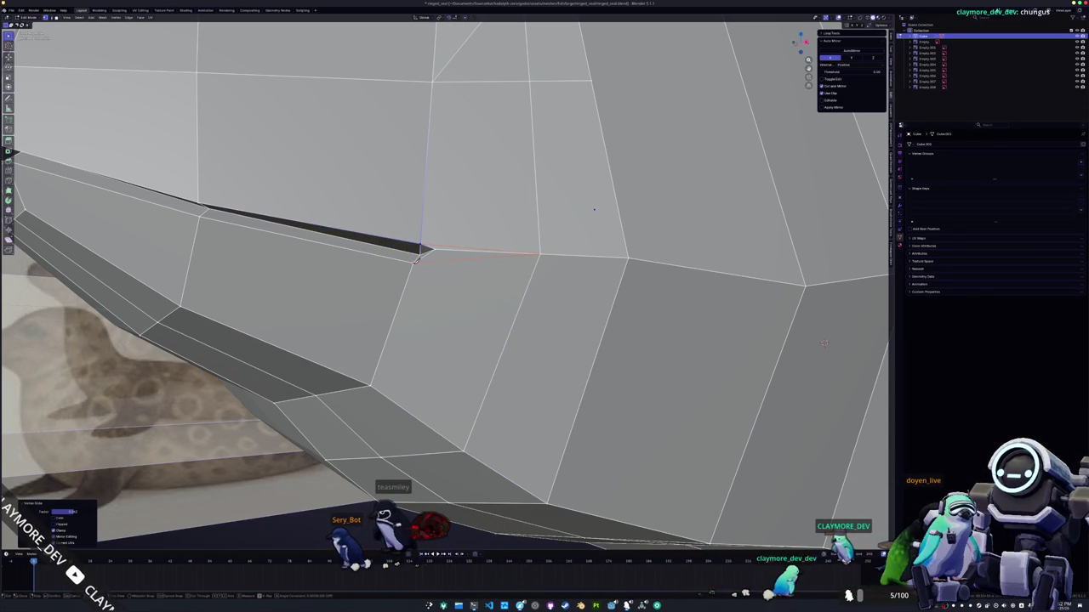
- Inspect the whole seal mesh outside Edit Mode, then resume mesh editing
key("Tab")
scroll(641, 315, "down", 5)
mouse_move(641, 315)
middle_mouse_down()
mouse_move(596, 289)
mouse_move(670, 263)
mouse_move(672, 197)
middle_mouse_up()
scroll(670, 264, "up", 2)
key("Tab")
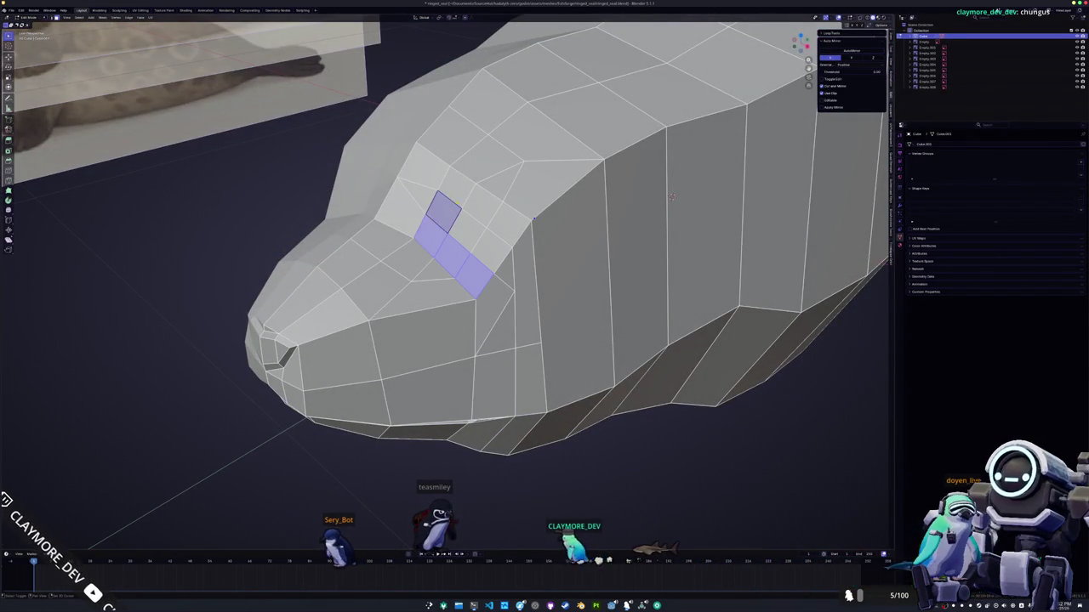
- Inset the eye-patch face on the side of the head
scroll(479, 236, "down", 4)
middle_click_drag(479, 236, 446, 272)
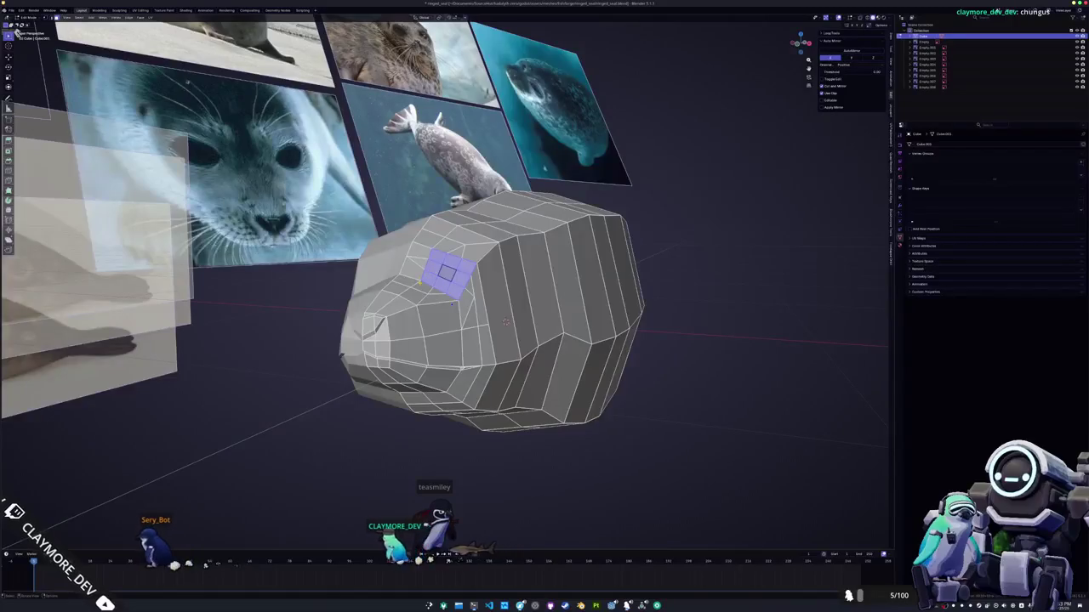
middle_click_drag(17, 33, 30, 28)
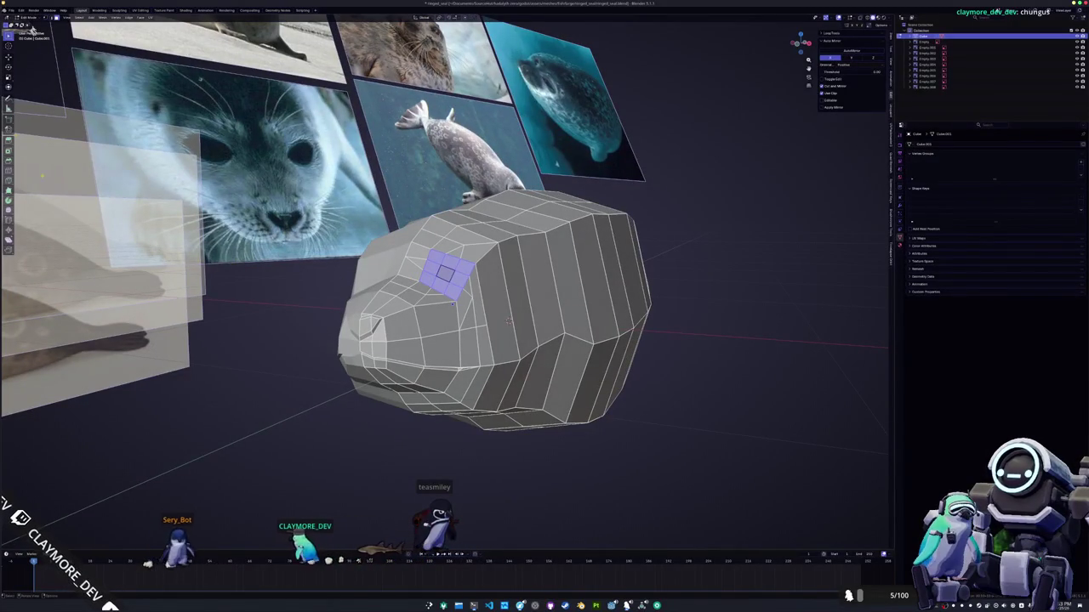
key("shift+space")
key("i")
left_click(31, 31)
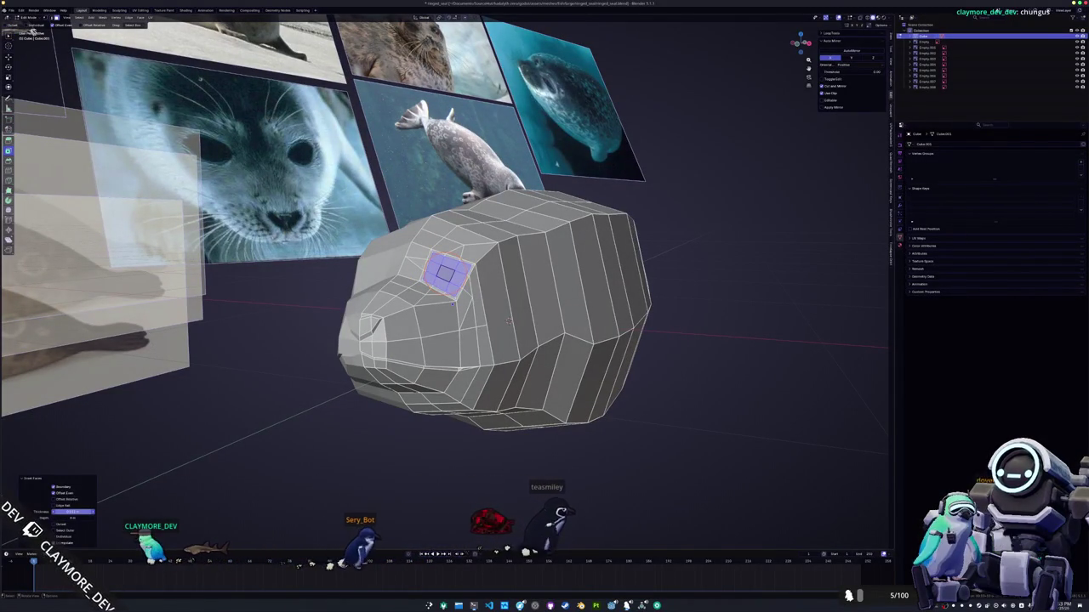
left_click(325, 360)
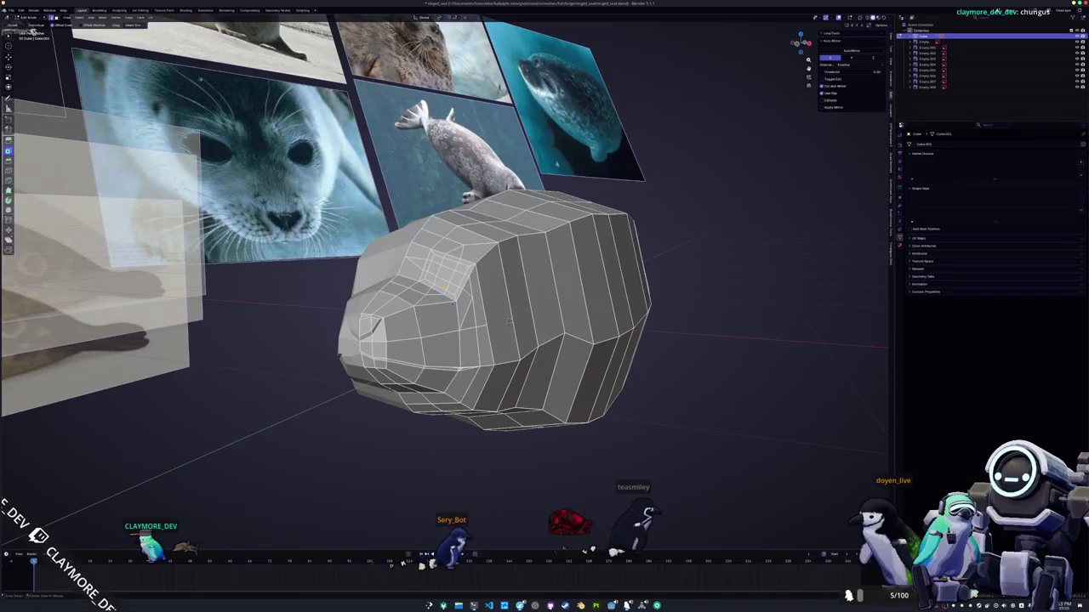
- Inset and scale the face beside the eye socket, undoing the last two adjustments
left_click(434, 268)
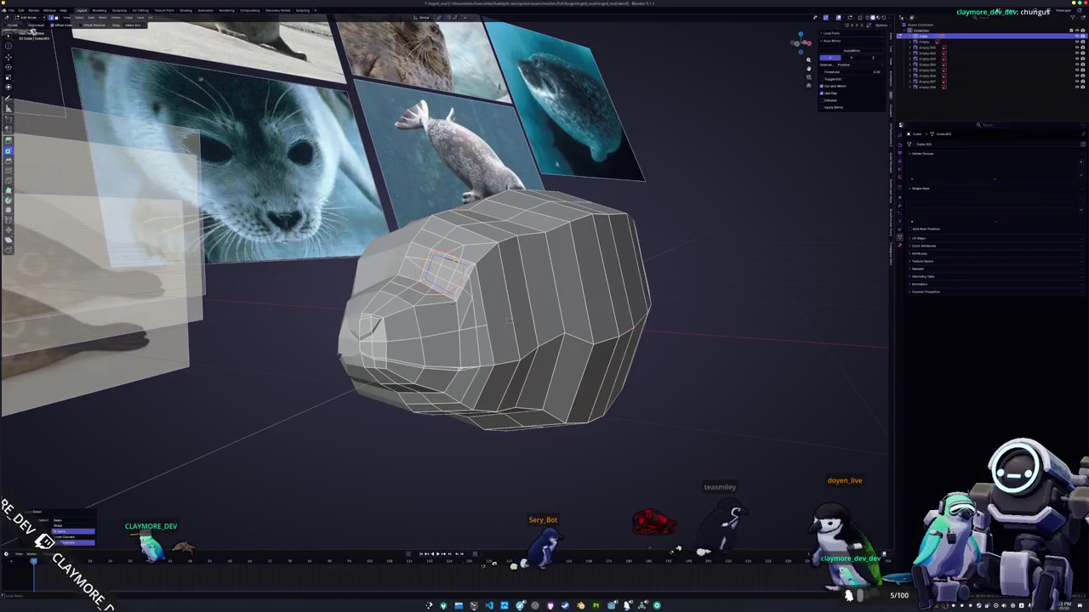
left_click(32, 31)
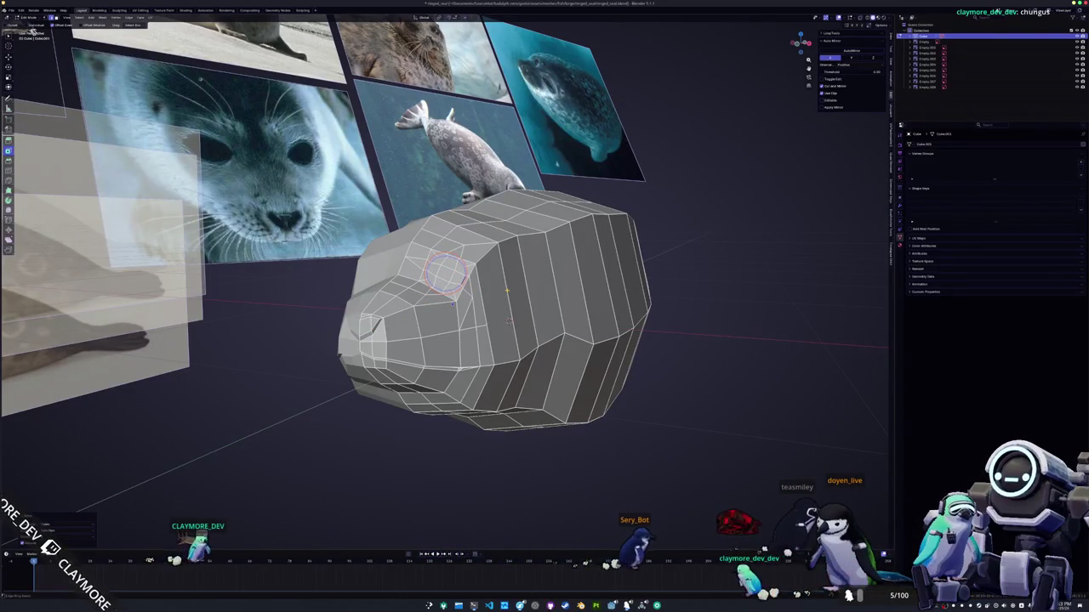
key("s")
key("Return")
key("ctrl+z")
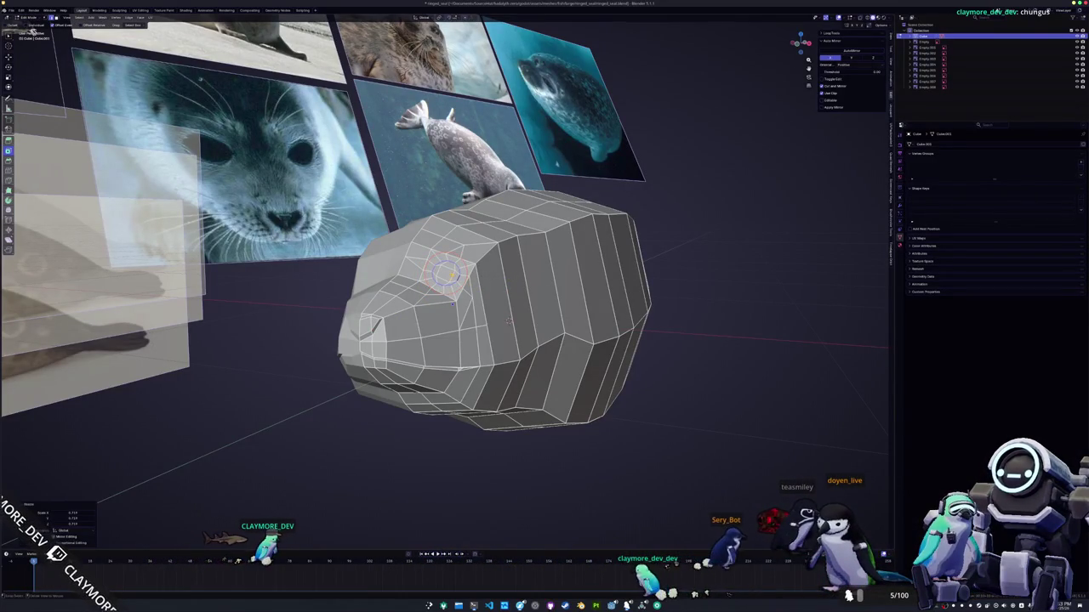
key("ctrl+z")
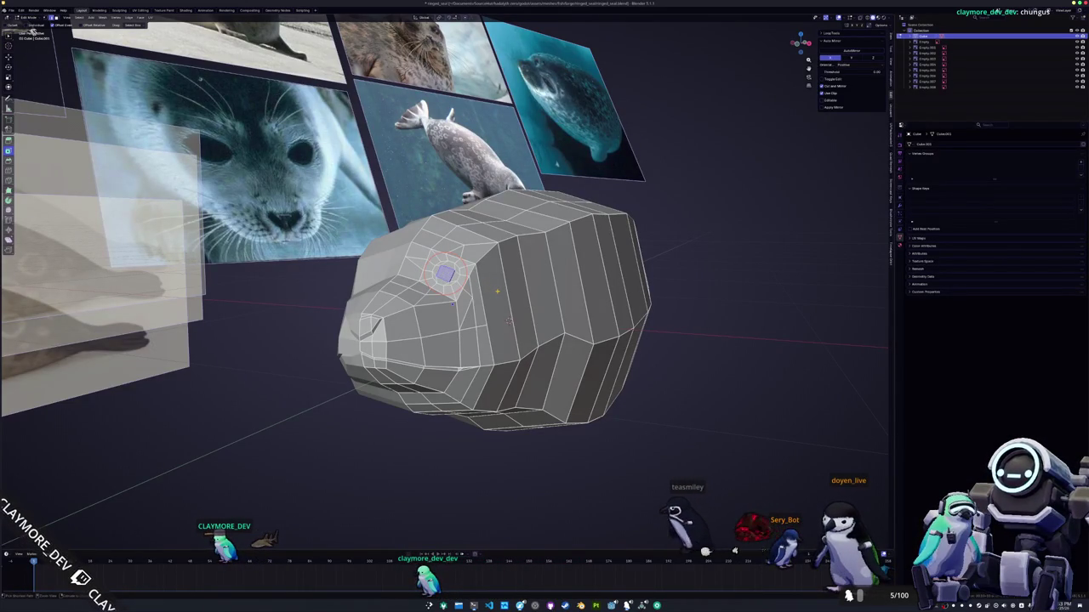
- Slide the eye's centre vertex with Shift+V
scroll(445, 280, "up", 2)
middle_click_drag(527, 332, 567, 300)
scroll(568, 301, "up", 2)
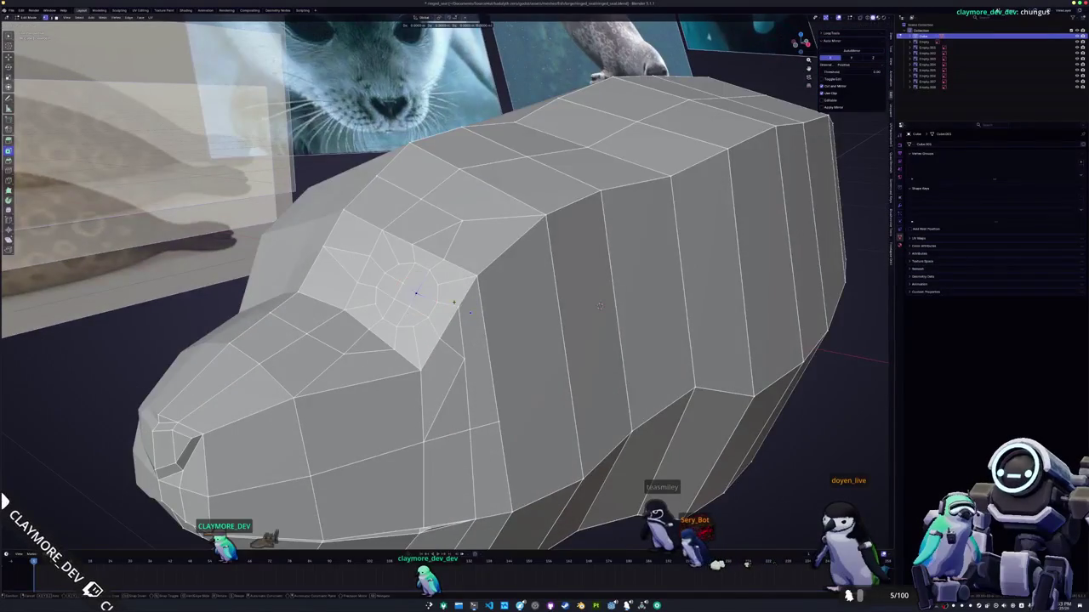
key("shift+v")
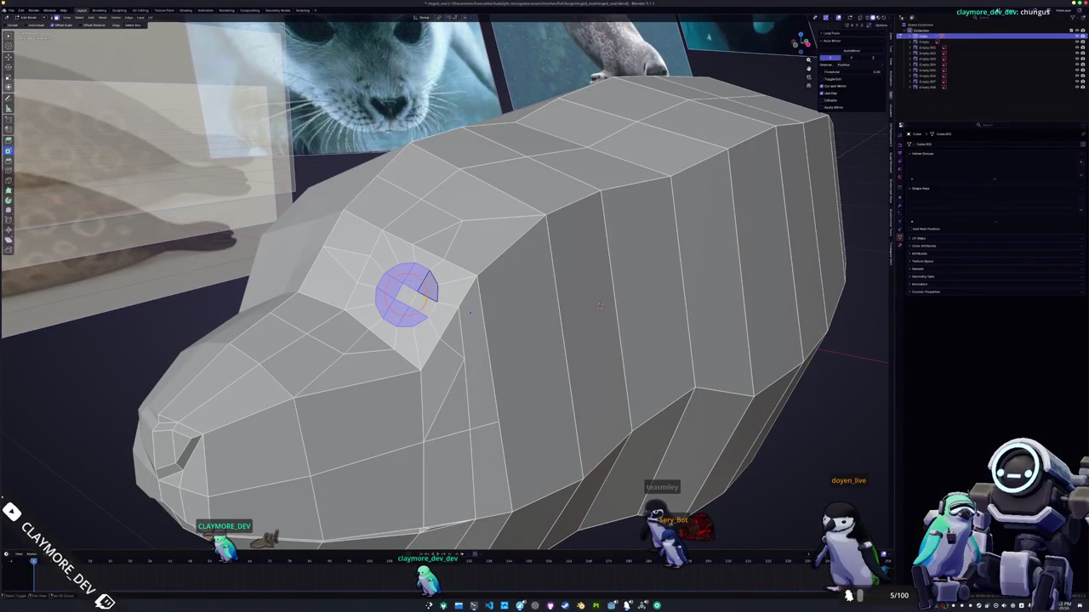
scroll(599, 307, "down", 3)
middle_click_drag(600, 306, 564, 330)
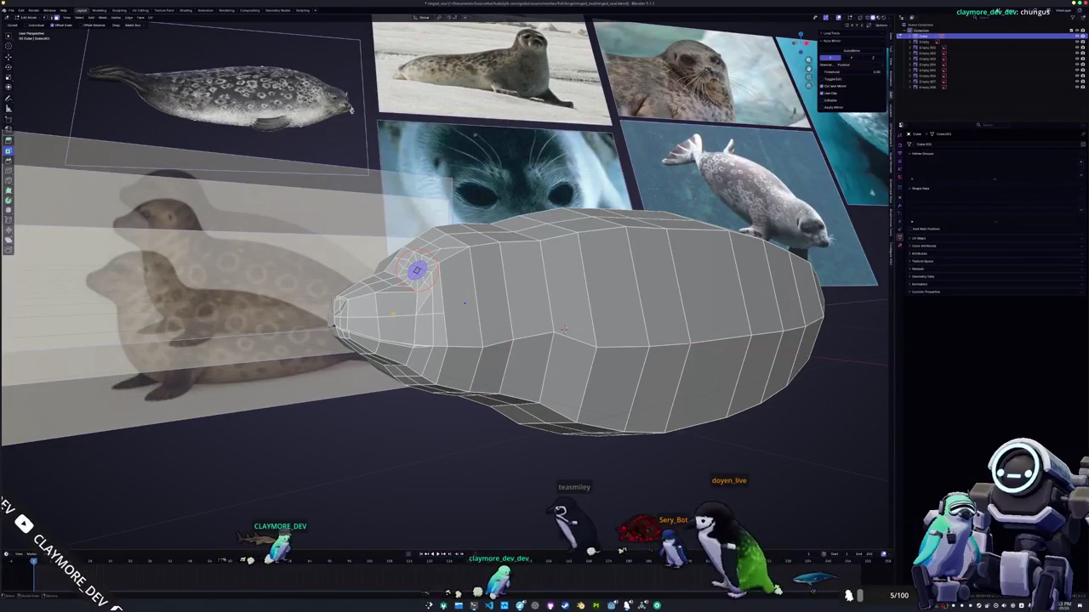
- Flatten the eye vertices vertically with S Z in the side orthographic view
key("KP_3")
scroll(446, 306, "up", 3)
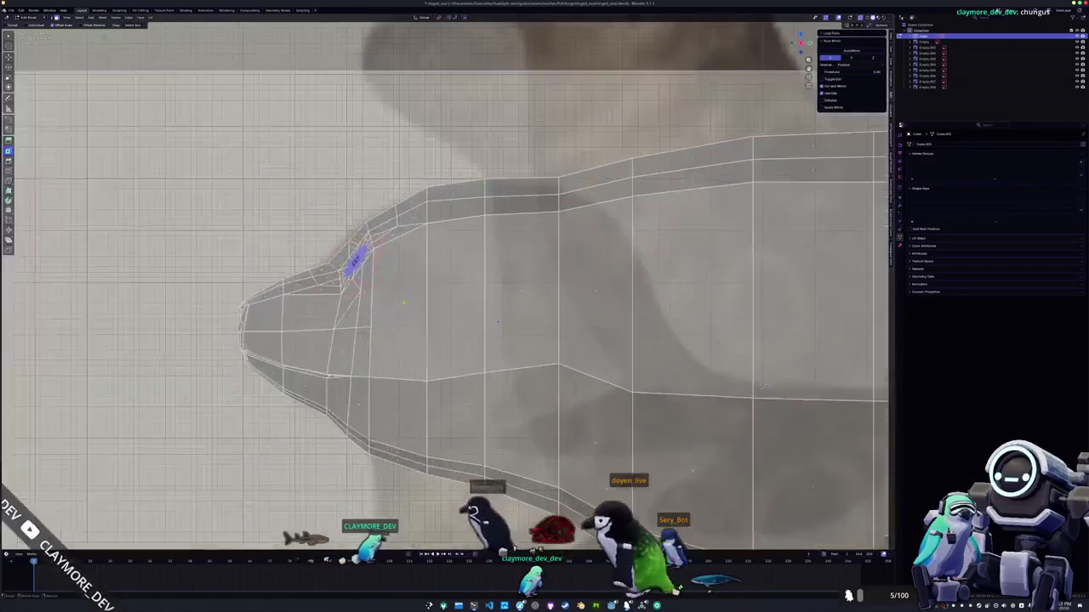
key("s")
key("z")
key("Return")
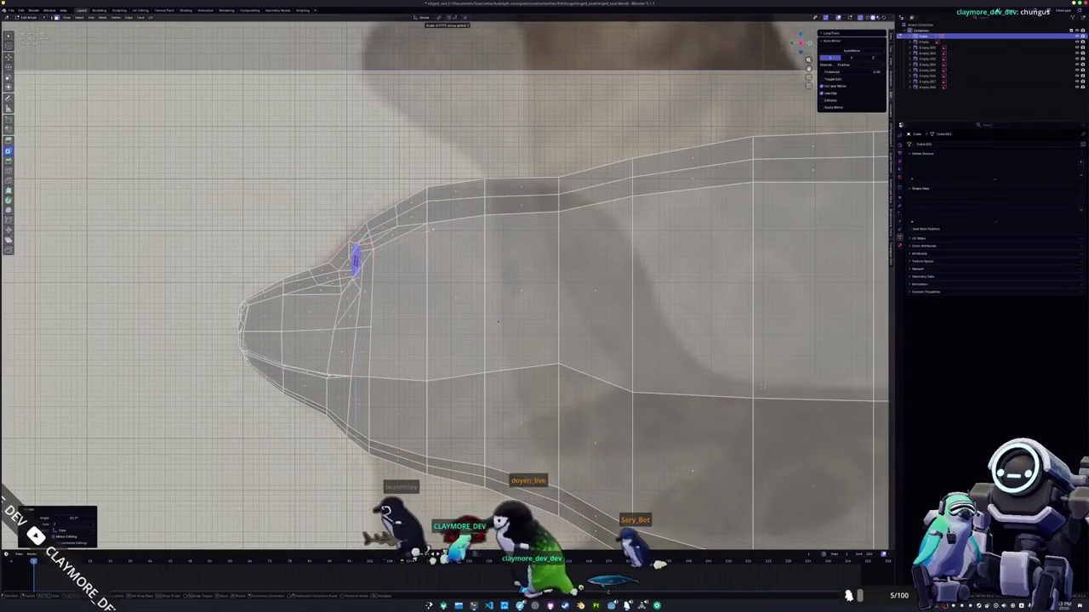
key("alt+z")
mouse_move(354, 260)
middle_mouse_down()
mouse_move(424, 257)
mouse_move(430, 367)
middle_mouse_up()
key("Return")
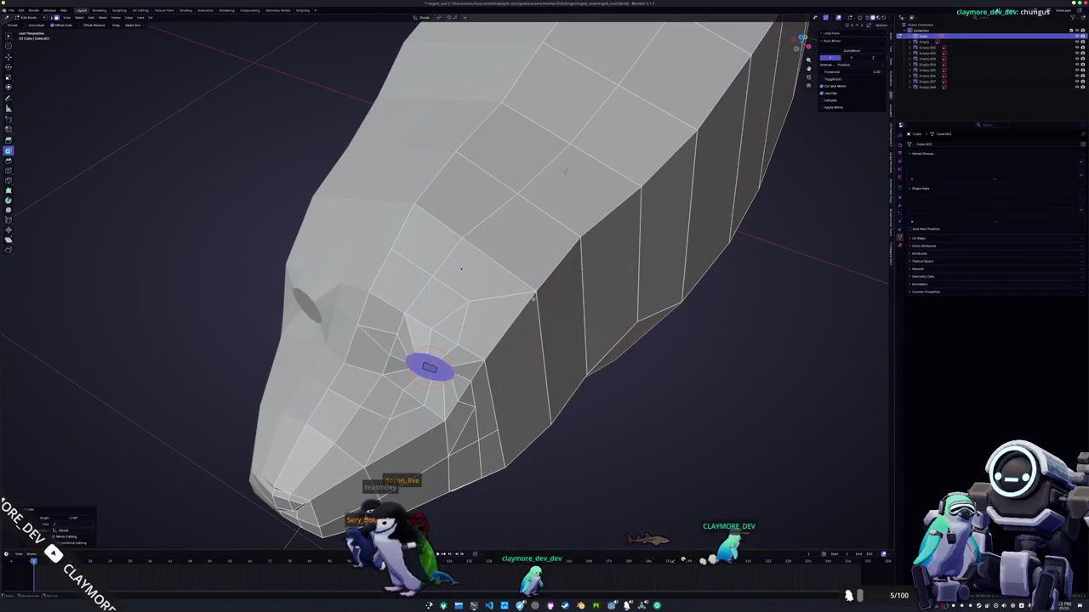
- In top view, move, rotate and lengthen the selected eye edge
middle_click_drag(564, 170, 596, 93)
key("KP_7")
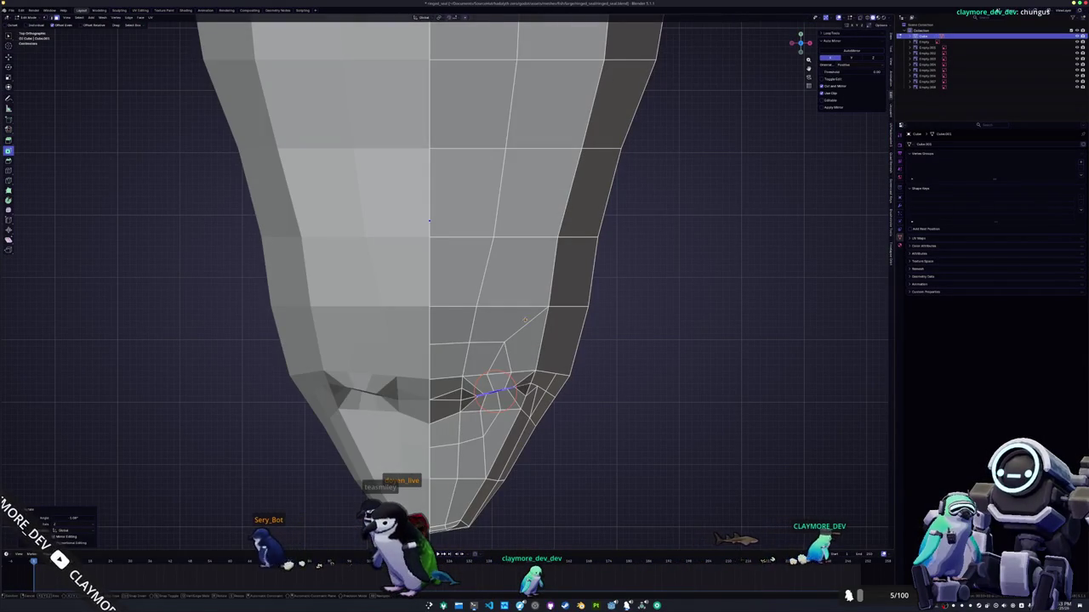
key("g")
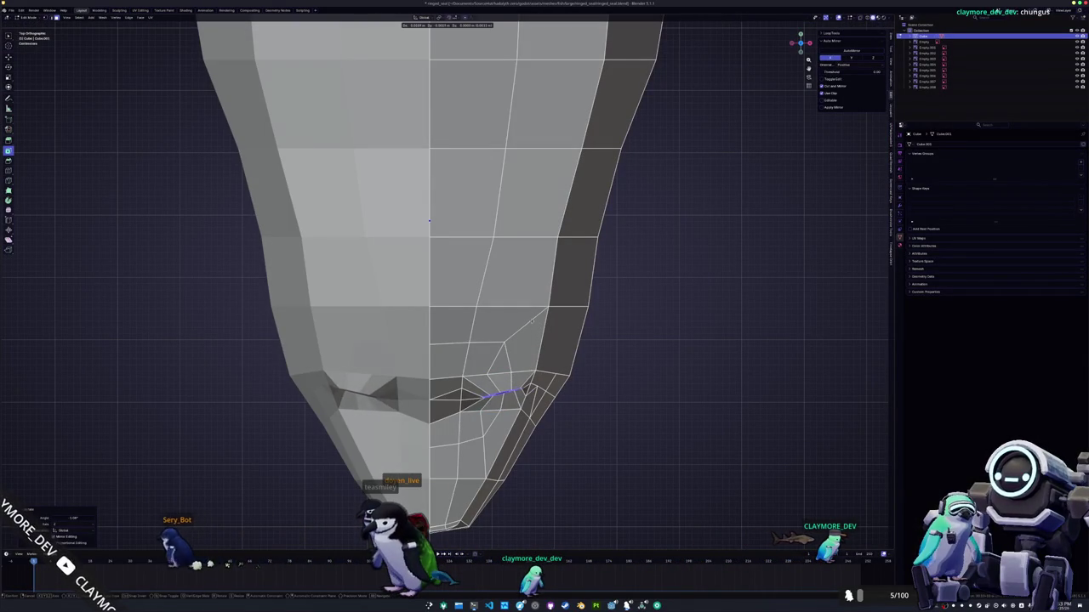
key("r")
key("s")
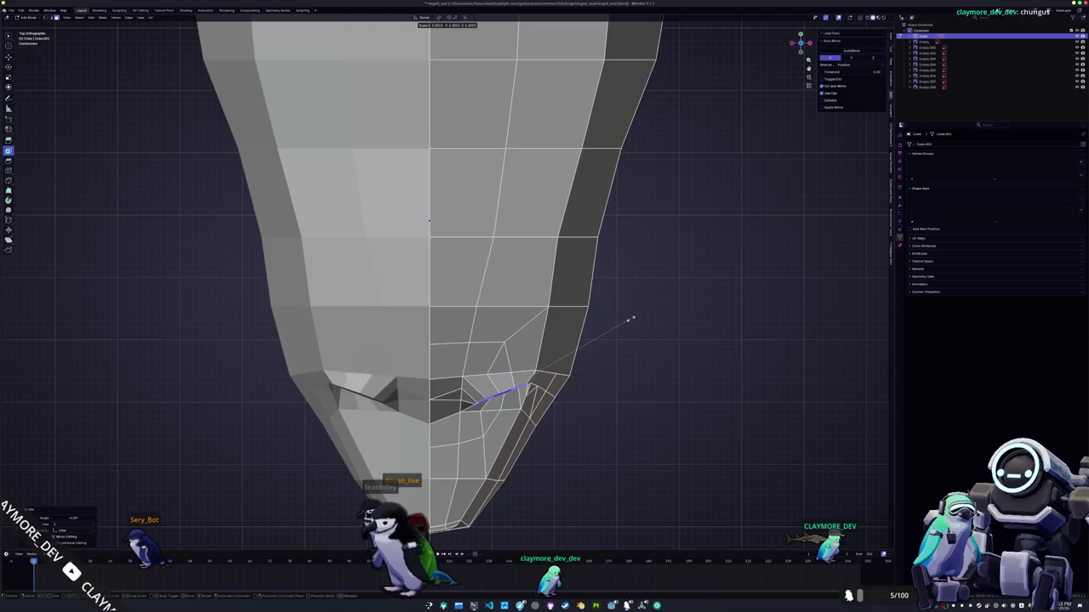
left_click(646, 316)
mouse_move(646, 316)
middle_mouse_down()
mouse_move(622, 292)
mouse_move(443, 303)
middle_mouse_up()
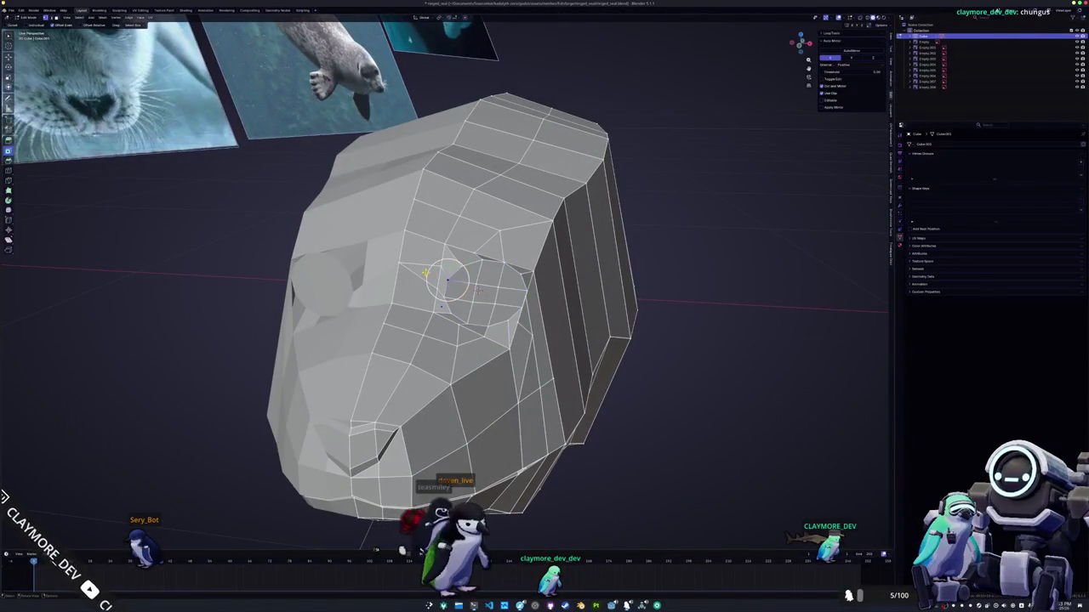
- Knife new edges from the eye corner vertex into the surrounding head mesh
middle_click_drag(477, 290, 416, 324)
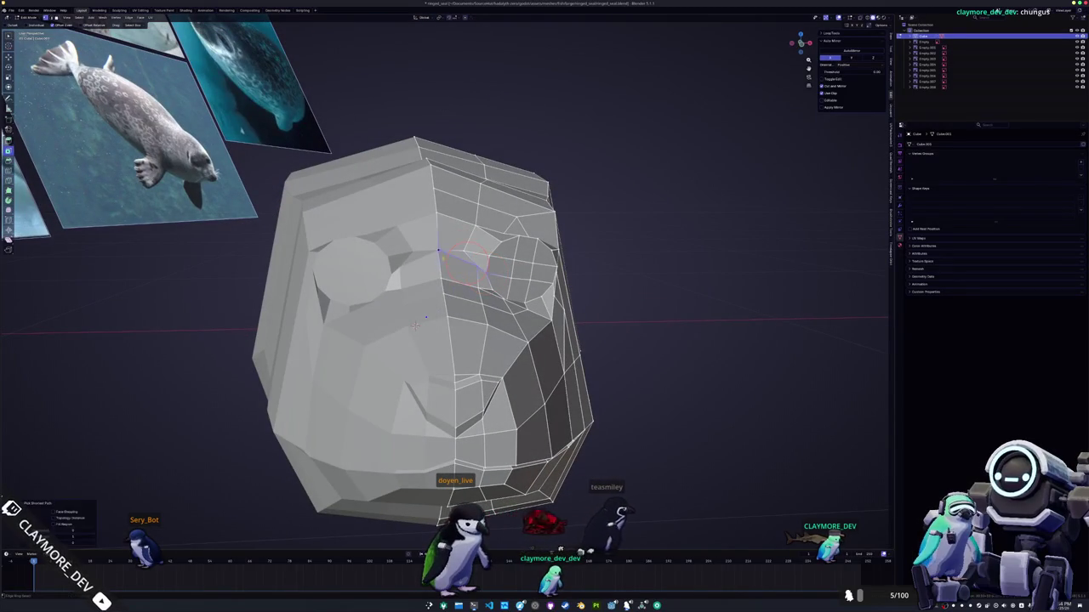
scroll(417, 327, "up", 2)
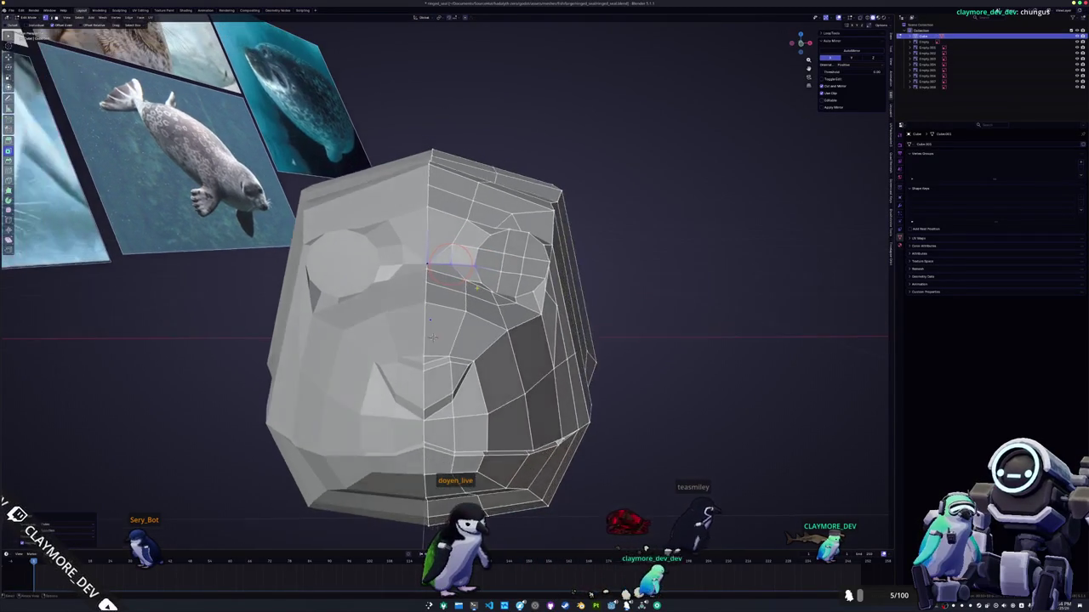
scroll(425, 340, "up", 2)
key("Return")
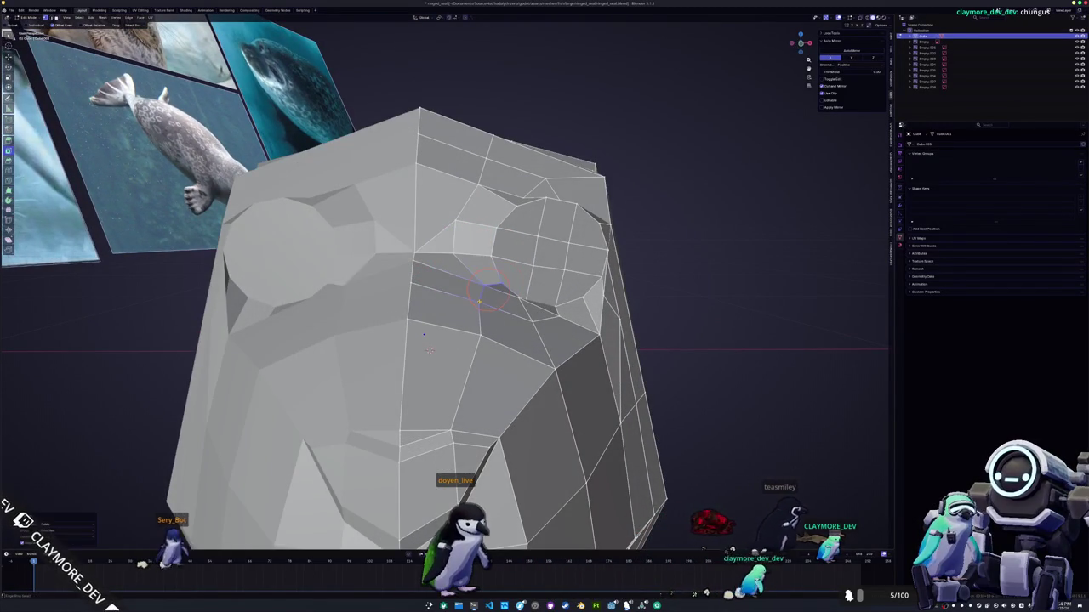
middle_click_drag(430, 350, 591, 344)
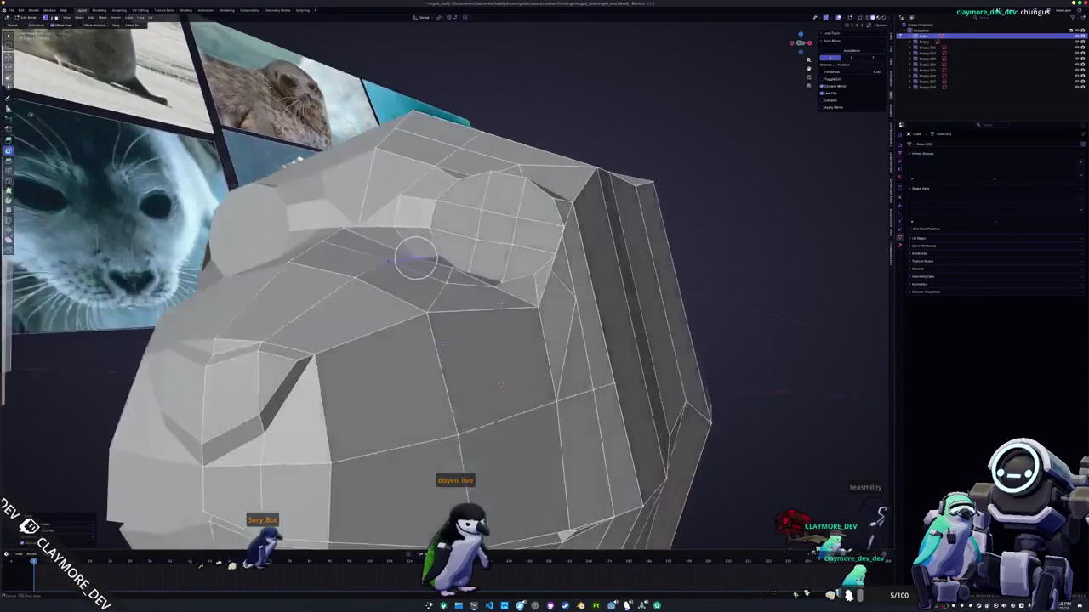
scroll(591, 345, "up", 2)
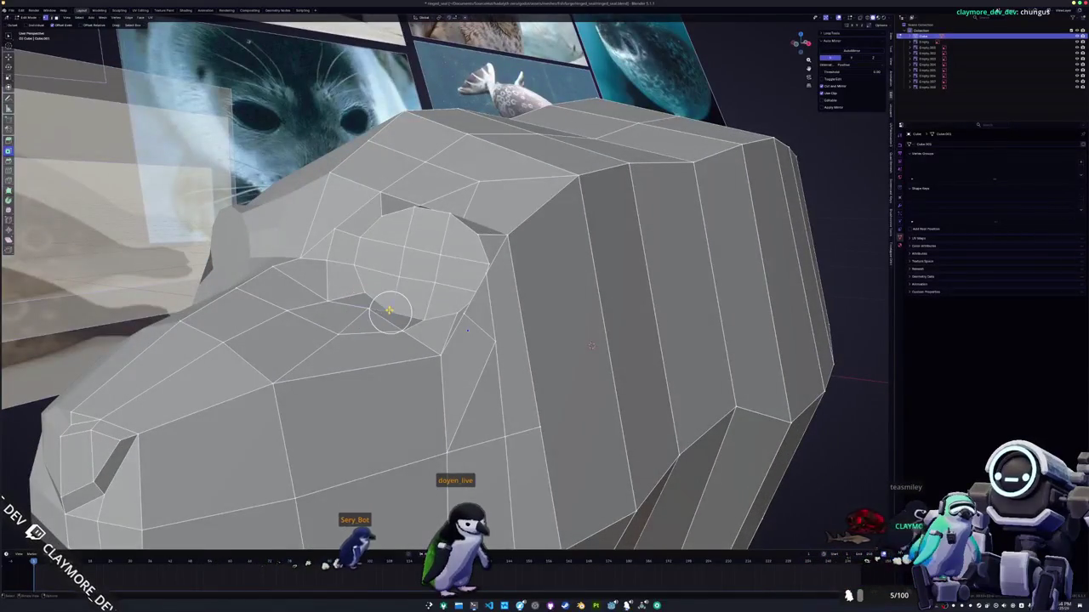
left_click(338, 334)
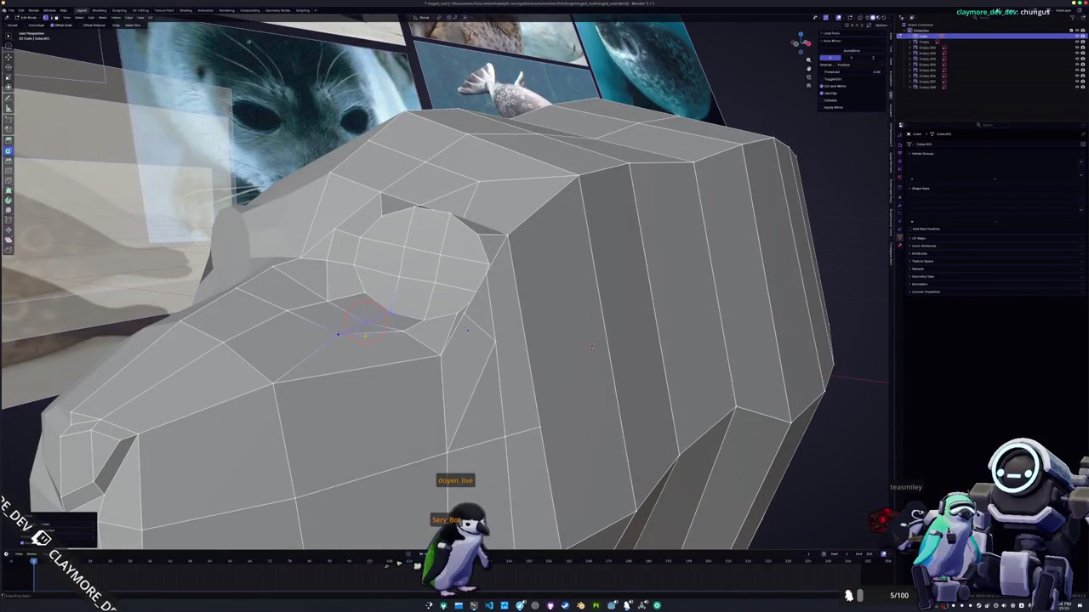
middle_click_drag(592, 344, 513, 309)
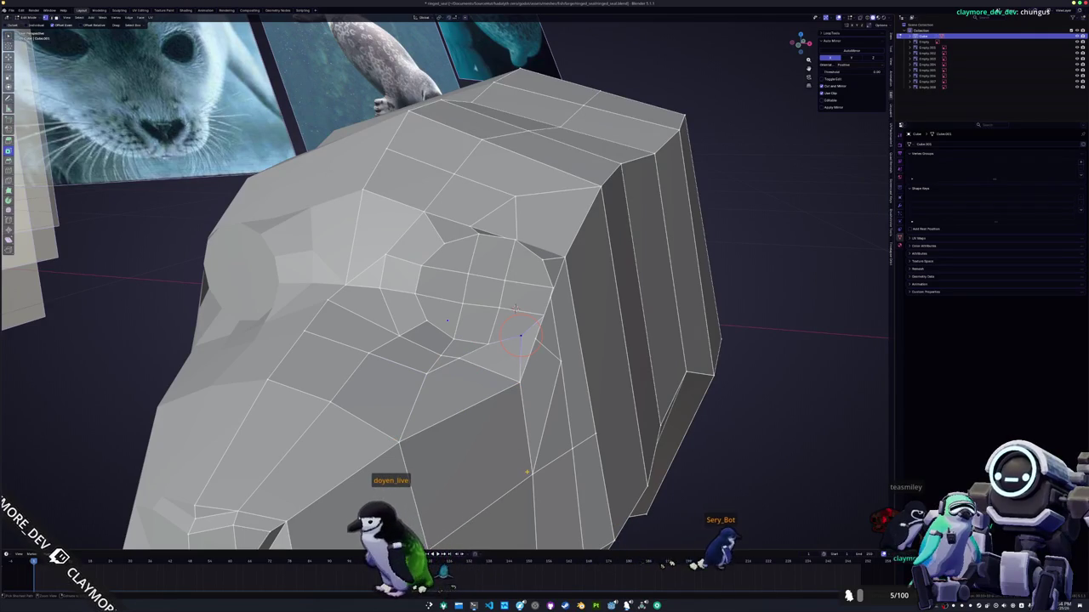
mouse_move(521, 336)
middle_mouse_down()
mouse_move(575, 362)
mouse_move(637, 369)
middle_mouse_up()
key("alt+z")
key("alt+z")
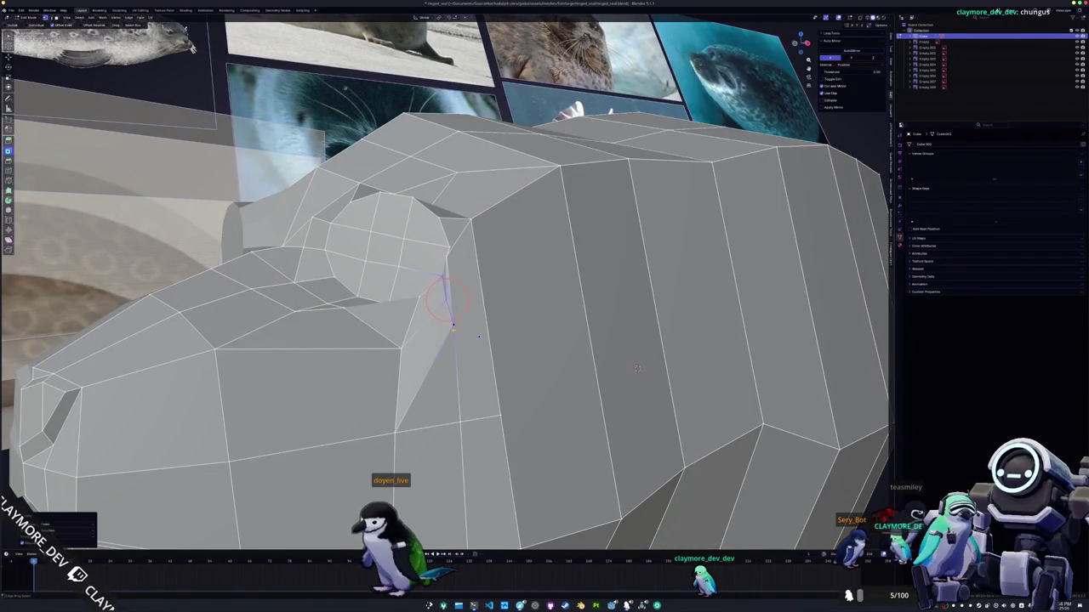
- Pull the vertex behind the eye onto the corner vertex above and centre the view there
middle_click_drag(637, 368, 617, 336)
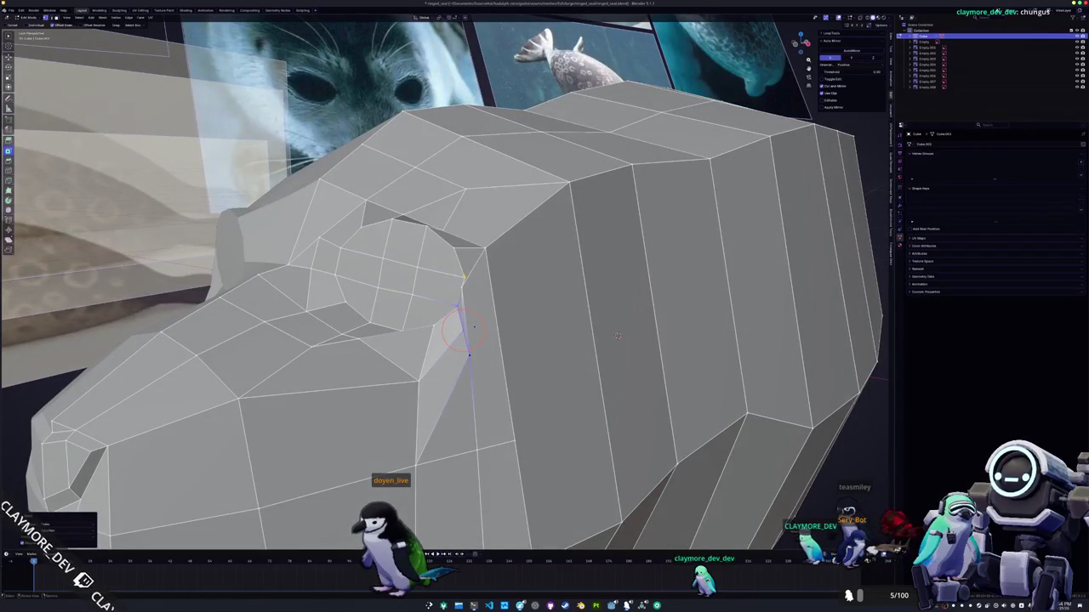
left_click(464, 276)
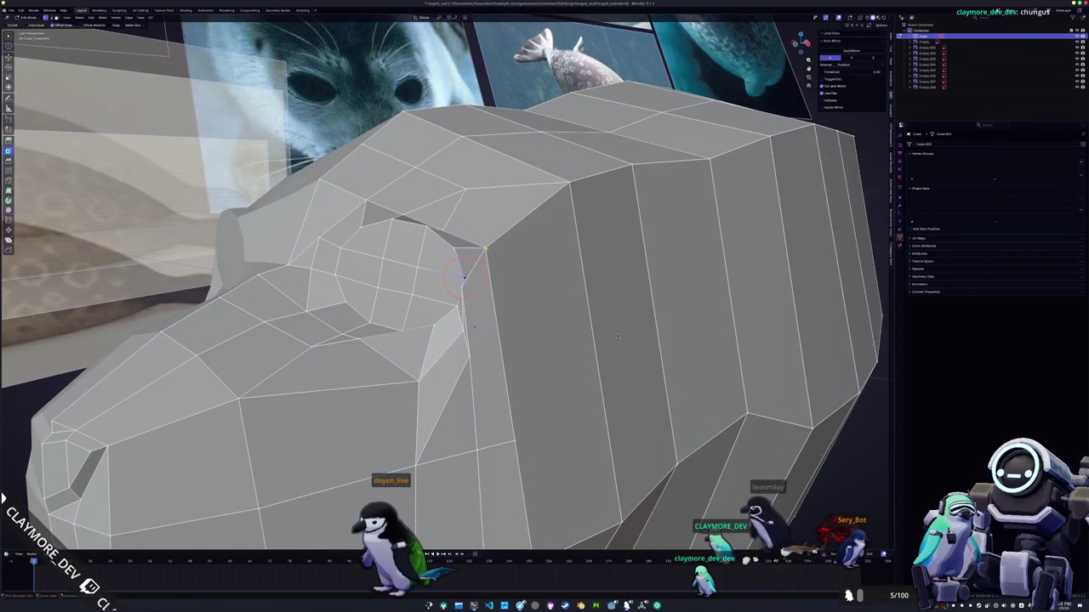
left_click_drag(463, 277, 474, 262)
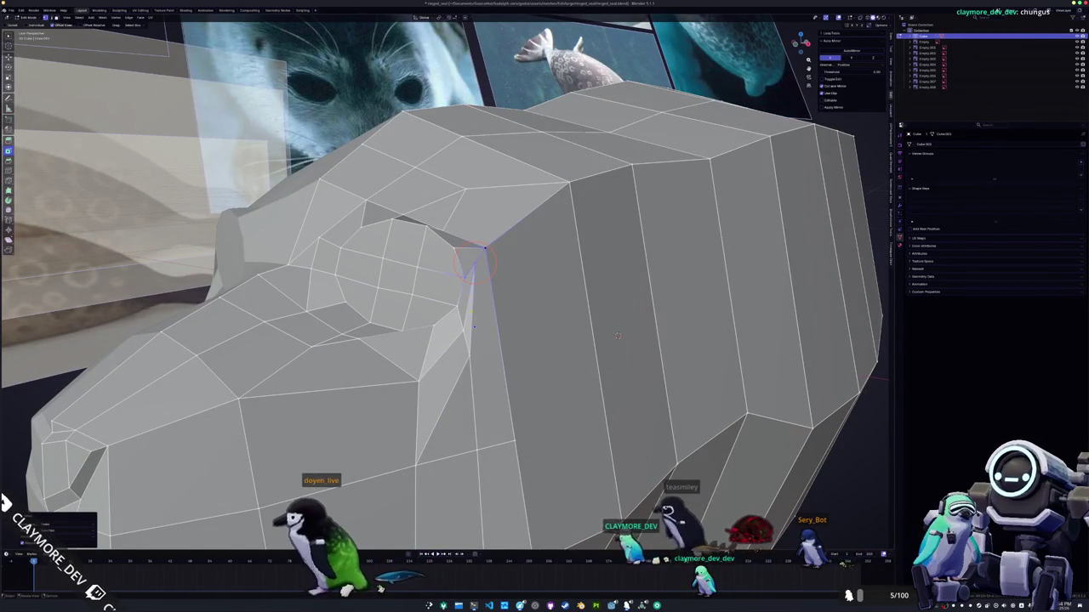
middle_click_drag(618, 336, 483, 313)
key("KP_Decimal")
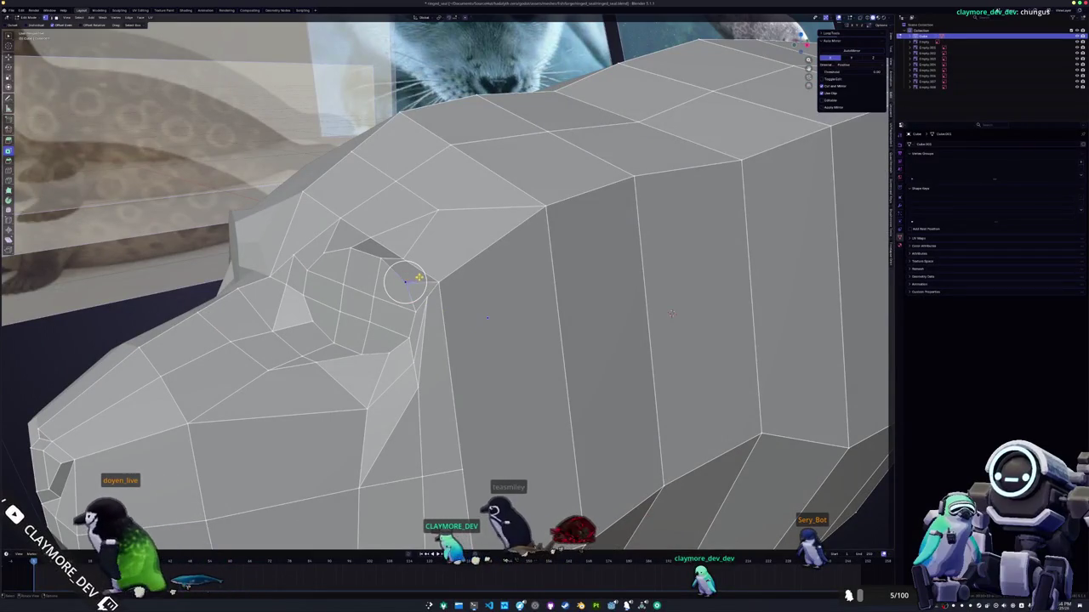
left_click_drag(417, 277, 435, 305)
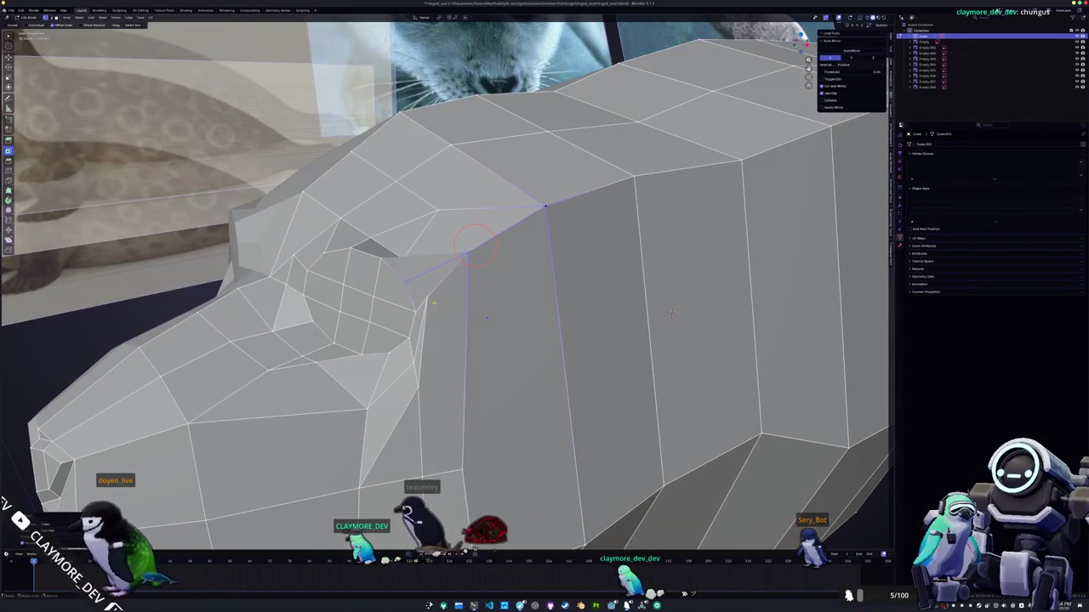
- Slide a vertex near the eye corner along its edge into place
left_click(435, 305)
key("g")
key("g")
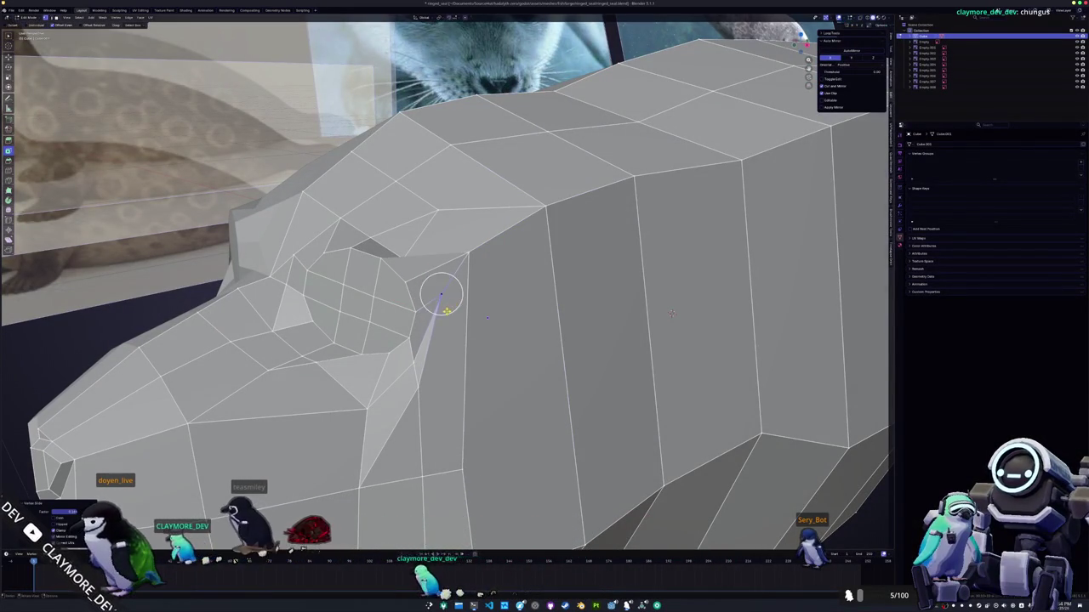
middle_click_drag(672, 313, 598, 515)
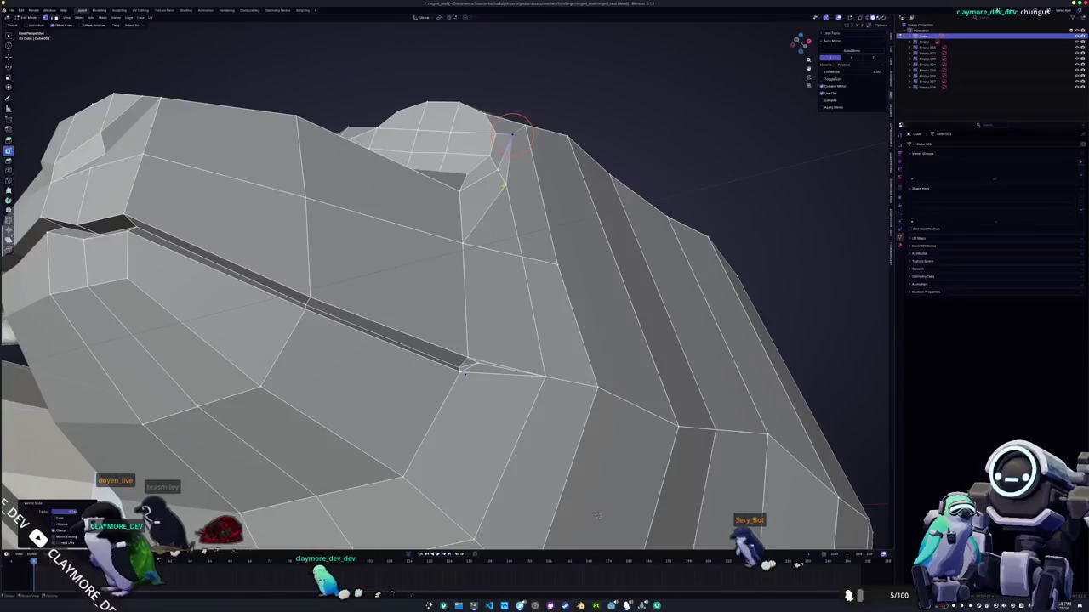
middle_click_drag(510, 207, 487, 446)
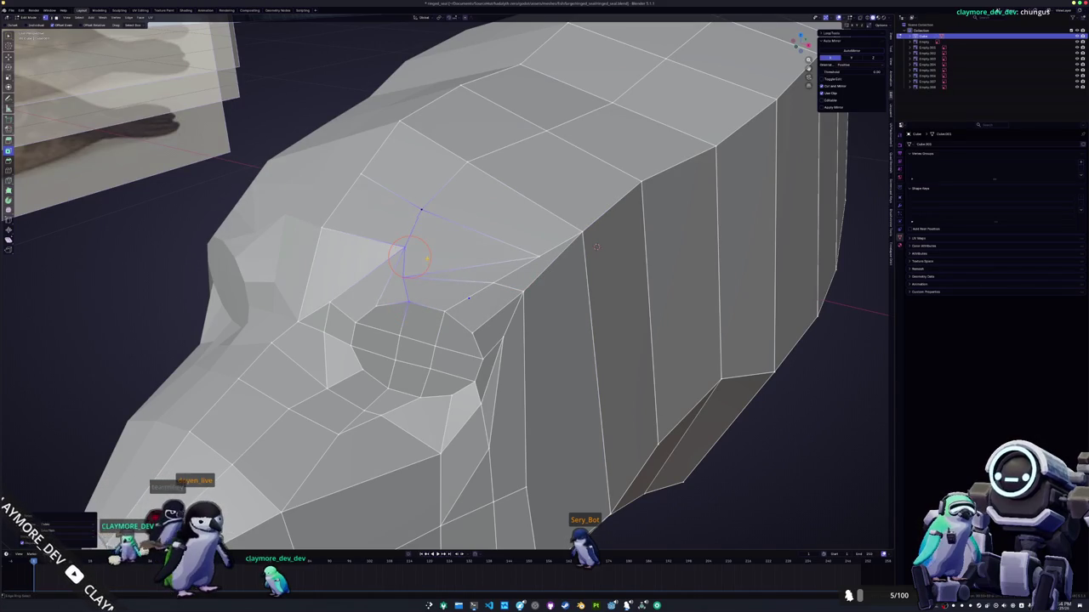
middle_click_drag(430, 274, 409, 249)
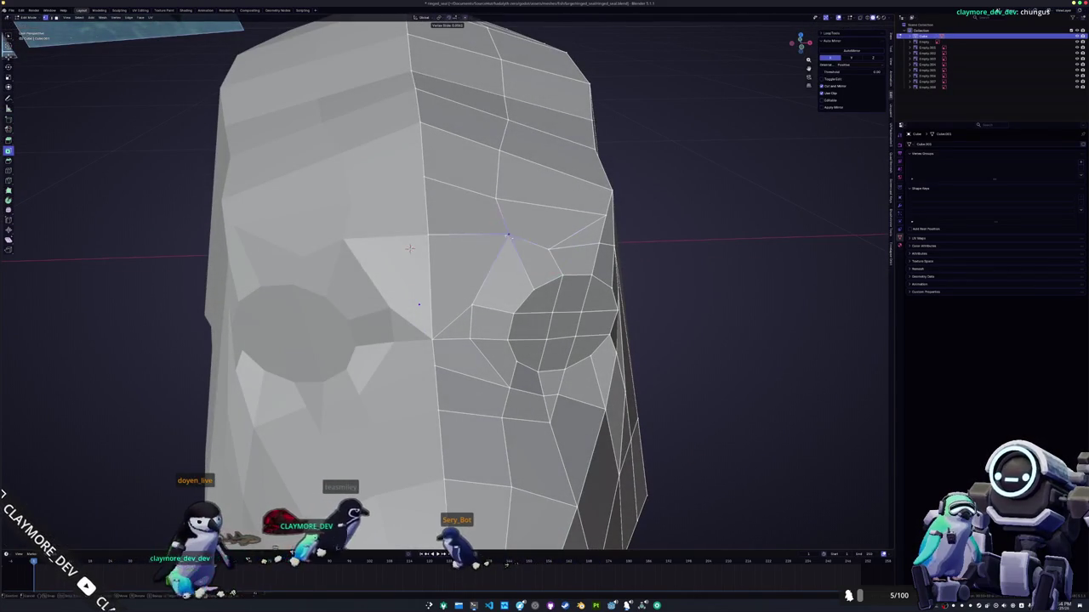
mouse_move(409, 249)
middle_mouse_down()
mouse_move(727, 323)
mouse_move(768, 349)
middle_mouse_up()
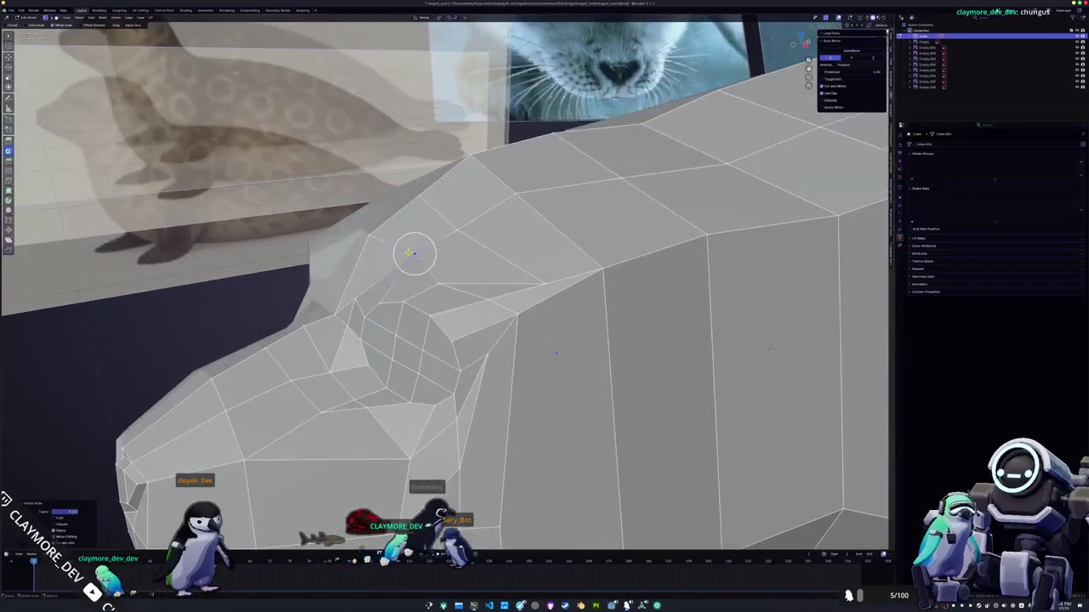
left_click(381, 255)
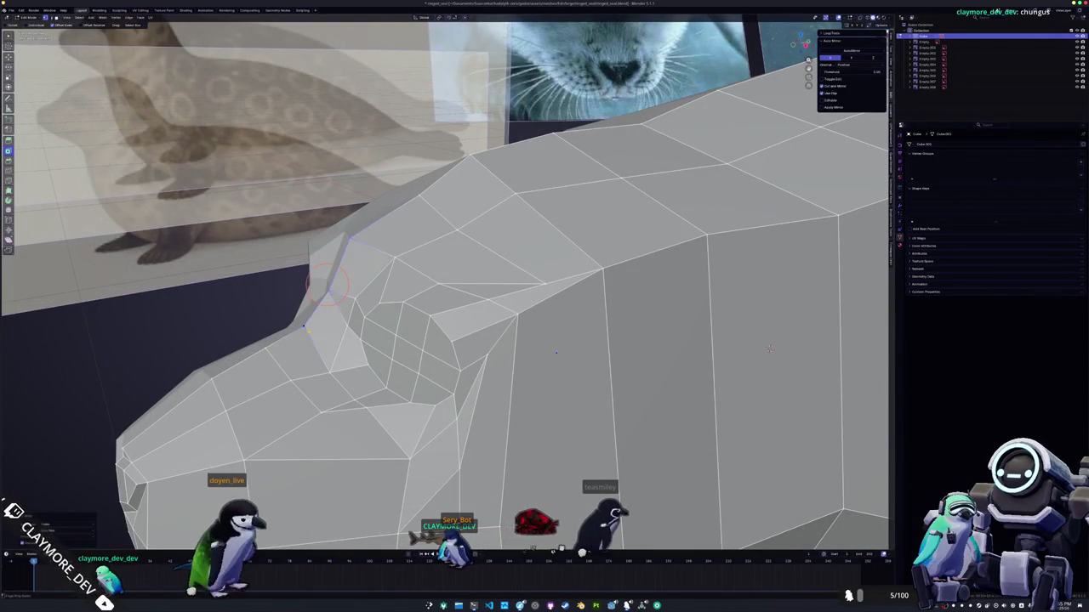
- Slide another eye vertex up and to the left
middle_click_drag(768, 348, 691, 309)
key("g")
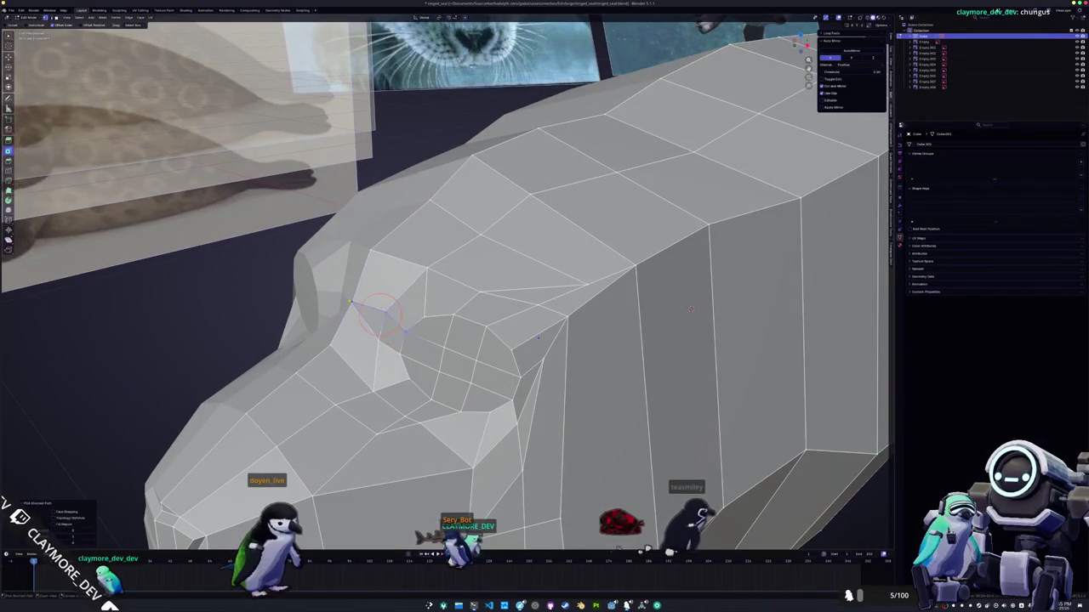
left_click_drag(400, 353, 357, 317)
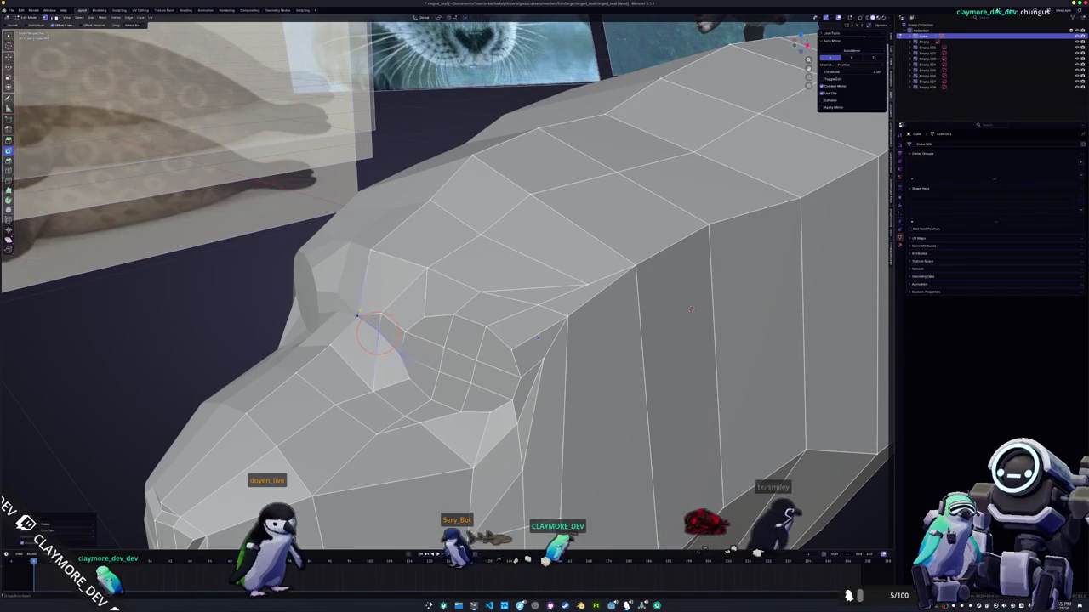
mouse_move(377, 324)
middle_mouse_down()
mouse_move(346, 300)
mouse_move(474, 302)
mouse_move(425, 296)
mouse_move(412, 345)
middle_mouse_up()
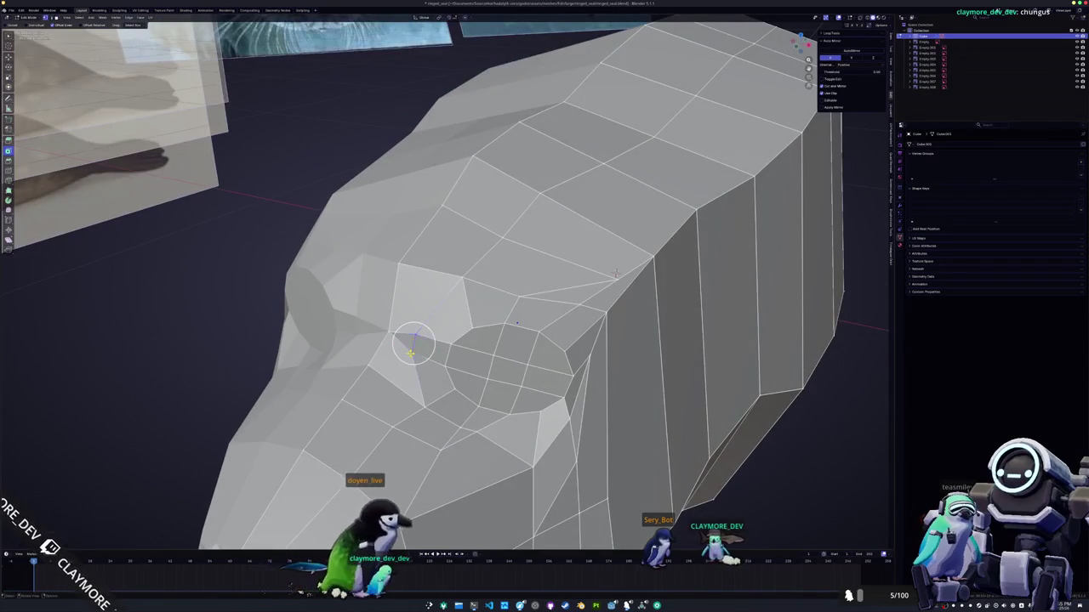
- Merge the selected eye-corner vertices at their center
key("m")
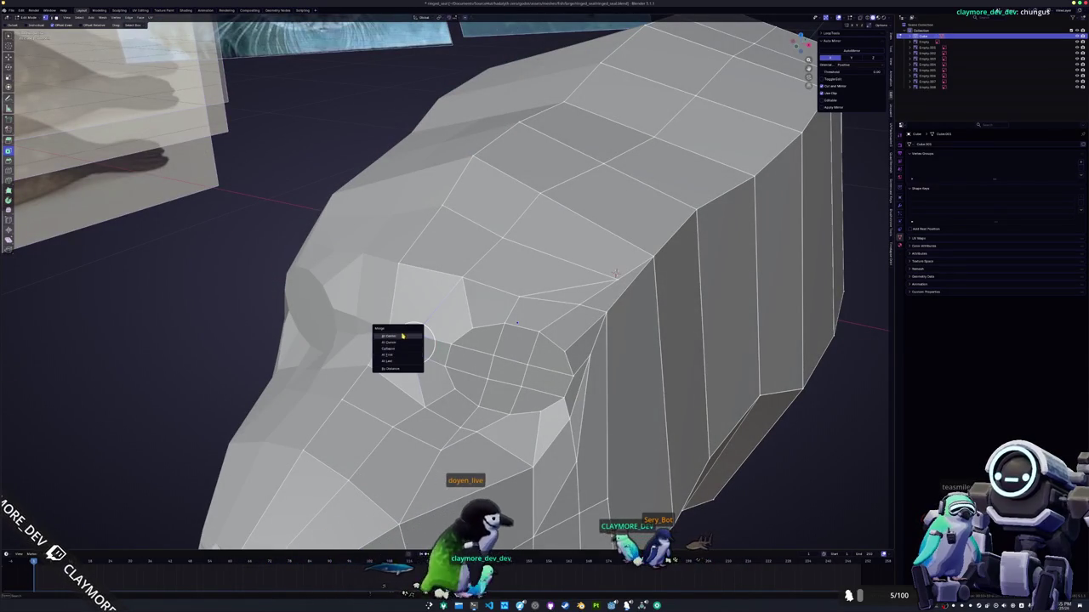
left_click(403, 356)
mouse_move(414, 340)
middle_mouse_down()
mouse_move(377, 286)
mouse_move(330, 292)
mouse_move(383, 332)
middle_mouse_up()
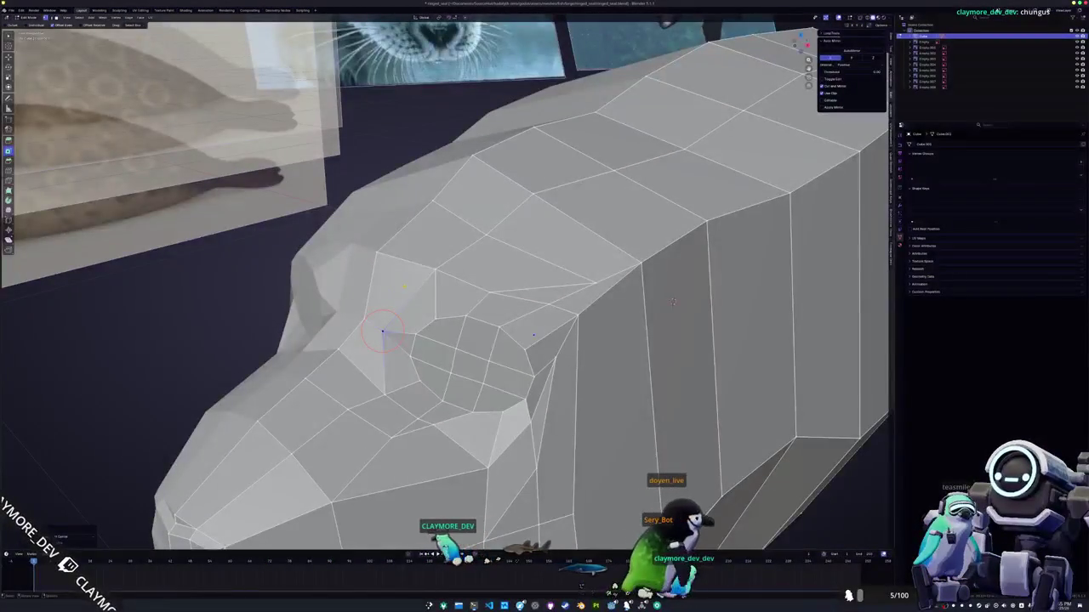
- Knife a new edge from the eye vertex and reposition the nearby vertices at the socket's front corner
left_click(438, 316)
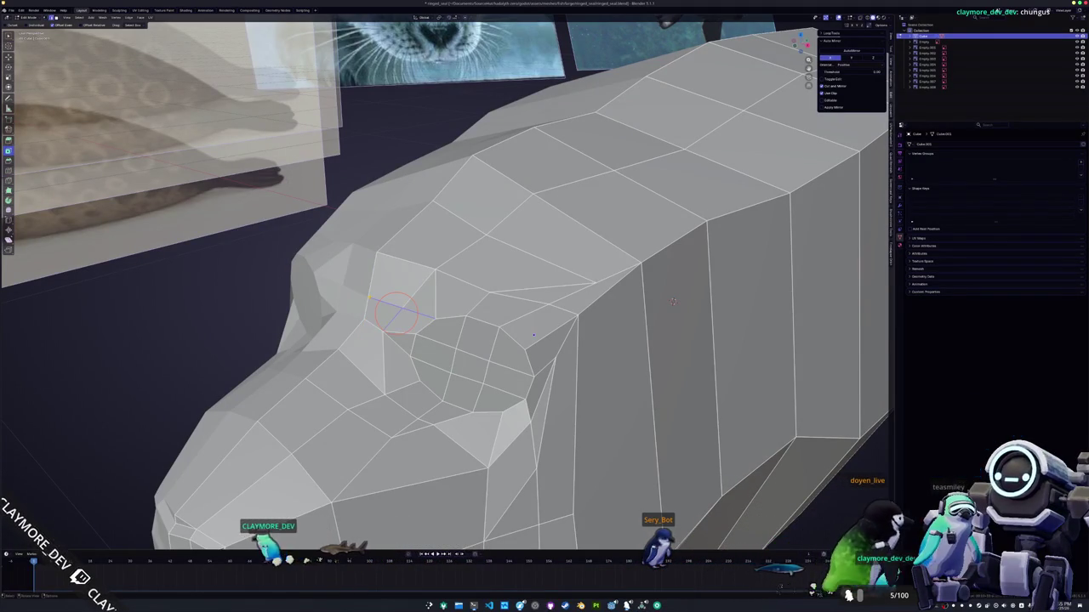
scroll(384, 299, "up", 2)
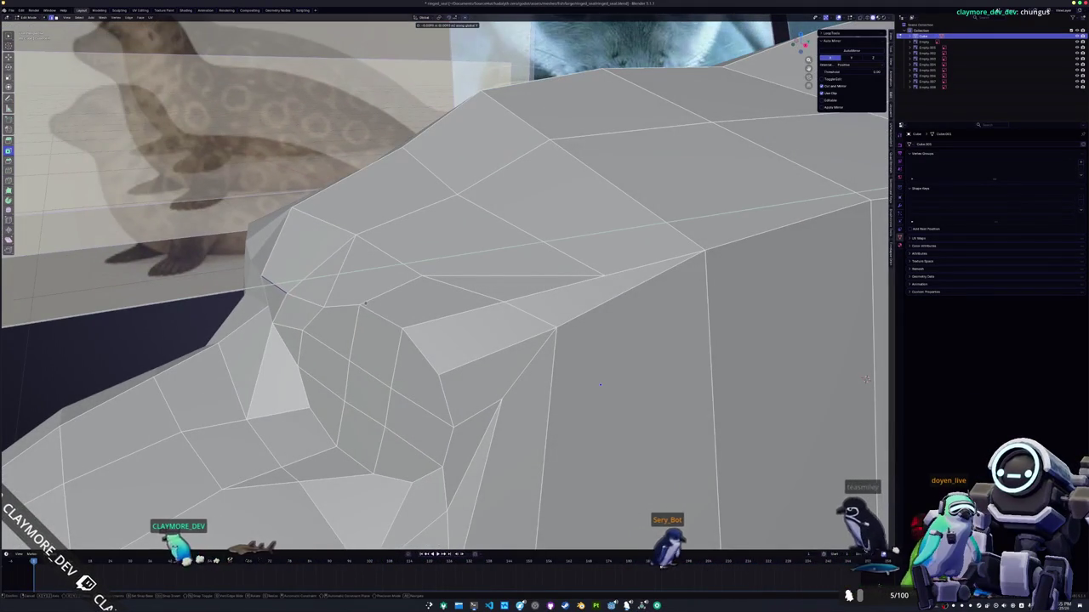
mouse_move(383, 304)
middle_mouse_down()
mouse_move(279, 315)
mouse_move(347, 308)
mouse_move(321, 307)
middle_mouse_up()
left_click(292, 291)
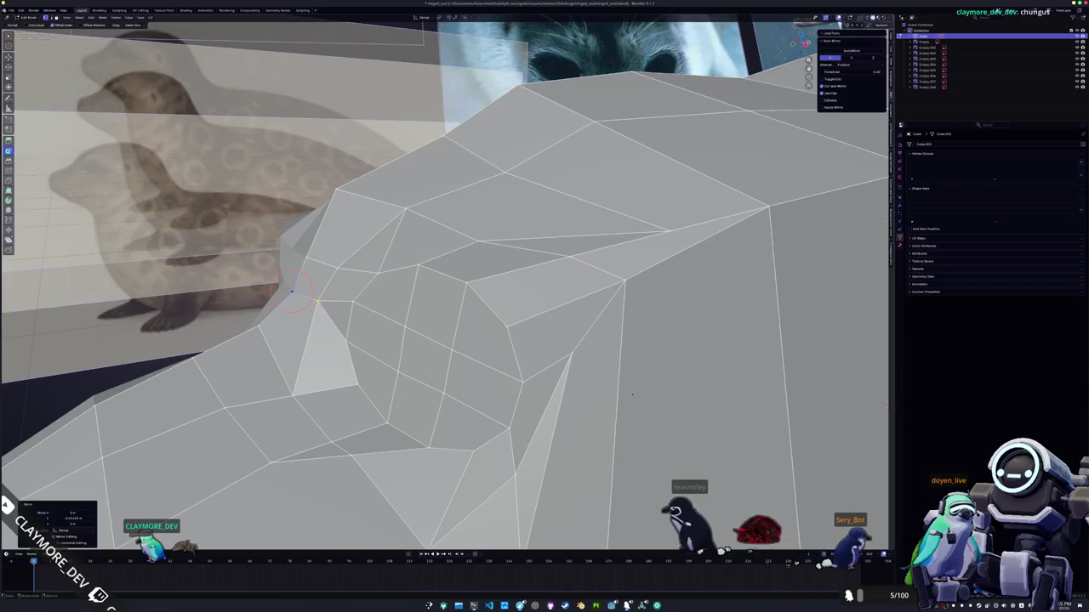
left_click(316, 302)
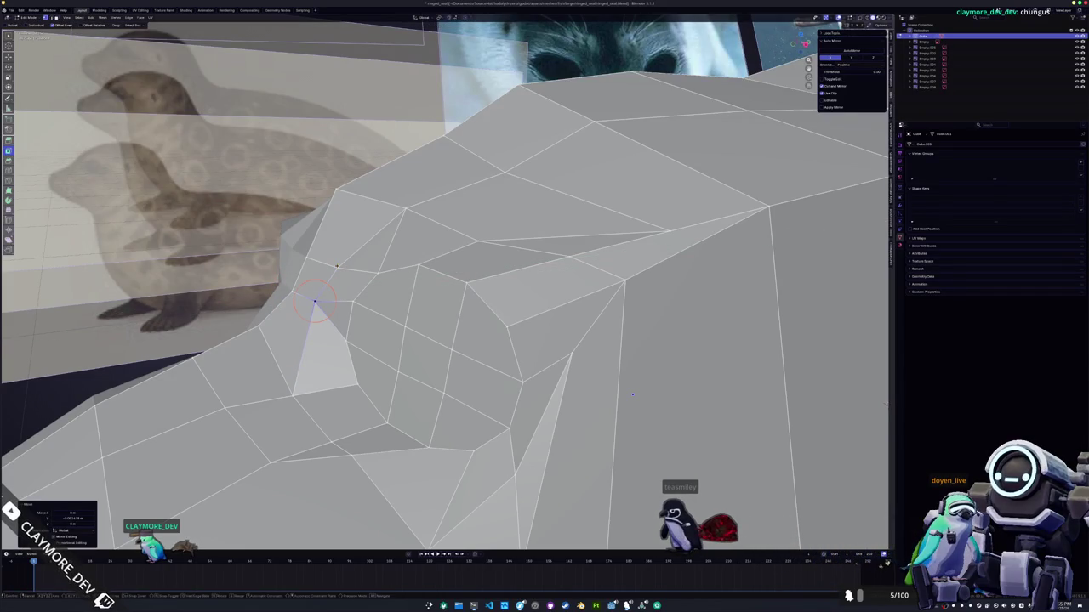
left_click(328, 269)
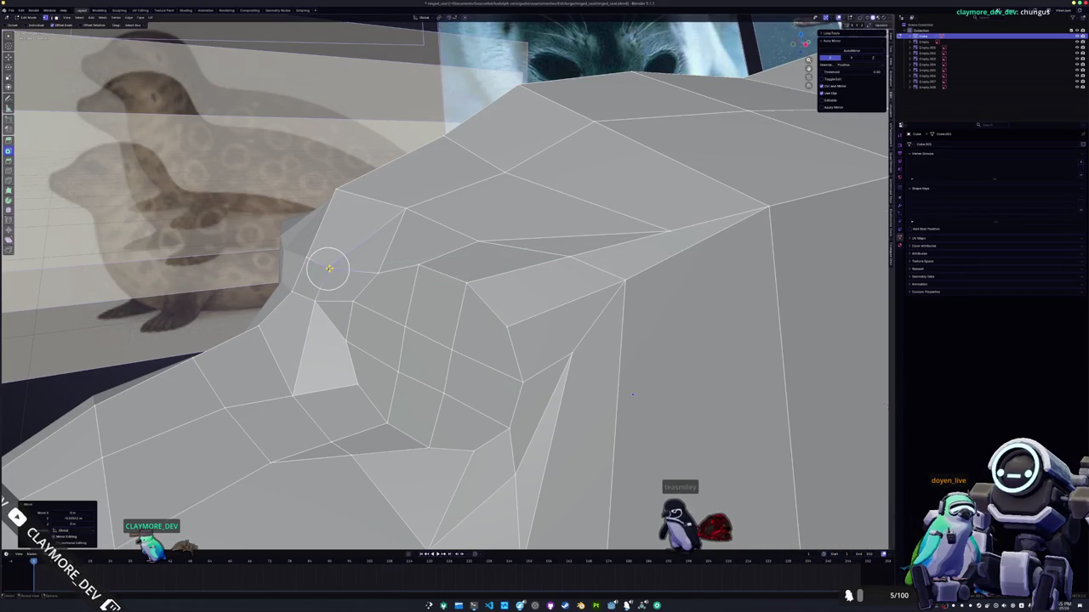
left_click(376, 273)
middle_click_drag(376, 273, 498, 309)
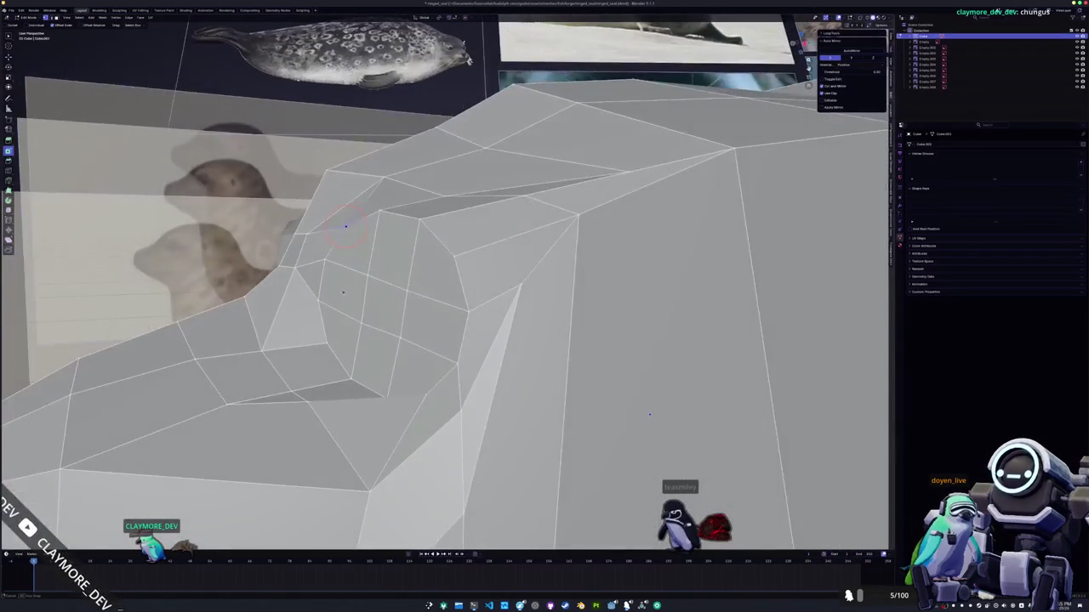
middle_click_drag(716, 324, 712, 374)
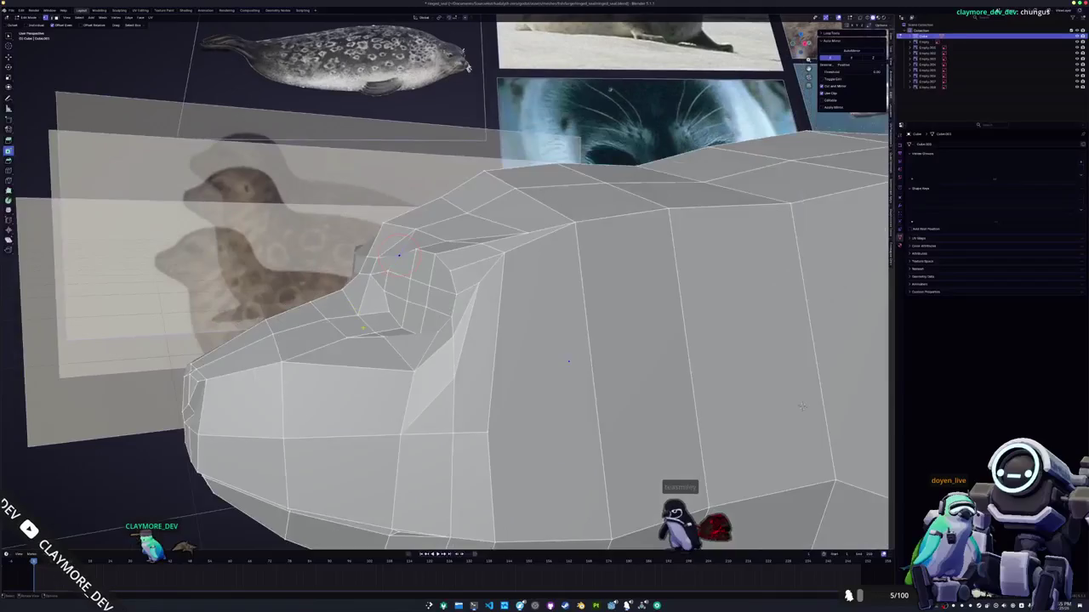
- Select the triangular face near the eye and move it along the Y axis
scroll(713, 374, "up", 2)
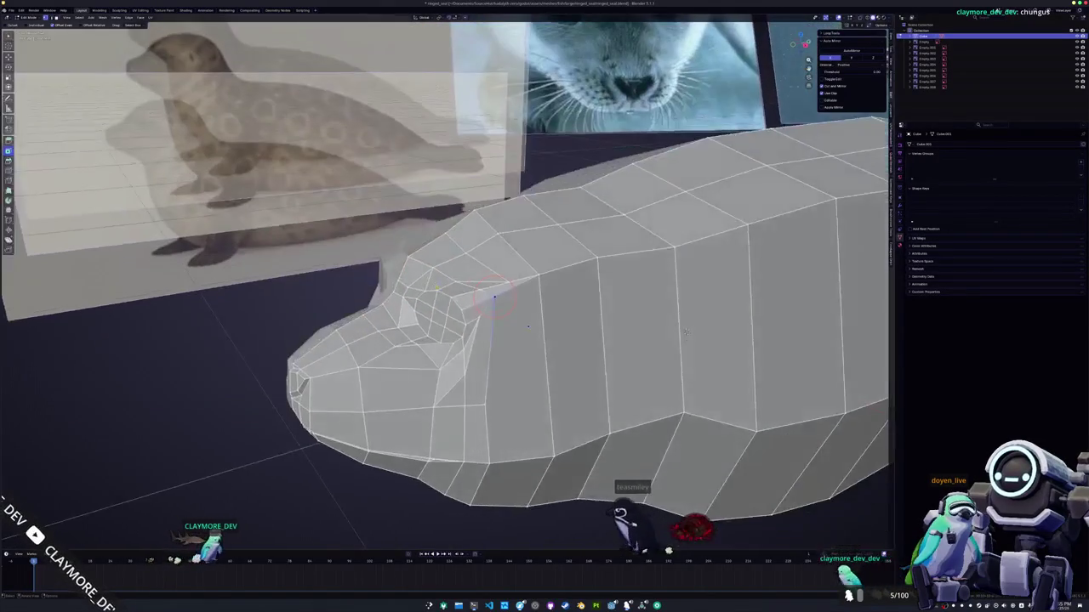
scroll(758, 346, "up", 2)
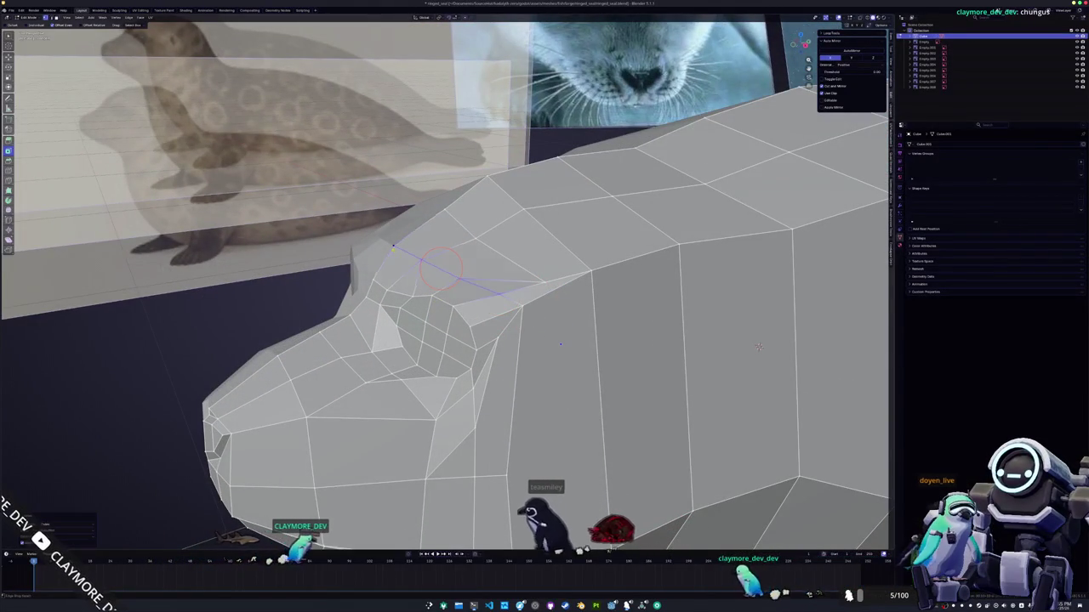
mouse_move(758, 346)
middle_mouse_down()
mouse_move(879, 421)
mouse_move(608, 320)
middle_mouse_up()
middle_click_drag(503, 257, 493, 263)
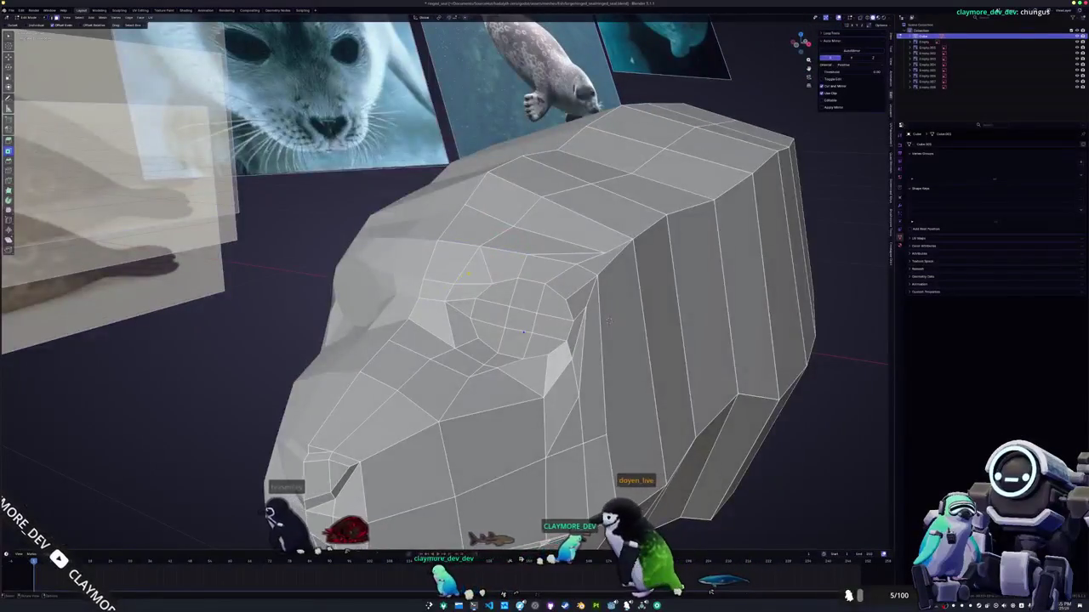
left_click(493, 263)
scroll(493, 263, "up", 3)
scroll(445, 278, "up", 2)
middle_click_drag(426, 276, 405, 280)
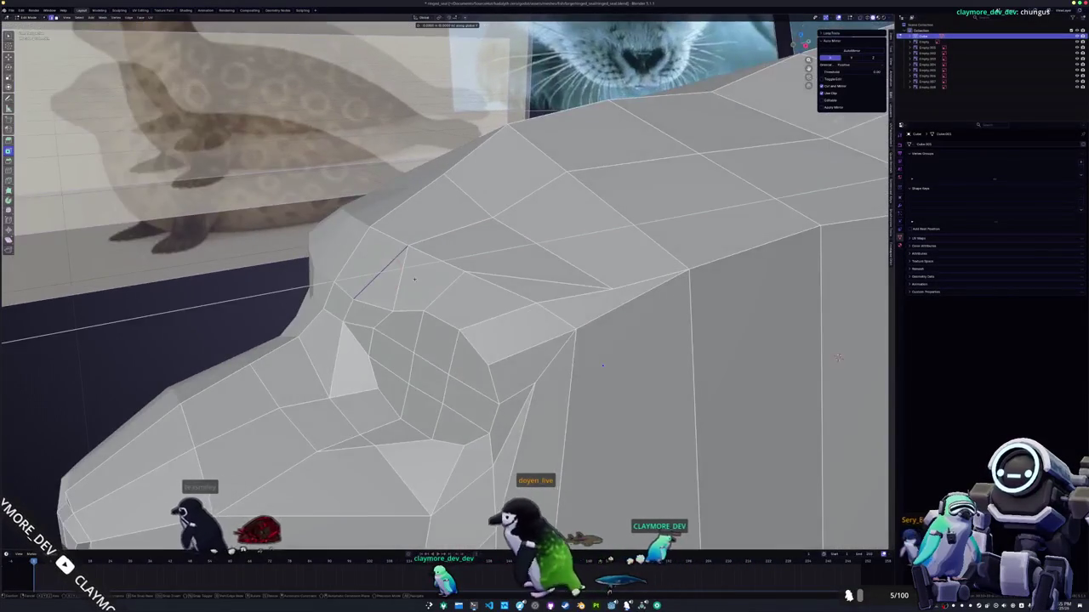
key("g")
key("y")
left_click(406, 280)
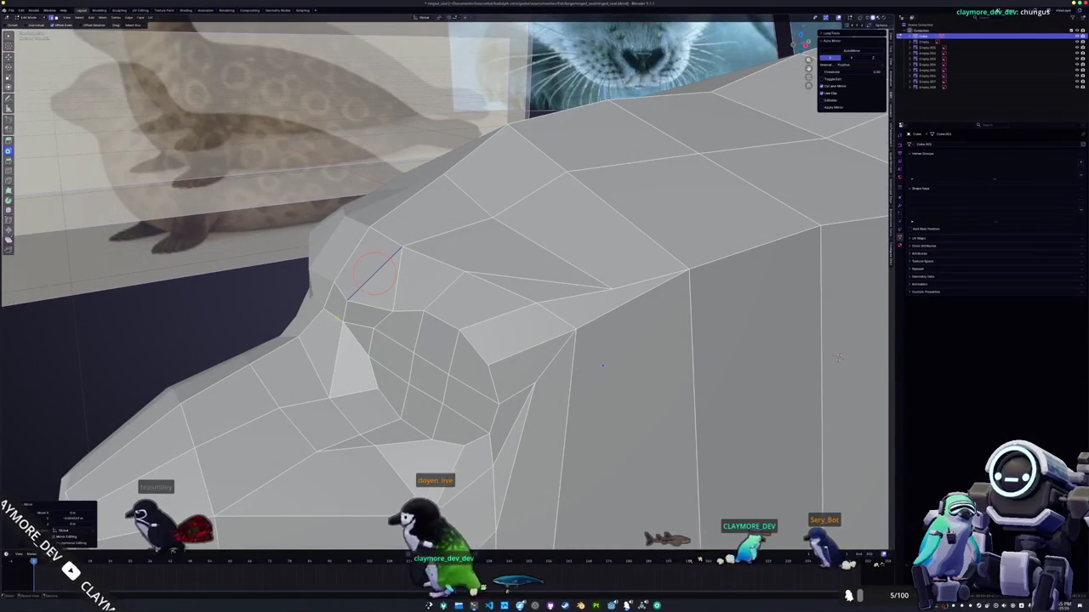
- Check the head's shape outside Edit Mode, then return to editing the mesh
middle_click_drag(406, 279, 345, 299)
key("c")
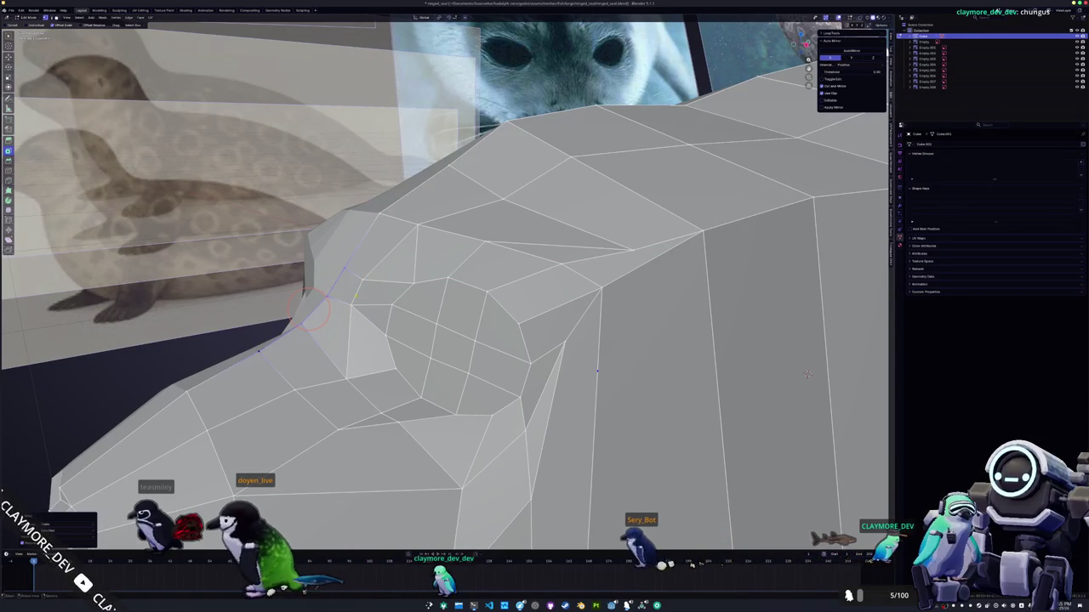
key("Tab")
mouse_move(338, 337)
middle_mouse_down()
mouse_move(607, 316)
mouse_move(651, 280)
mouse_move(331, 276)
middle_mouse_up()
key("Tab")
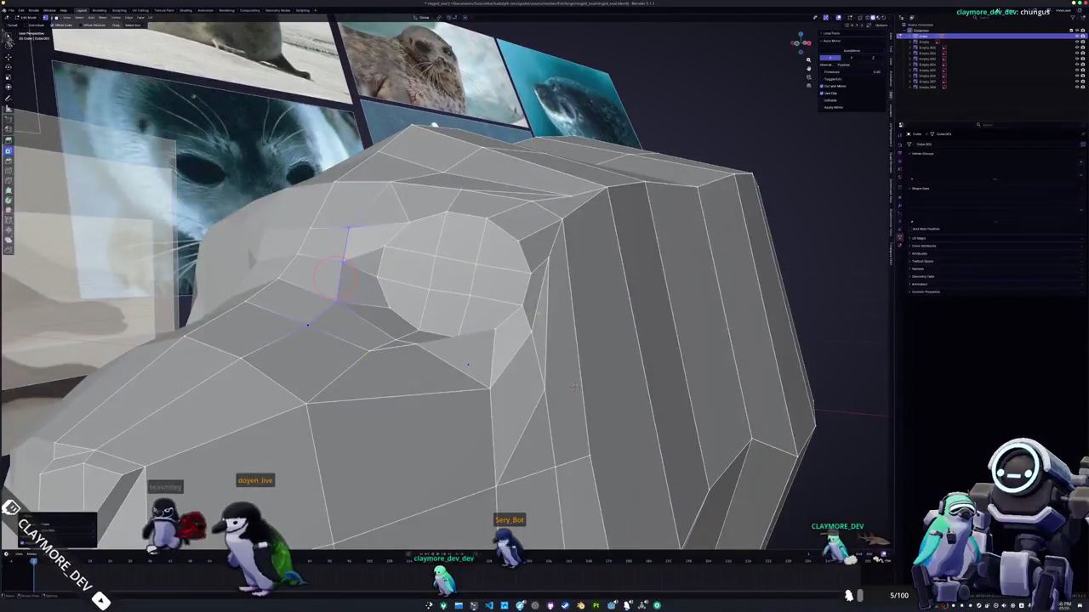
- Slide vertices beside the eye, undo the last slide, and adjust the eye face selection
mouse_move(540, 384)
middle_mouse_down()
mouse_move(437, 315)
mouse_move(517, 365)
mouse_move(437, 316)
mouse_move(456, 409)
middle_mouse_up()
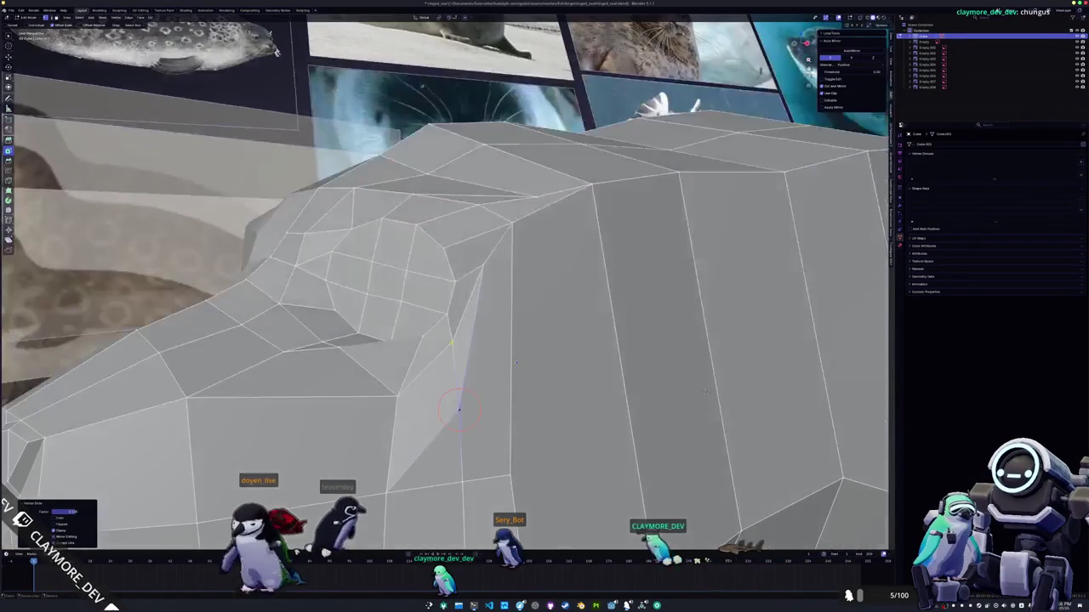
left_click(486, 255)
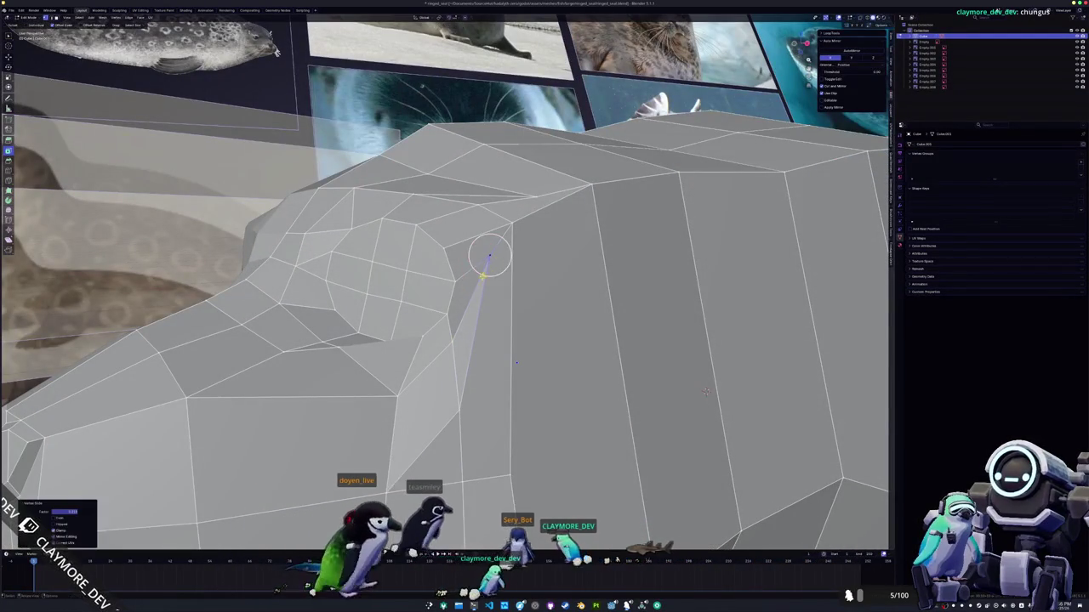
mouse_move(486, 256)
middle_mouse_down()
mouse_move(494, 357)
mouse_move(474, 321)
mouse_move(485, 317)
middle_mouse_up()
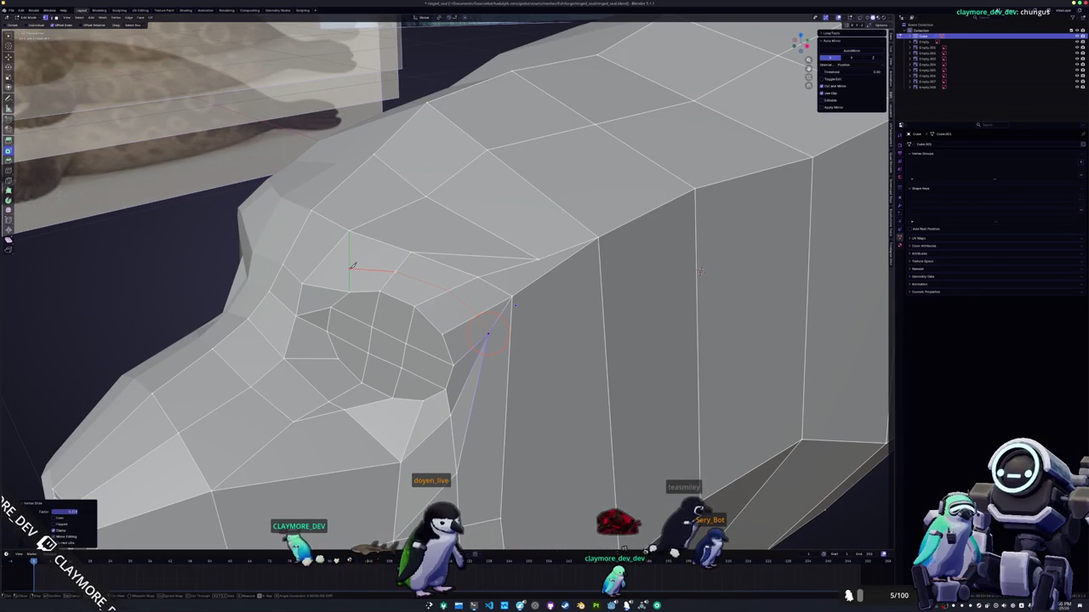
middle_click_drag(337, 288, 355, 277)
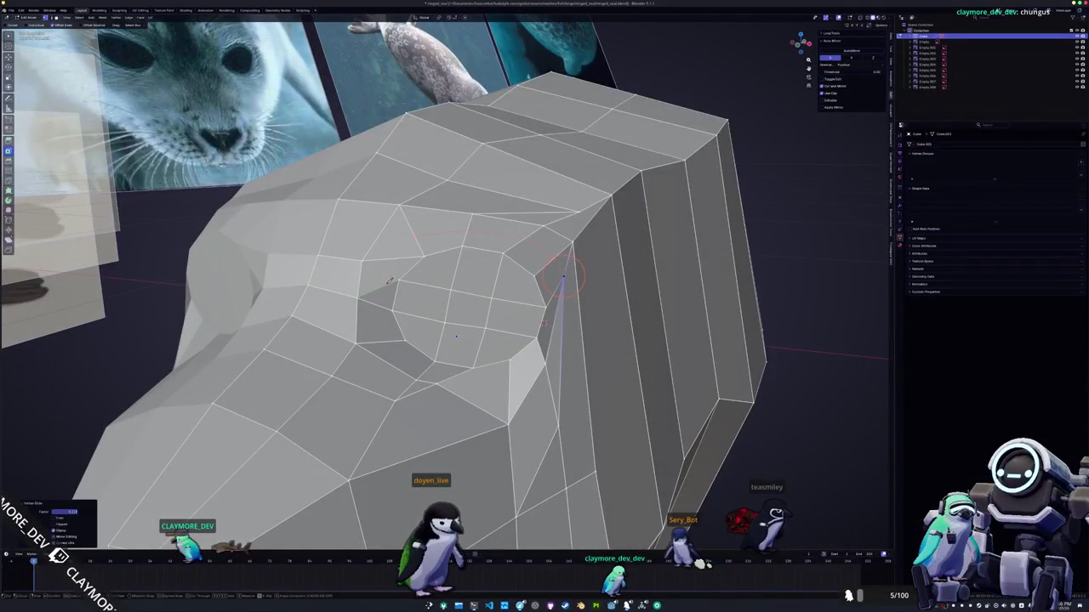
middle_click_drag(451, 292, 461, 364)
left_click(432, 346)
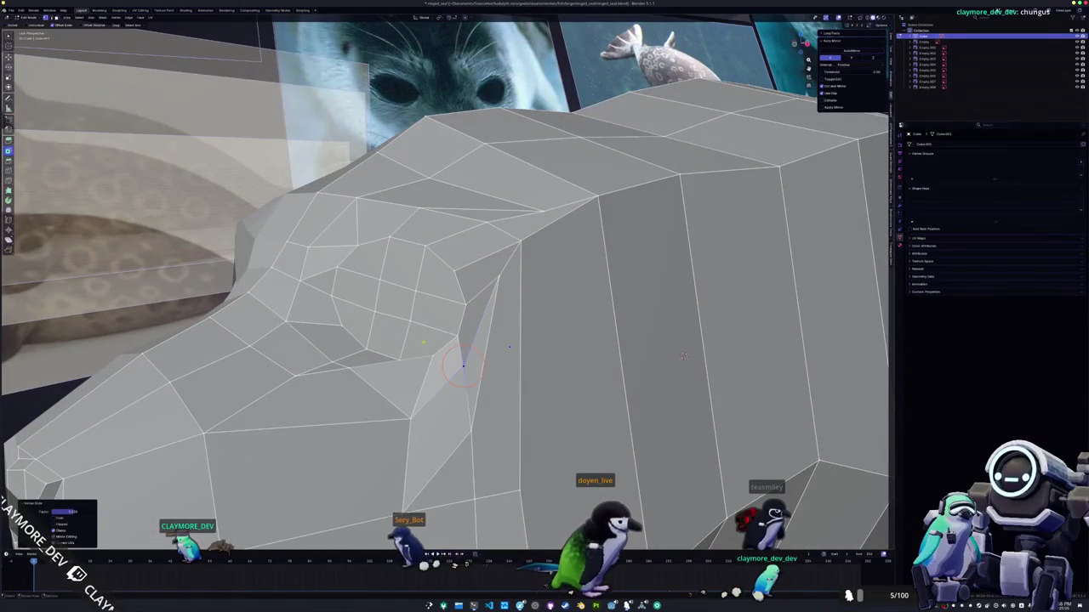
key("ctrl+z")
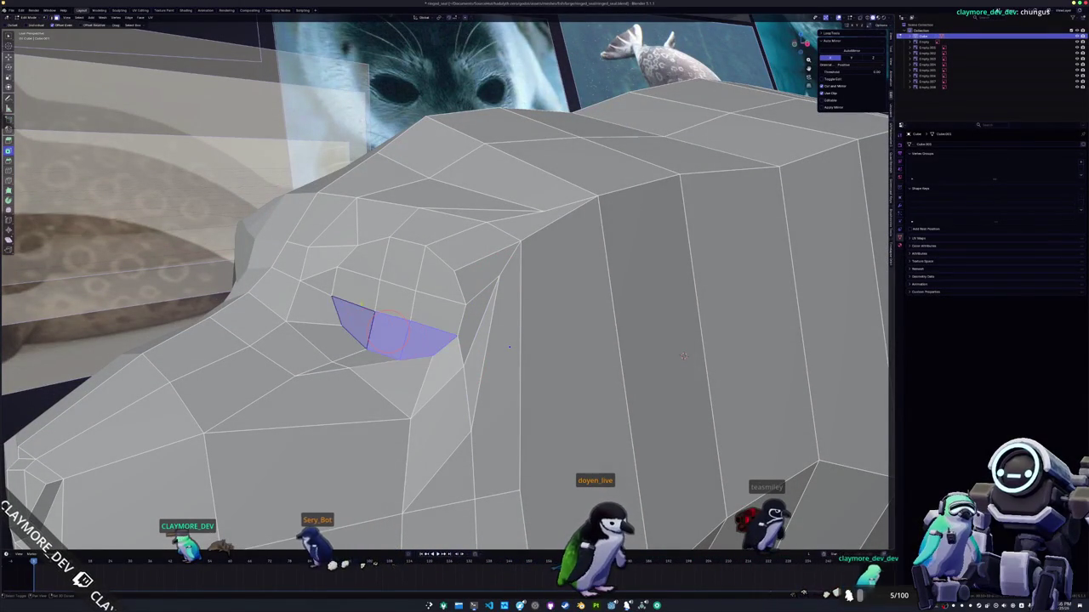
left_click(371, 276, "shift")
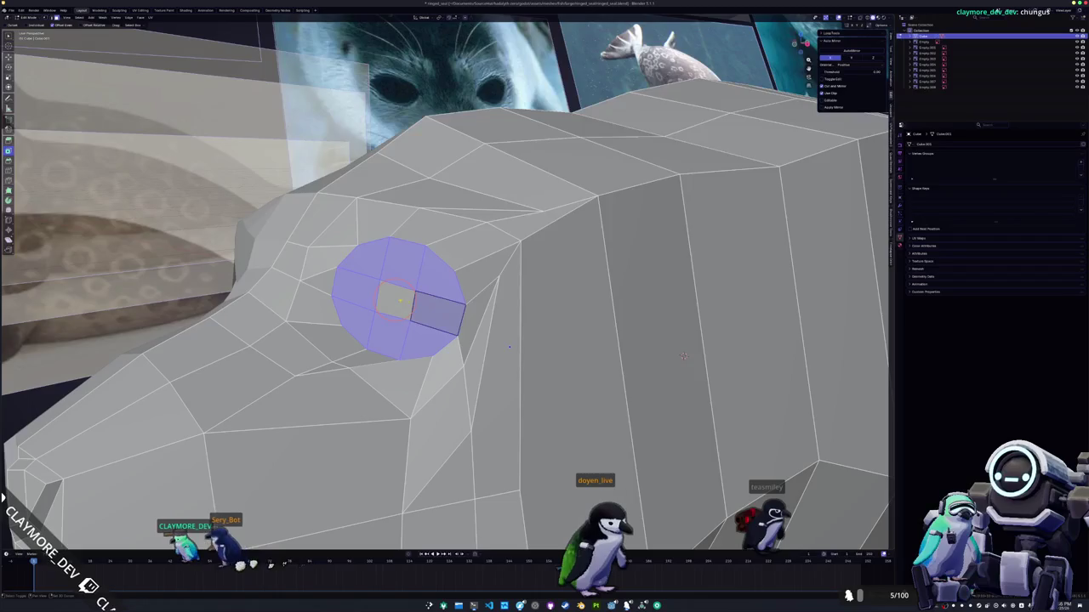
key("ctrl+z")
middle_click_drag(510, 346, 503, 337)
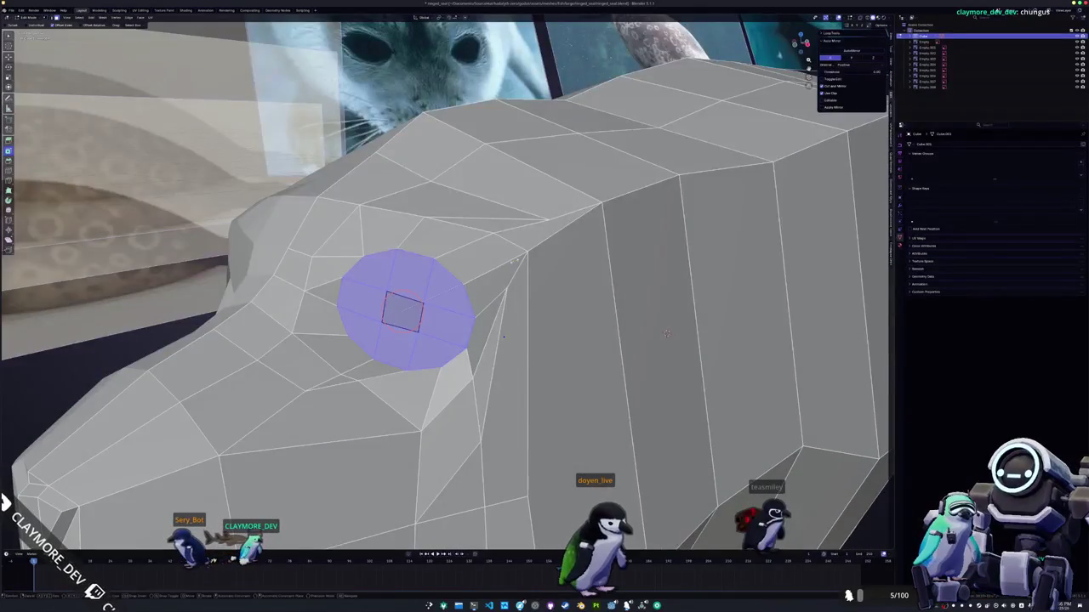
- Collapse the eye faces to one point with S Z 0, raise it along Z, and slide it along an edge
key("s")
key("z")
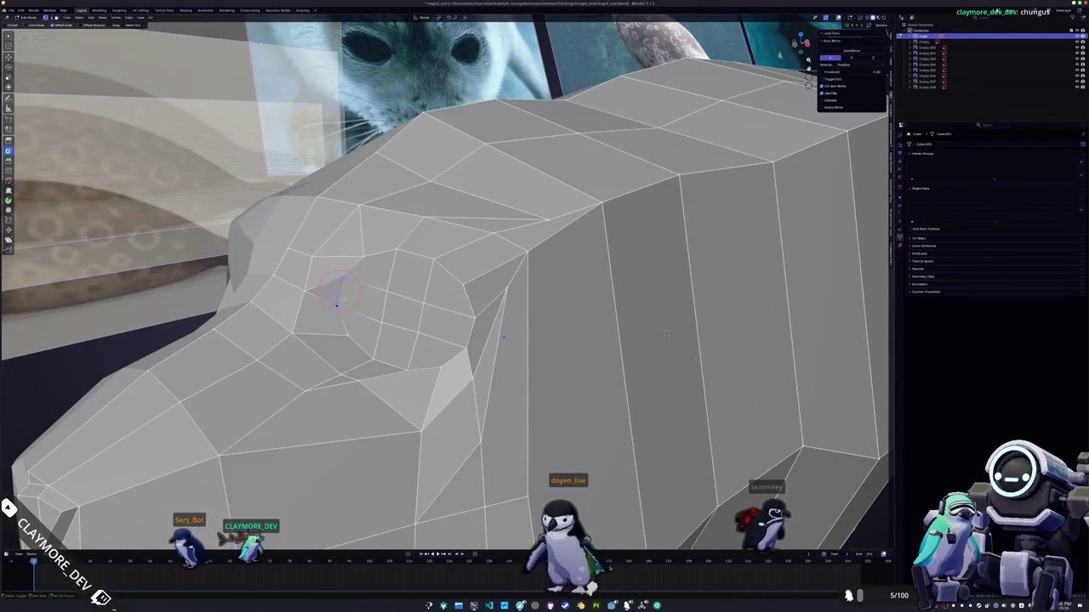
key("Return")
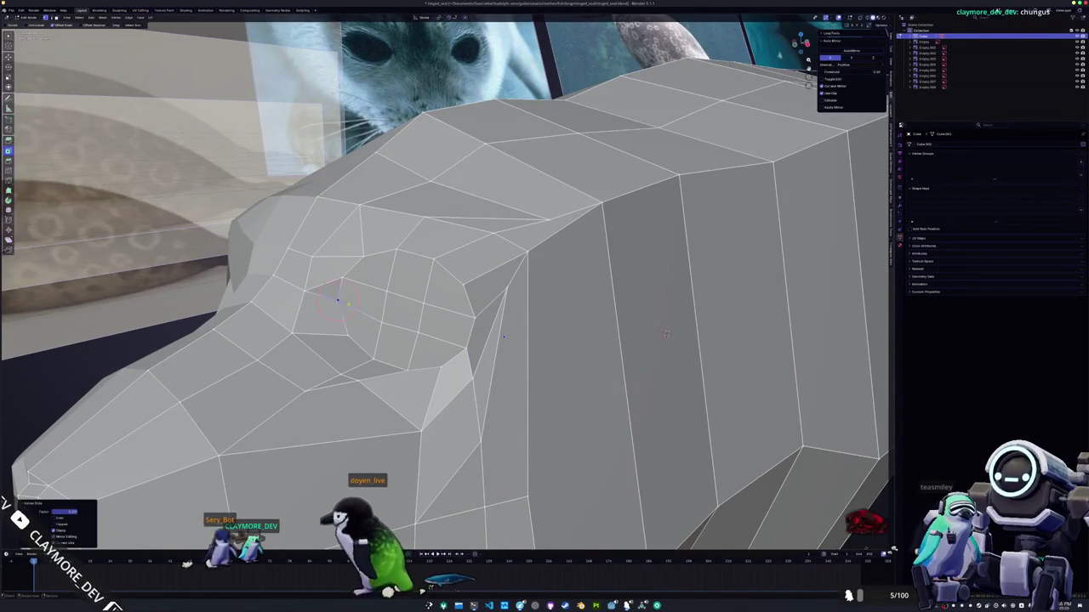
key("g")
key("z")
key("Return")
key("g")
key("g")
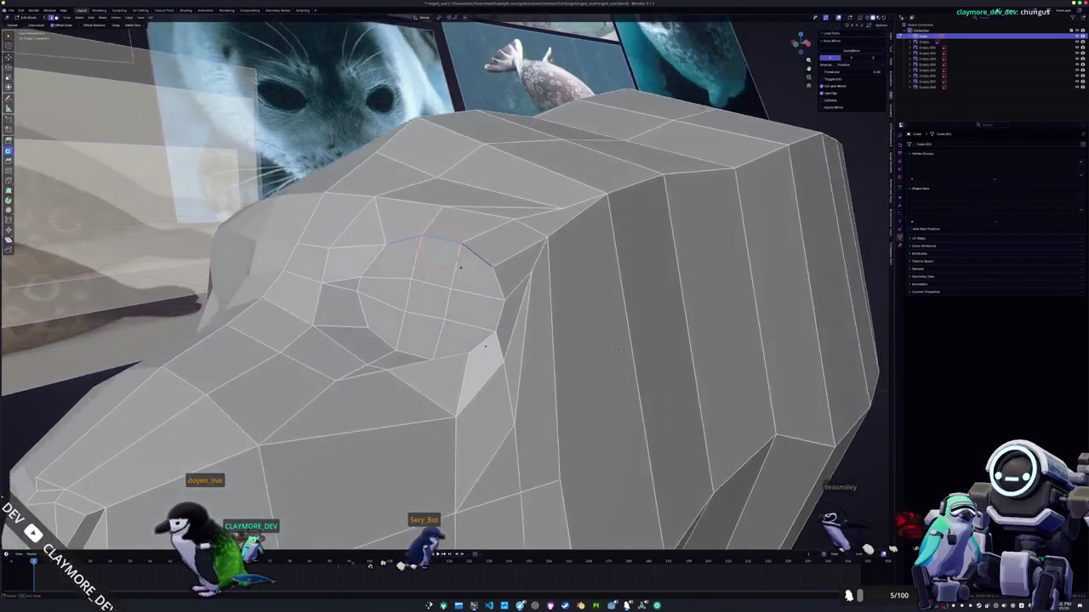
middle_click_drag(503, 337, 458, 361)
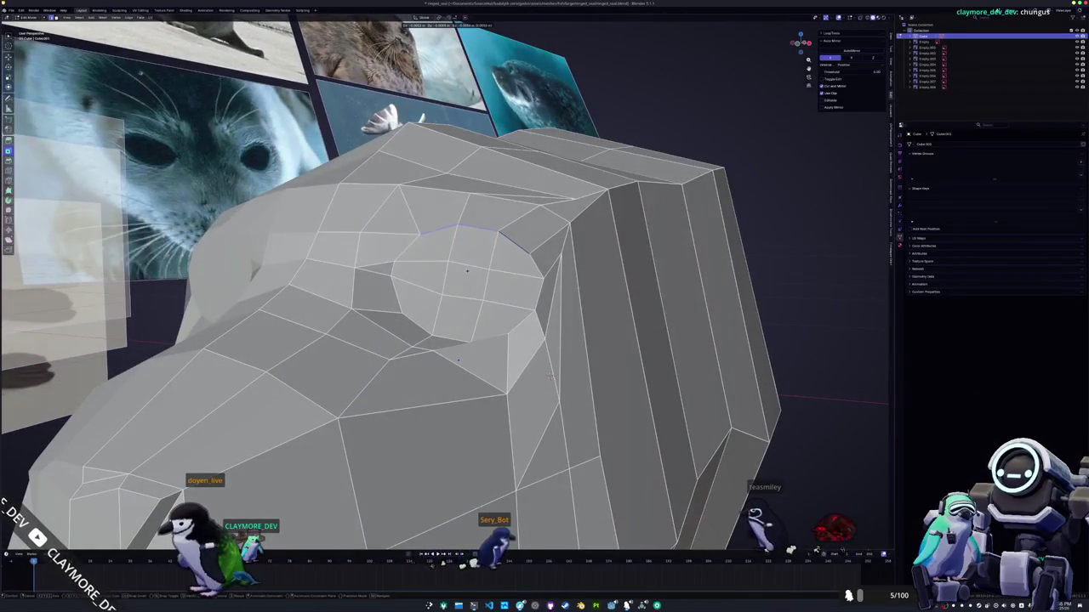
- Lock the slid eye vertex in place and set the 3D cursor on the eye socket rim
key("Return")
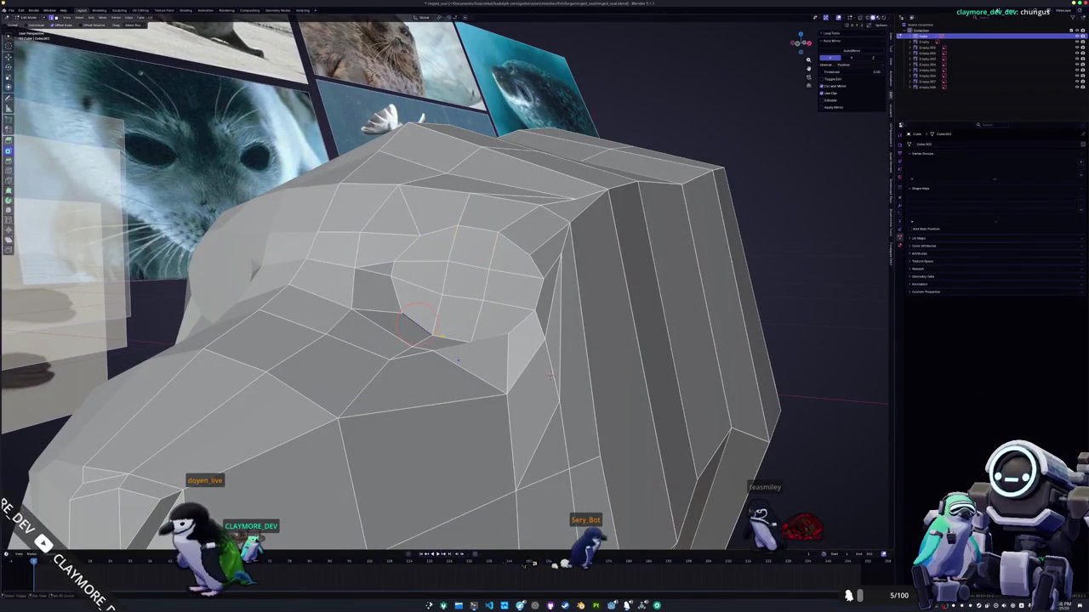
middle_click_drag(458, 360, 504, 342)
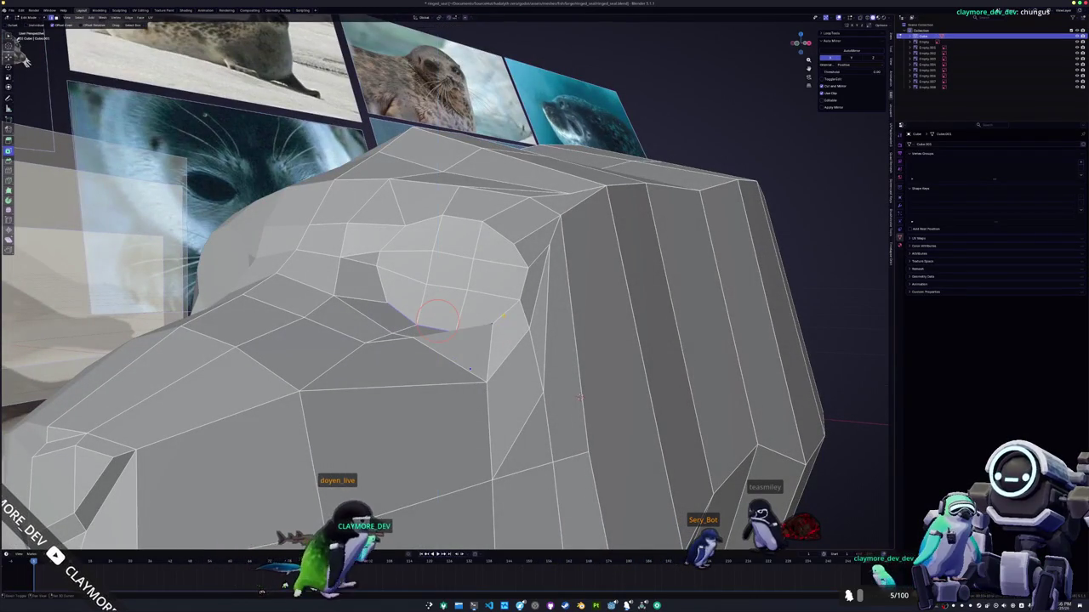
right_click(453, 310, "shift")
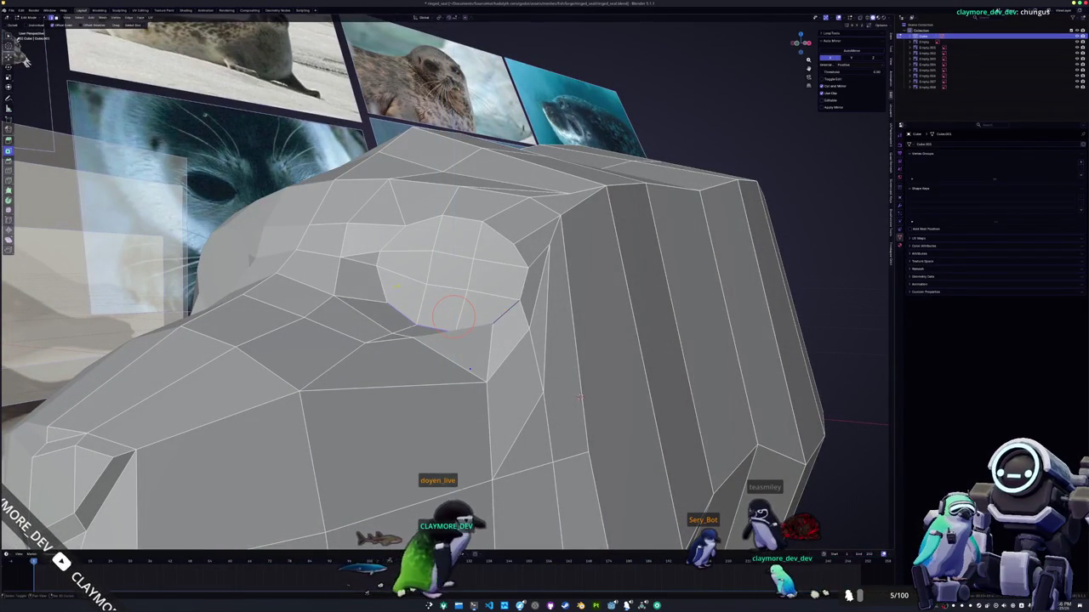
mouse_move(580, 397)
middle_mouse_down()
mouse_move(484, 332)
mouse_move(515, 344)
middle_mouse_up()
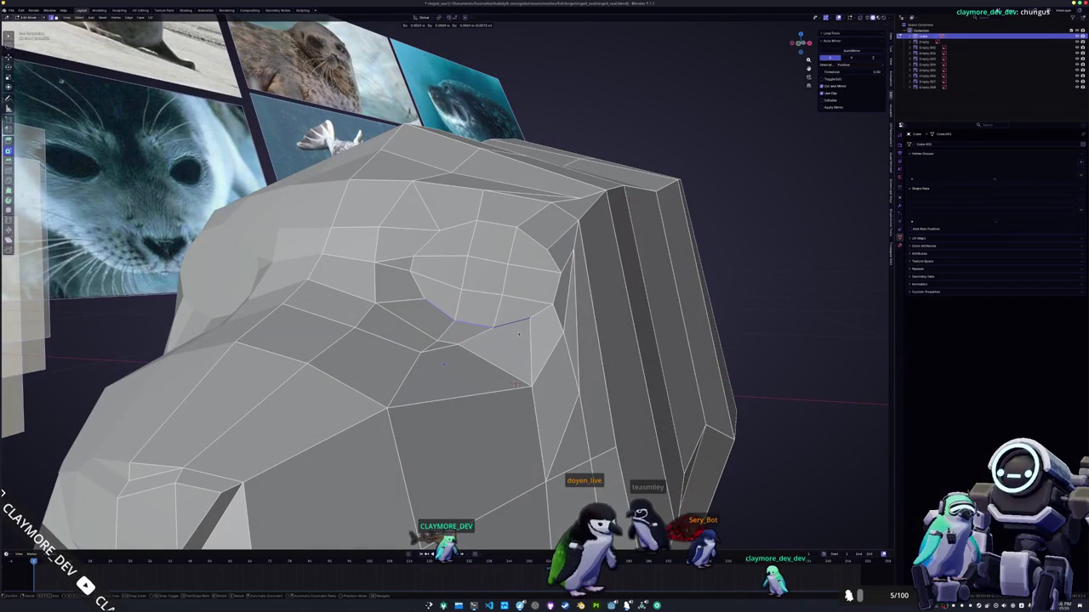
middle_click_drag(518, 335, 668, 400)
- Move an edge by the eye along Y and slide a neighbouring vertex into place
key("g")
key("y")
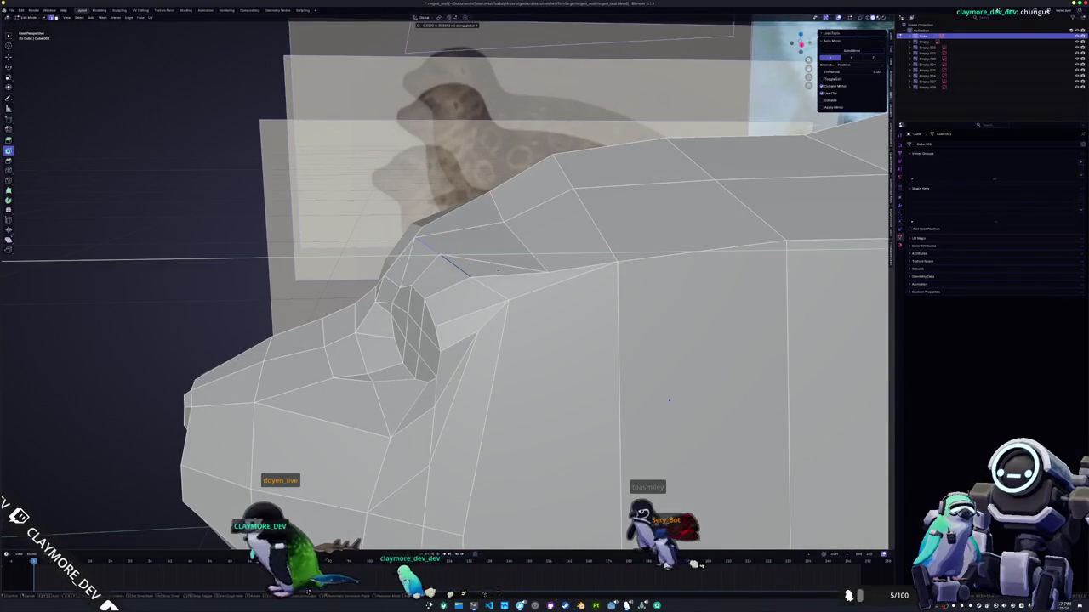
left_click(442, 251)
mouse_move(442, 250)
middle_mouse_down()
mouse_move(503, 252)
mouse_move(398, 236)
mouse_move(439, 199)
middle_mouse_up()
key("g")
key("g")
left_click(398, 236)
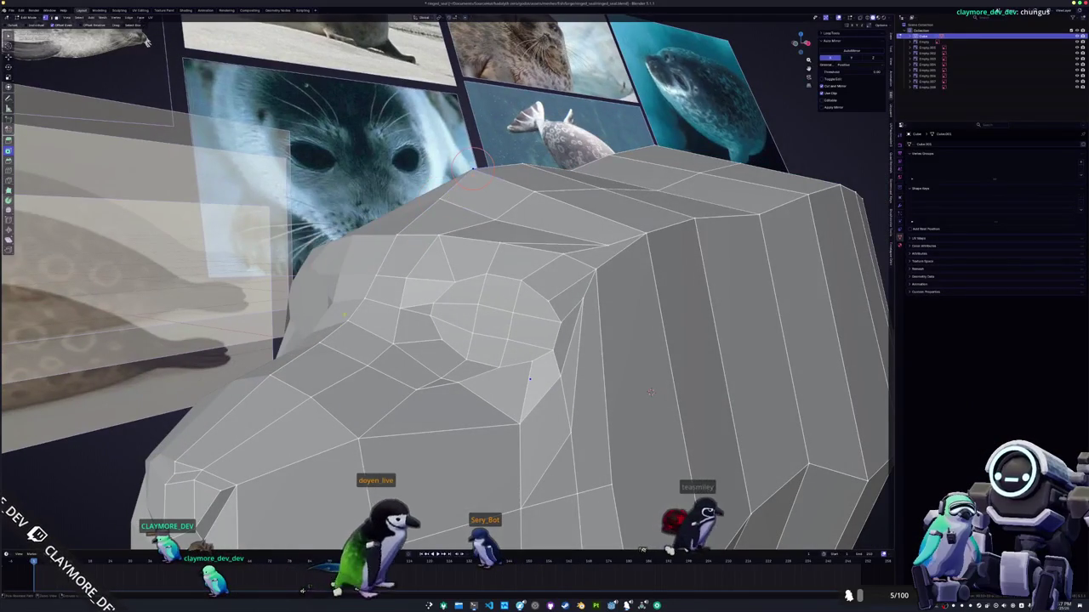
middle_click_drag(472, 166, 398, 247)
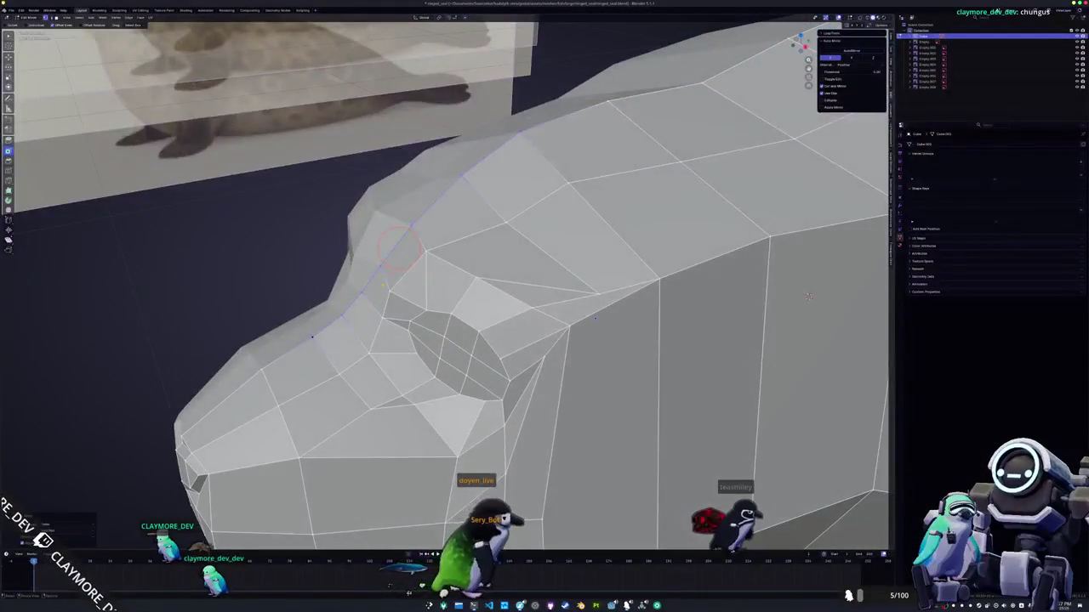
left_click(383, 242)
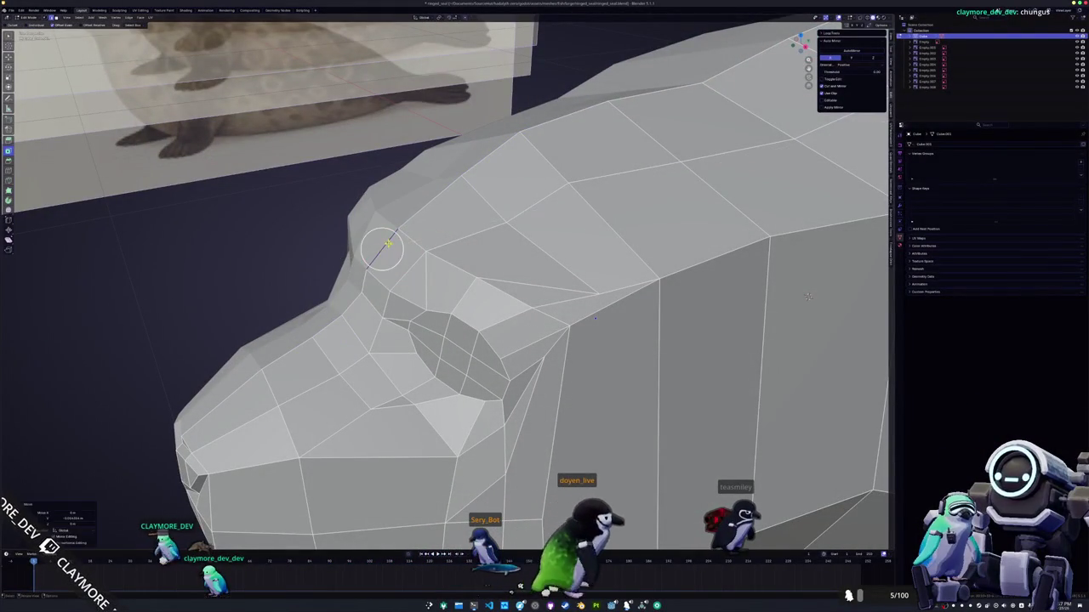
mouse_move(389, 241)
middle_mouse_down()
mouse_move(375, 293)
mouse_move(393, 300)
mouse_move(372, 284)
middle_mouse_up()
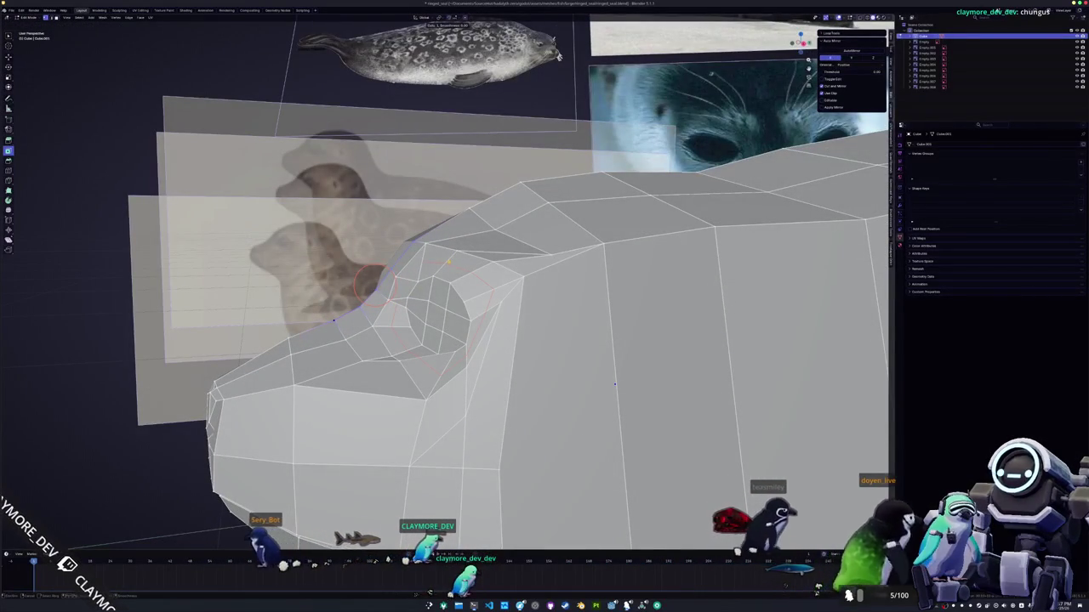
- Inset the eye faces to form a ring around the socket
key("i")
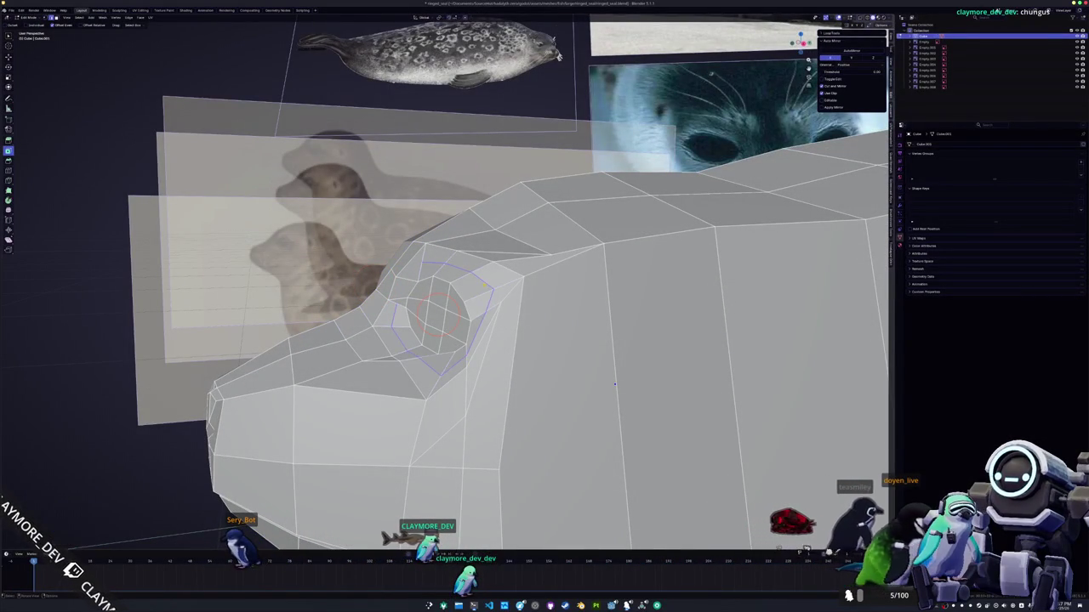
middle_click_drag(438, 264, 416, 259)
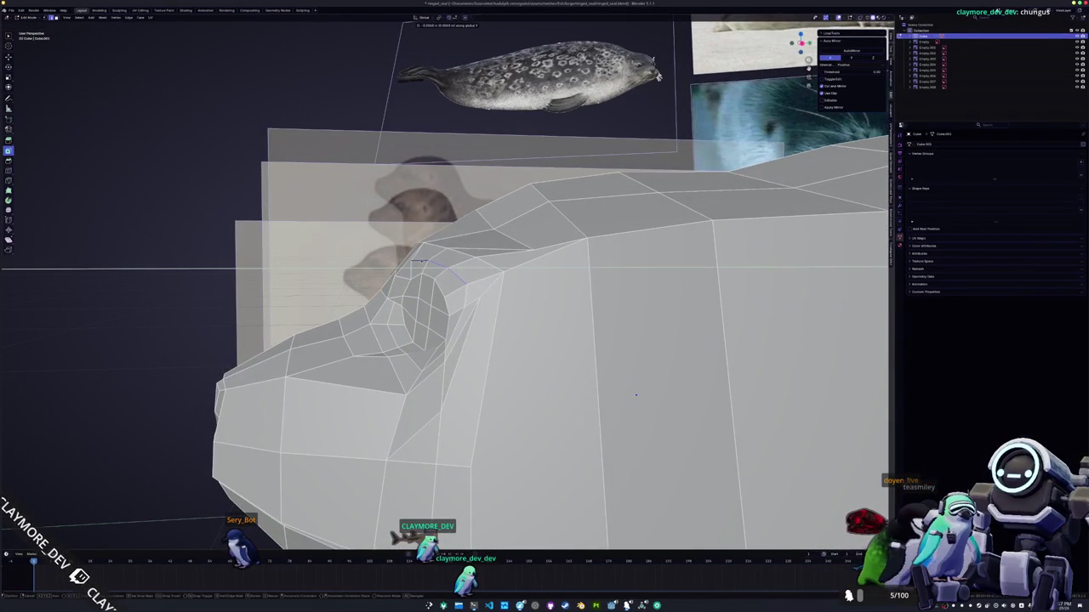
left_click(416, 258)
mouse_move(415, 258)
middle_mouse_down()
mouse_move(406, 292)
mouse_move(619, 370)
middle_mouse_up()
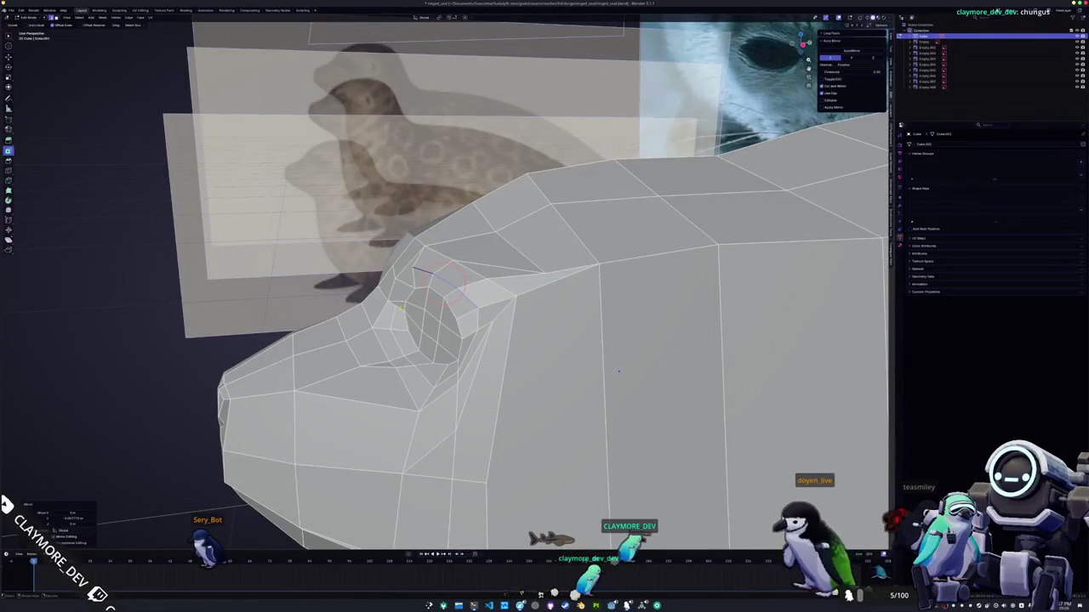
scroll(415, 269, "up", 3)
middle_click_drag(415, 268, 444, 260)
- Shift three rim vertices along X, then switch to Object Mode to view the solid body
key("g")
key("x")
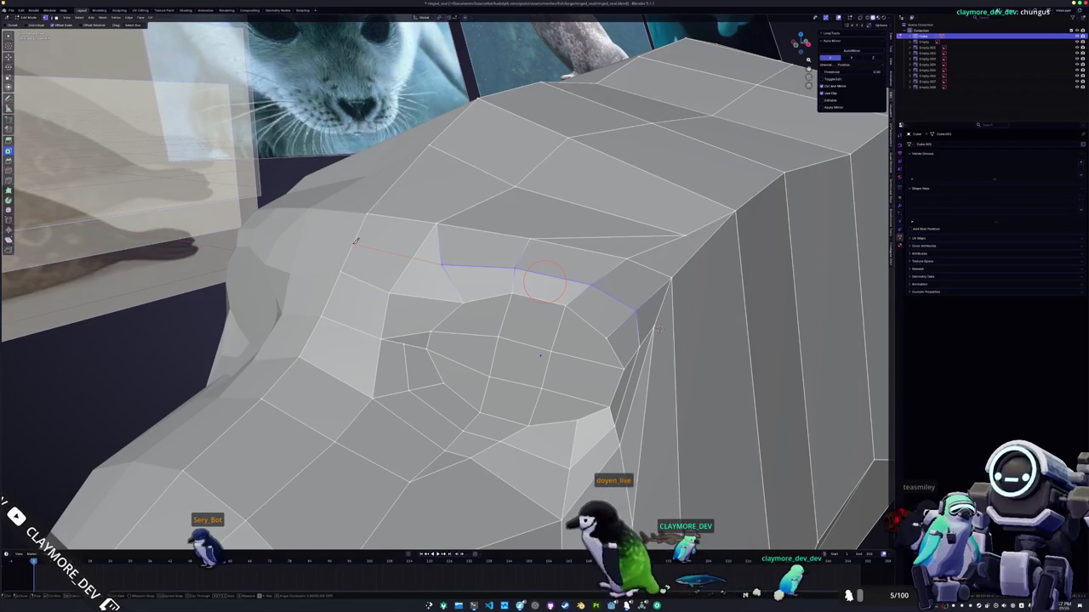
left_click(544, 280)
middle_click_drag(544, 281, 387, 253)
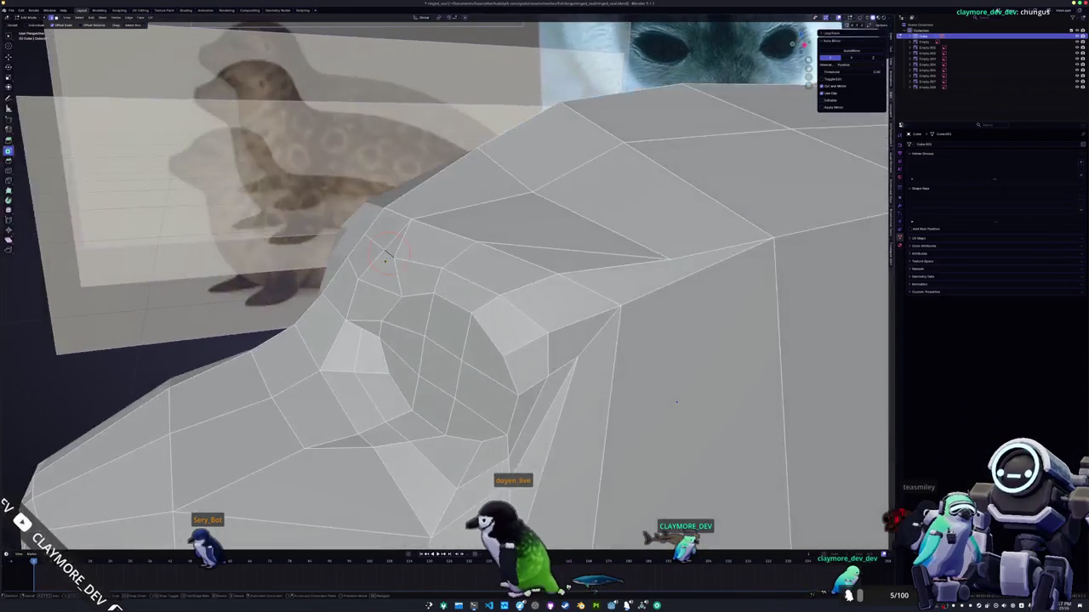
key("g")
key("x")
left_click(379, 256)
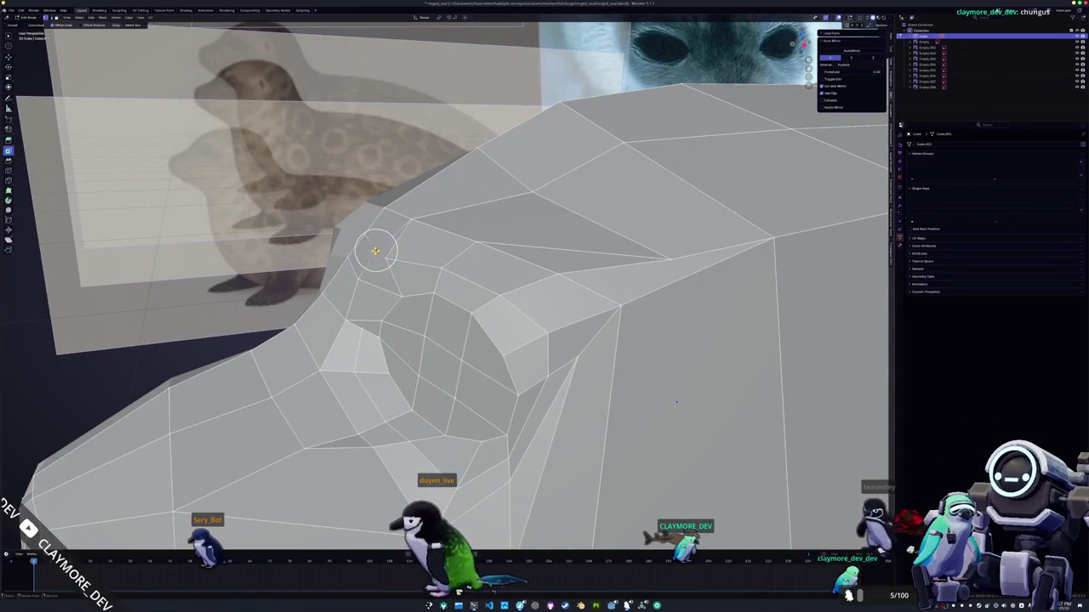
key("g")
key("x")
left_click(368, 252)
mouse_move(367, 252)
middle_mouse_down()
mouse_move(308, 410)
mouse_move(437, 256)
middle_mouse_up()
key("Tab")
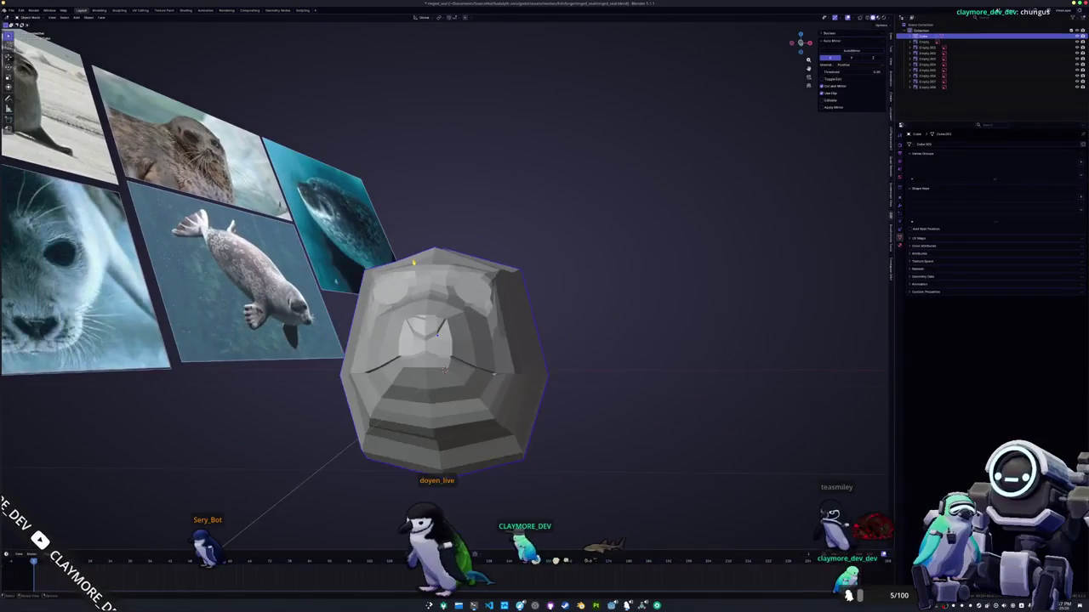
- Enter Edit Mode on the seal and orbit and zoom the view in on the eye socket
key("Tab")
middle_click_drag(516, 406, 520, 384)
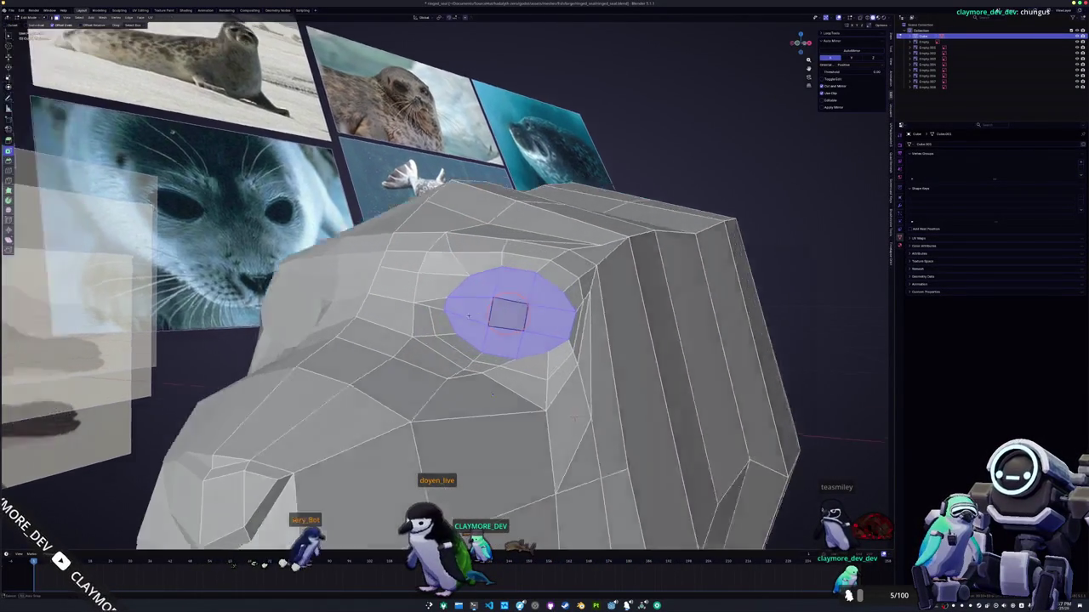
mouse_move(467, 357)
middle_mouse_down()
mouse_move(608, 288)
mouse_move(569, 410)
middle_mouse_up()
scroll(608, 287, "up", 4)
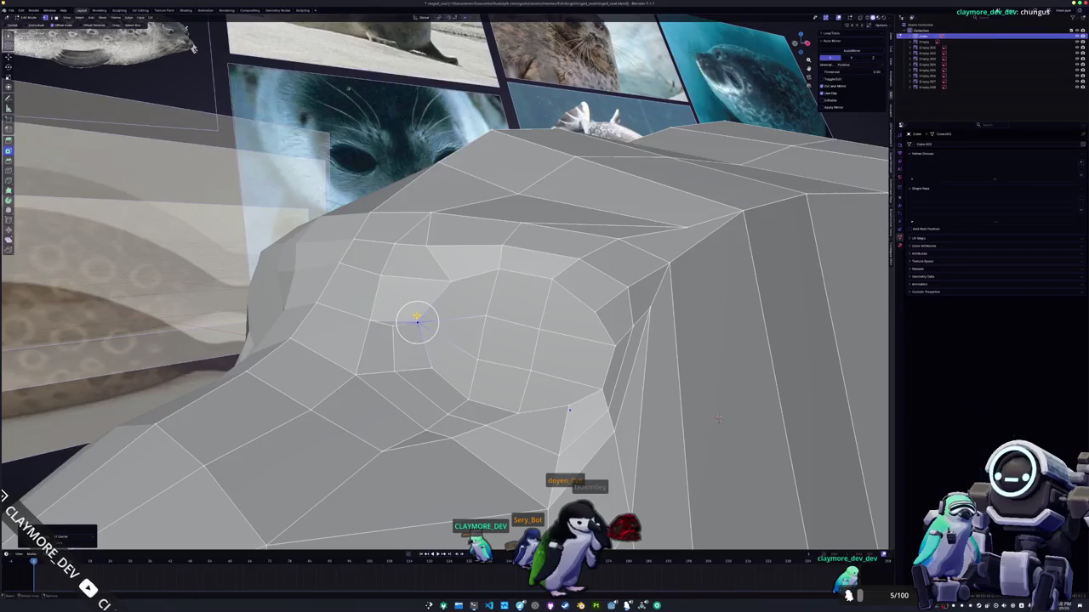
- Slide the vertex at the socket's back edge, checking the mesh with X-ray toggled
middle_click_drag(719, 419, 759, 440)
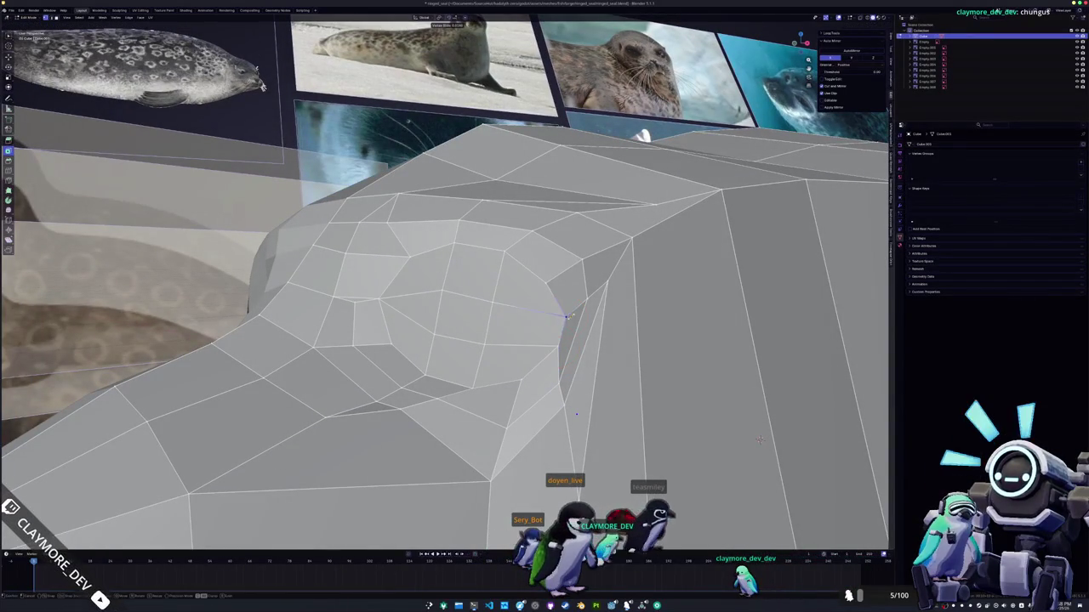
left_click(560, 341)
key("g")
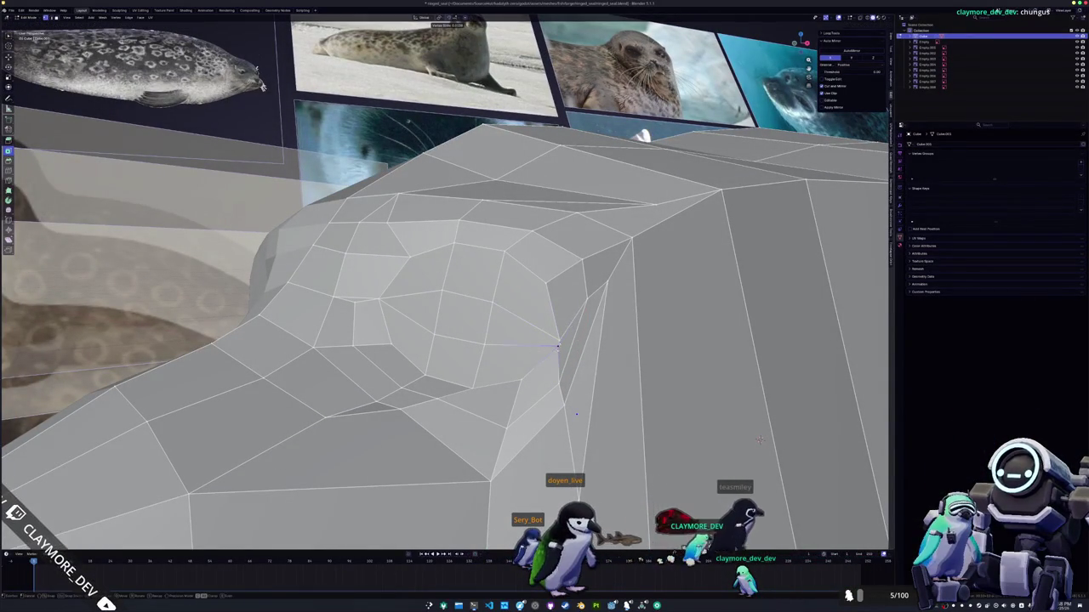
left_click(559, 340)
left_click(559, 340)
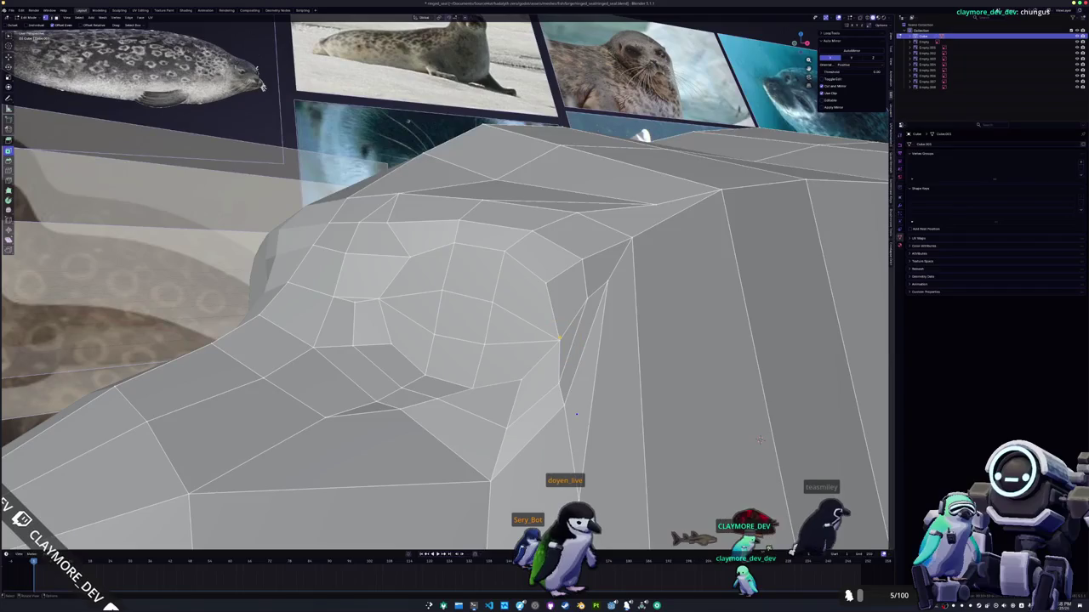
key("alt+z")
left_click(557, 340)
key("alt+z")
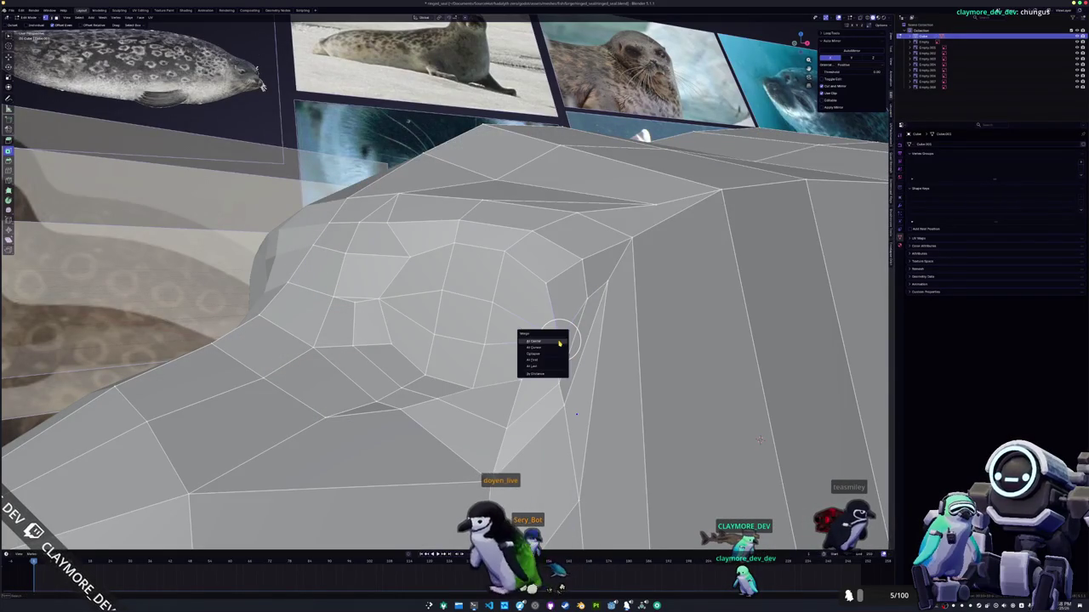
left_click(559, 341)
- Inspect the shape in Object Mode, return to Edit Mode, and circle-select the eye faces
key("Tab")
key("alt+z")
key("alt+z")
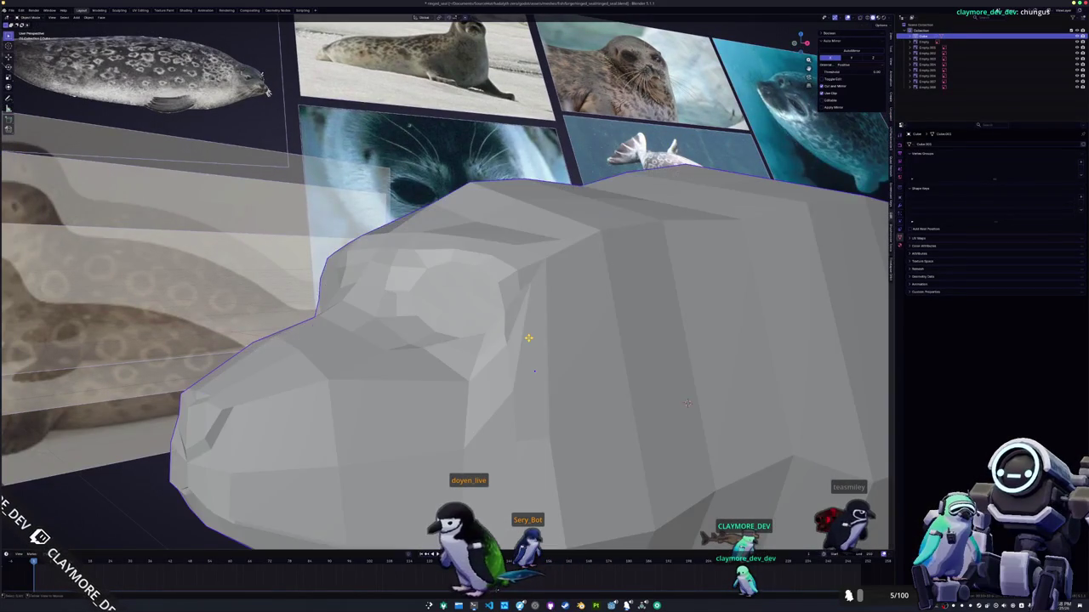
key("Tab")
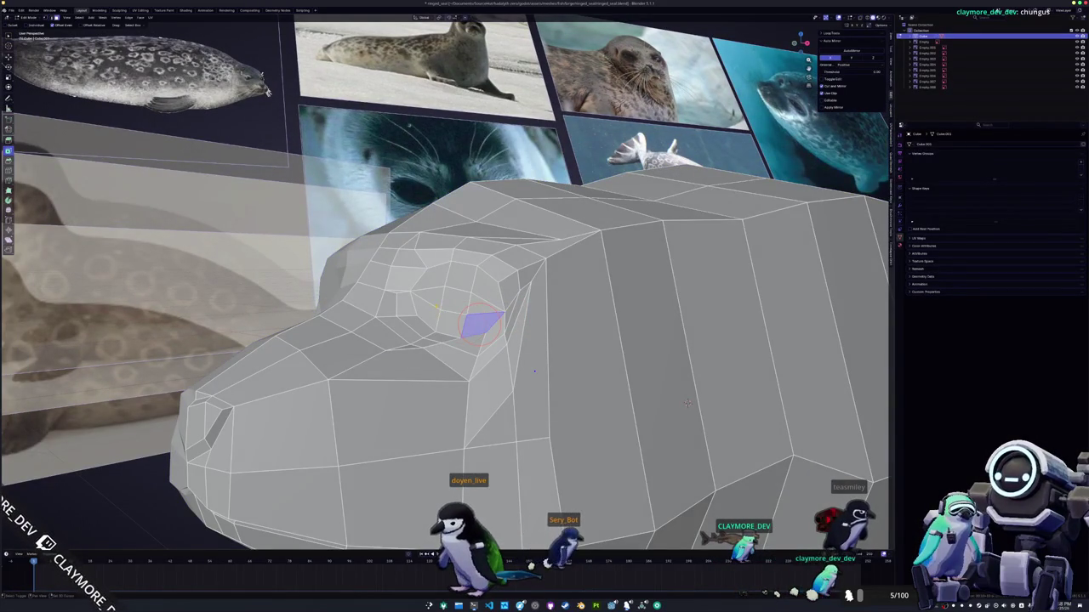
mouse_move(454, 308)
left_mouse_down()
mouse_move(440, 314)
mouse_move(467, 293)
left_mouse_up()
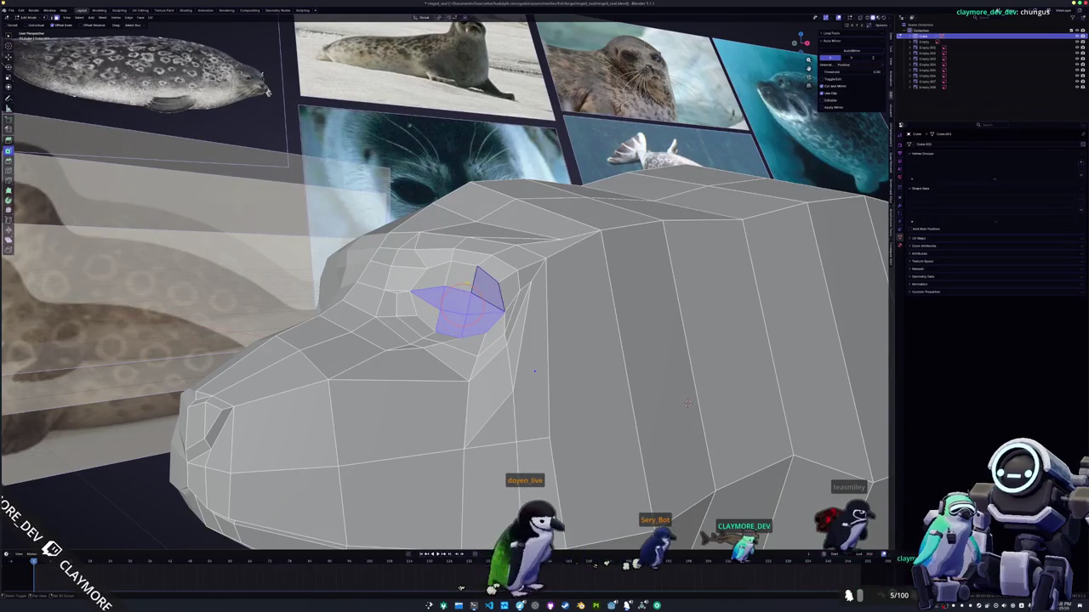
middle_click_drag(454, 299, 587, 269)
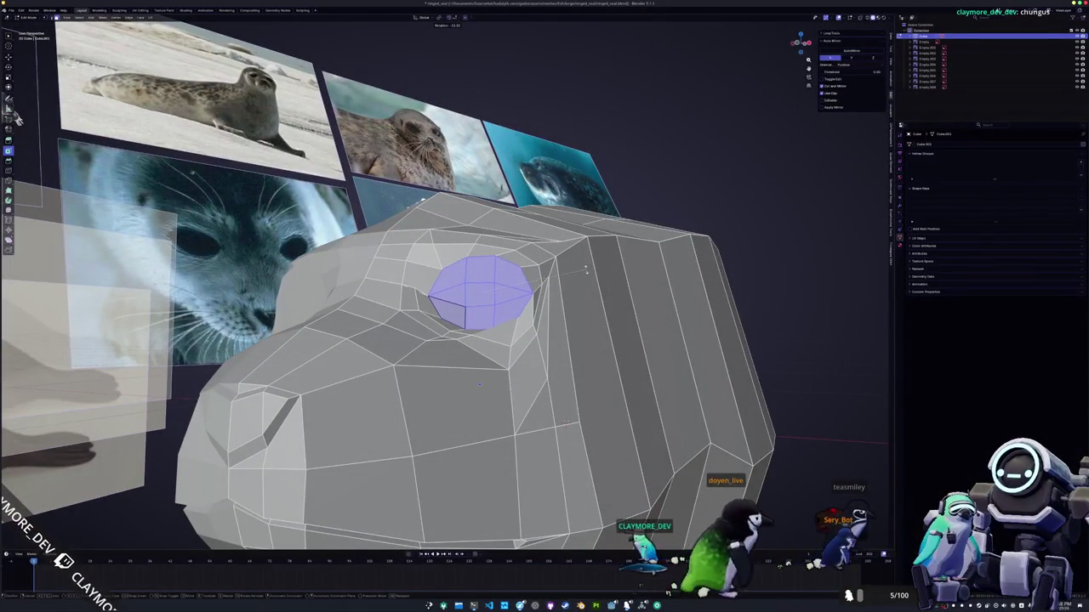
- Rotate the eye faces with adjusted proportional falloff, then scale them along Z to flatten
key("i")
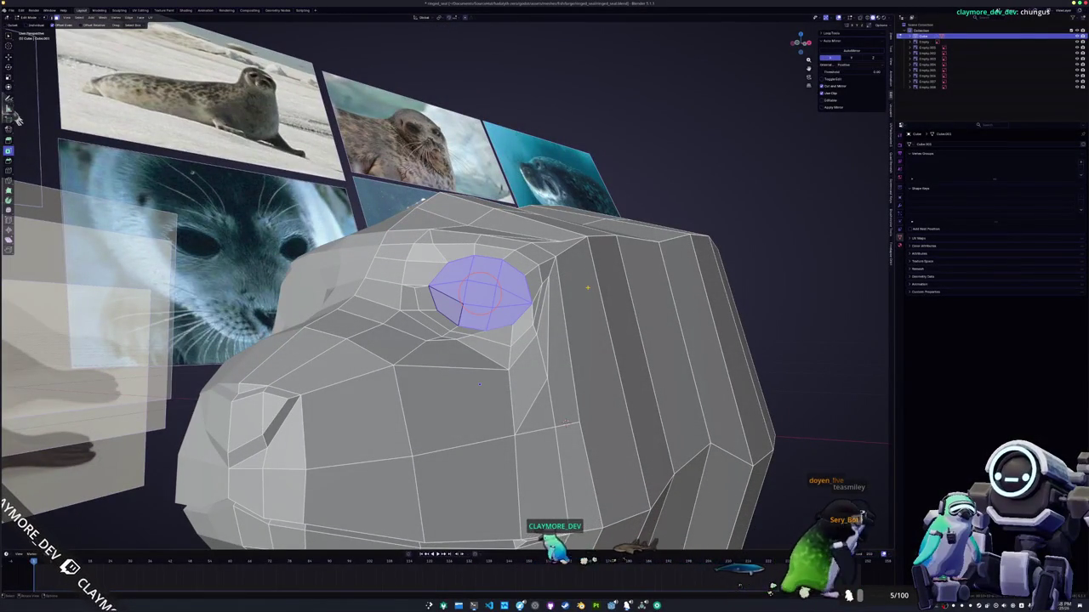
scroll(587, 288, "down", 5)
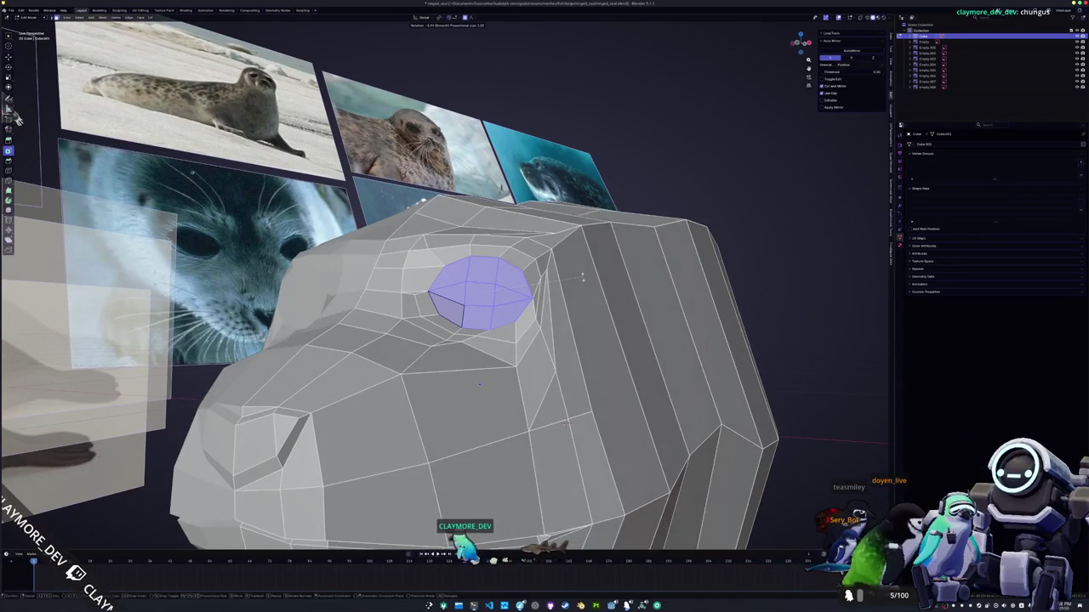
scroll(583, 274, "up", 4)
scroll(585, 271, "up", 3)
scroll(585, 266, "up", 2)
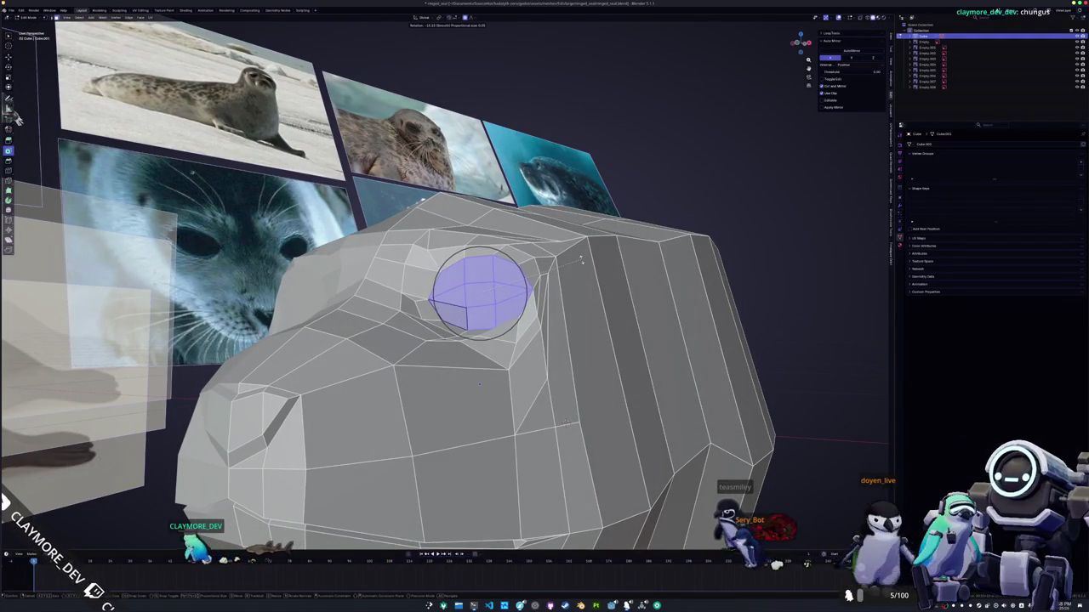
left_click(582, 261)
key("s")
key("z")
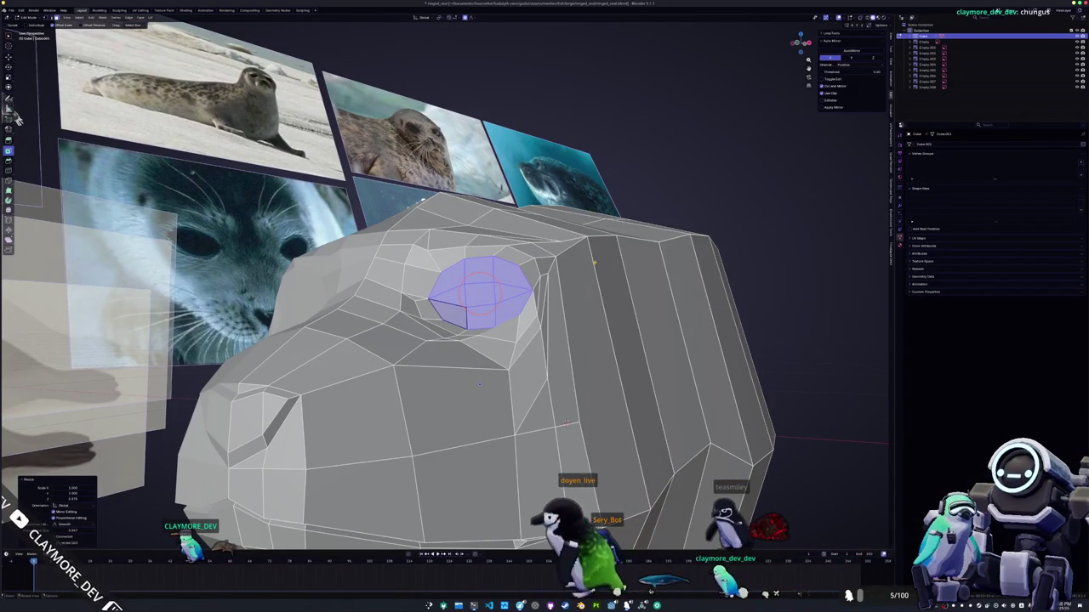
mouse_move(17, 117)
middle_mouse_down()
mouse_move(392, 34)
mouse_move(324, 93)
middle_mouse_up()
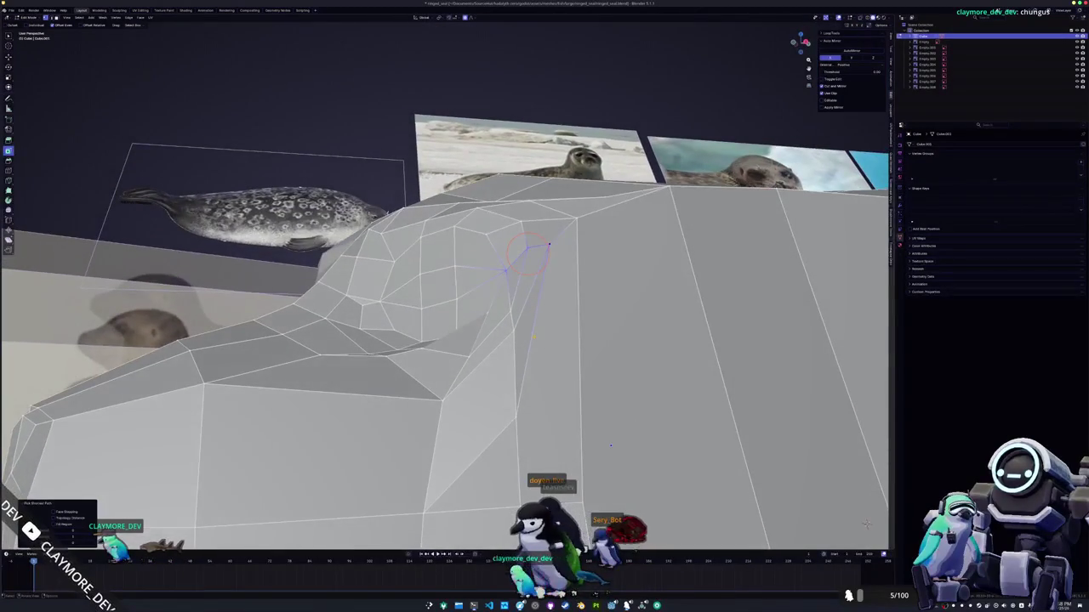
- Slide a vertex below the eye and move the edge path beneath the socket lower
left_click_drag(512, 413, 514, 388)
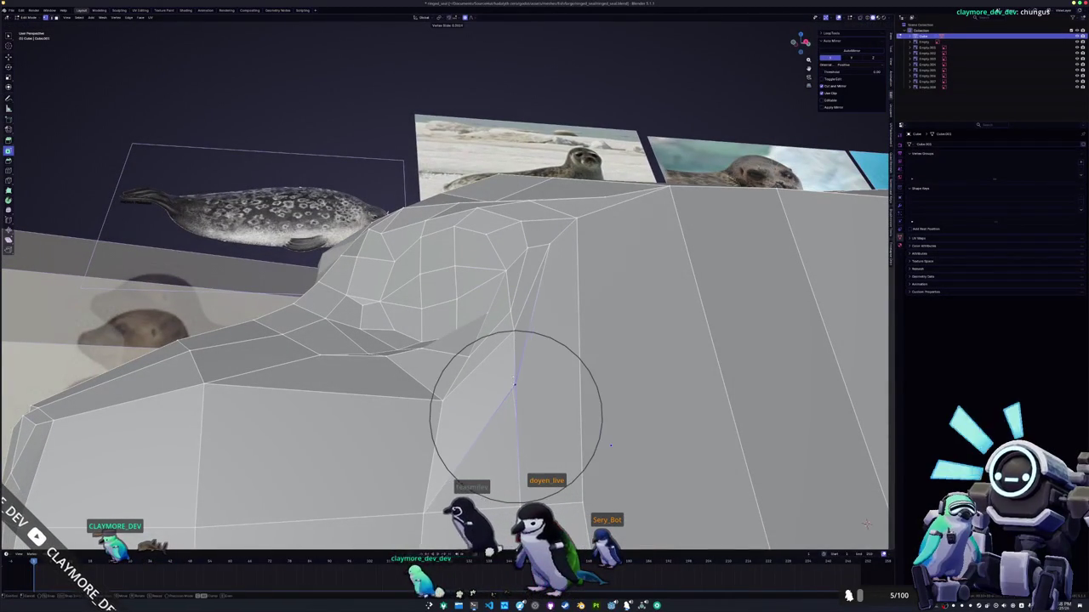
middle_click_drag(513, 384, 600, 415)
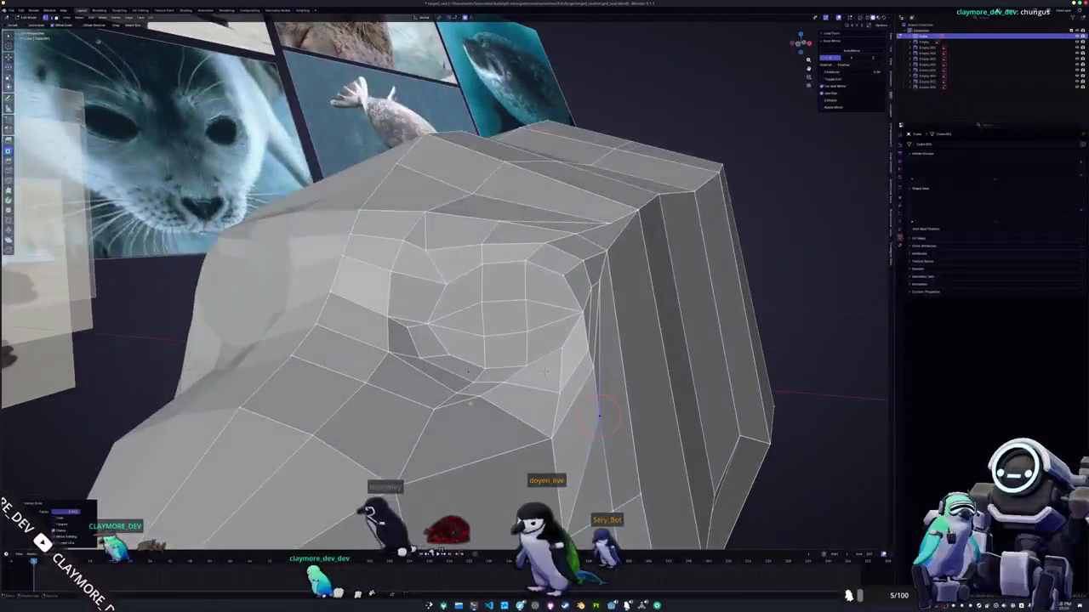
left_click(508, 374, "alt")
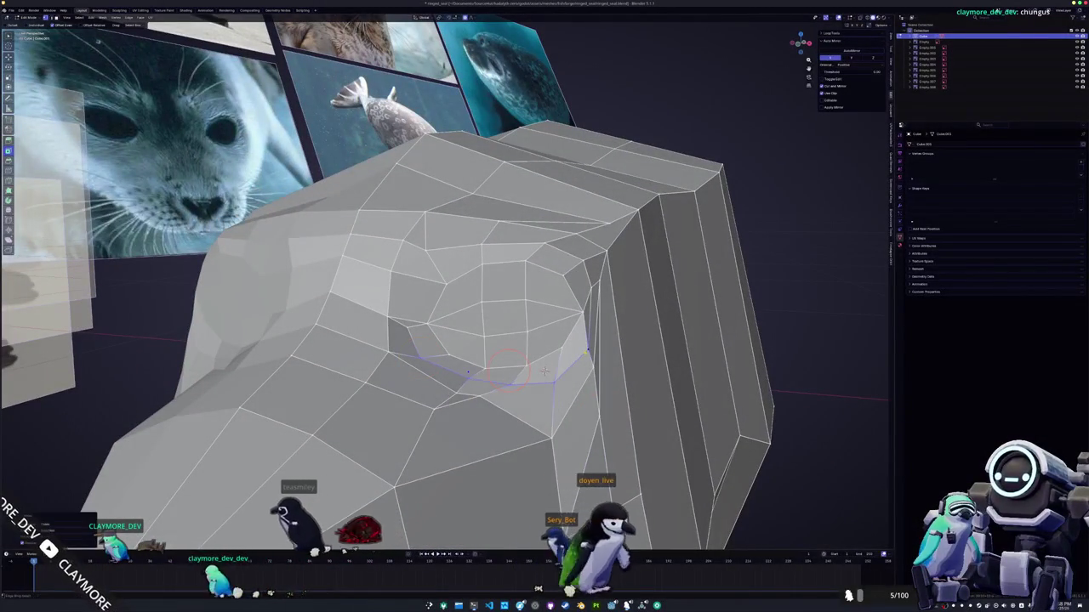
left_click_drag(510, 368, 468, 395)
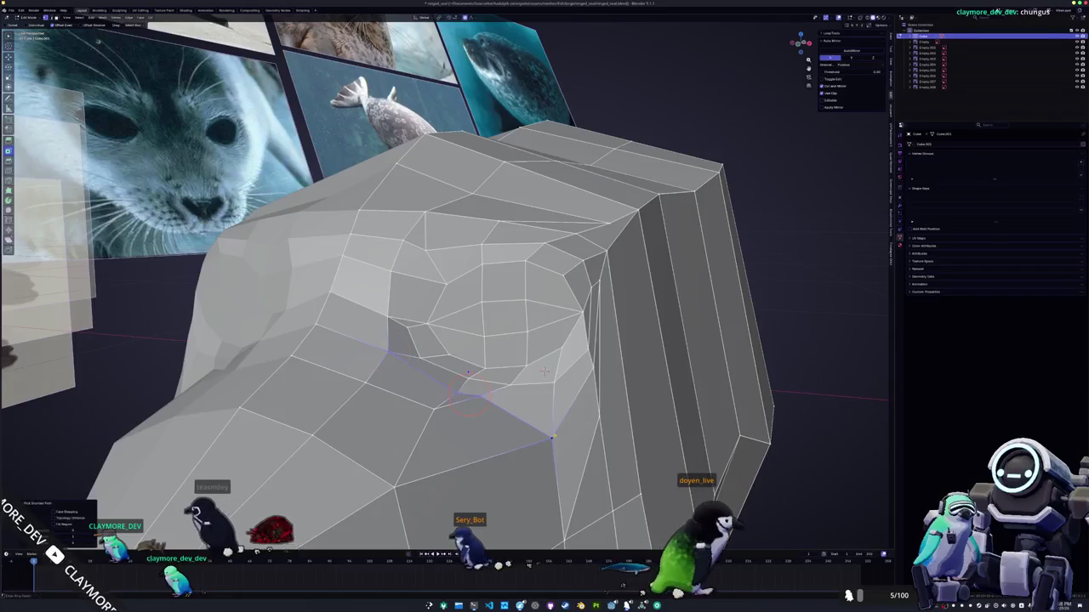
mouse_move(545, 372)
middle_mouse_down()
mouse_move(572, 426)
mouse_move(610, 442)
mouse_move(605, 398)
middle_mouse_up()
- Slide another socket vertex, apply an M-menu vertex operation, and bring up the edge delete options
key("c")
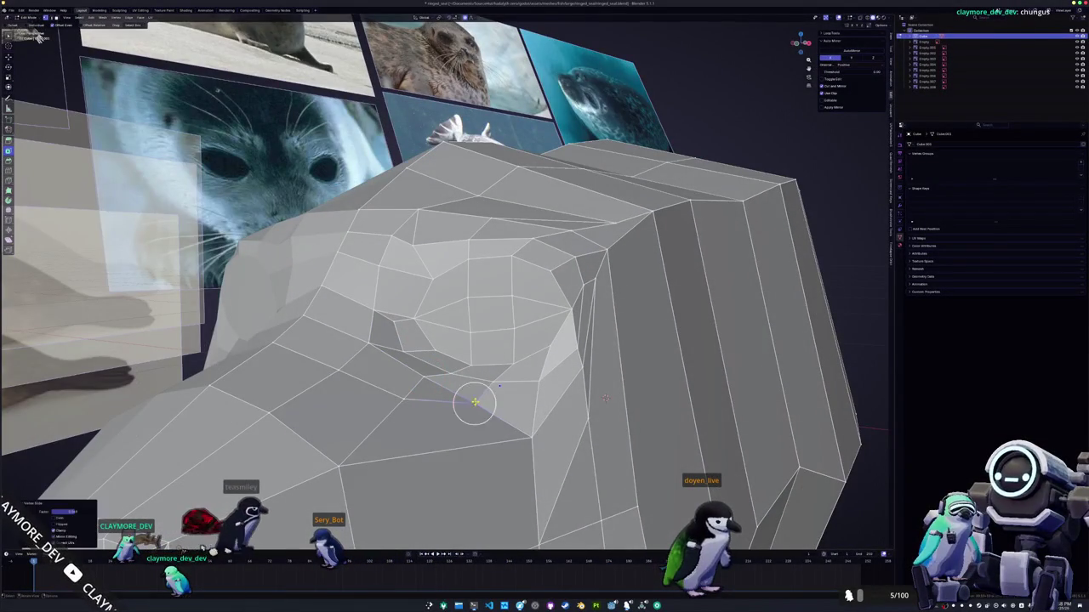
key("g")
key("g")
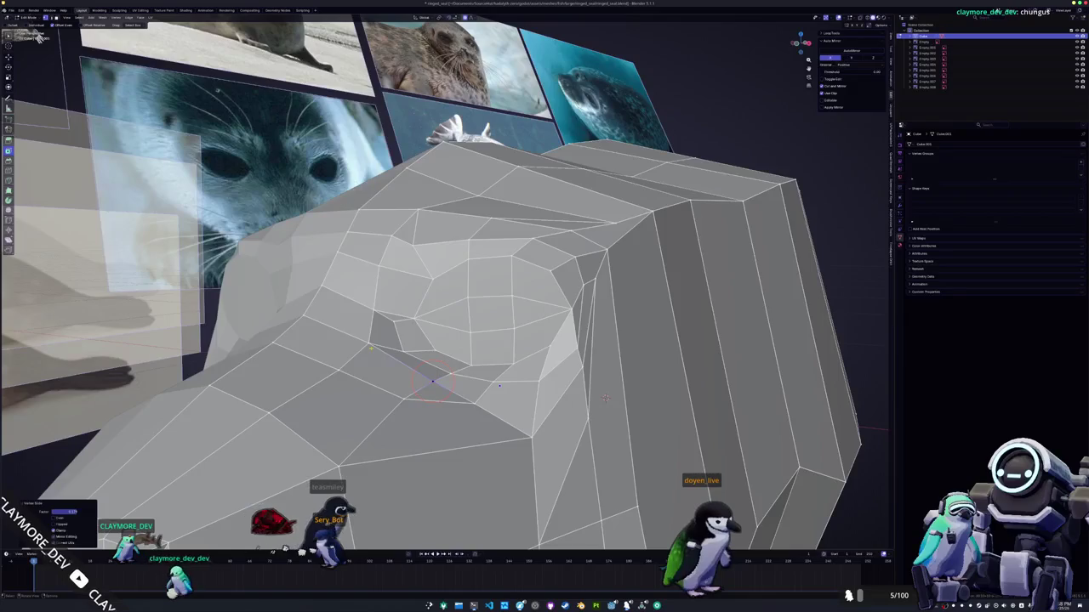
left_click(376, 347)
key("c")
scroll(375, 346, "up", 4)
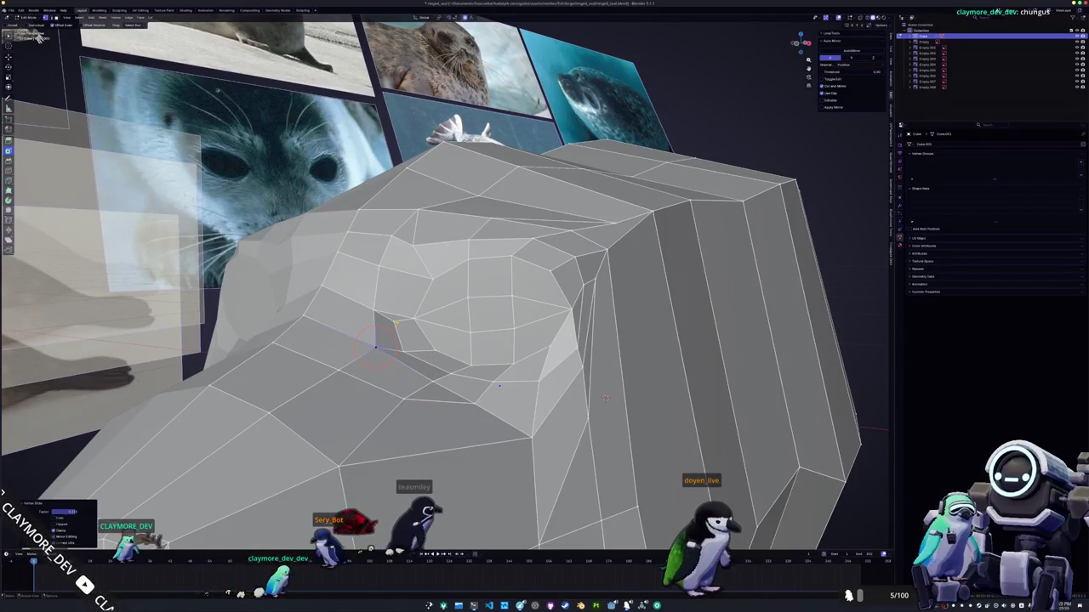
key("Escape")
key("m")
left_click(398, 339)
key("c")
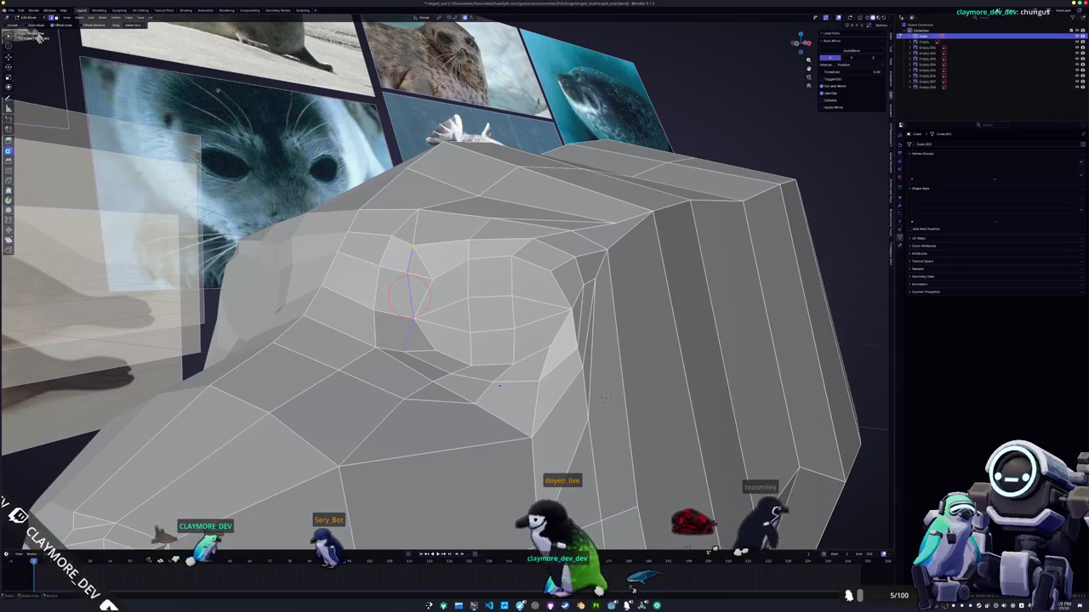
mouse_move(402, 350)
middle_mouse_down()
mouse_move(458, 252)
mouse_move(427, 222)
middle_mouse_up()
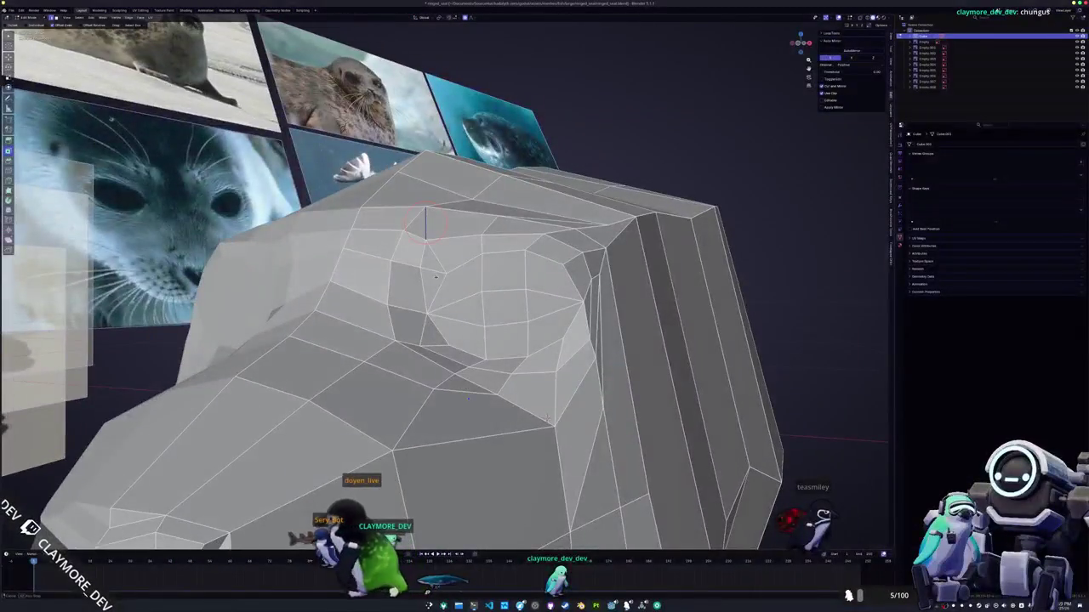
right_click(416, 242)
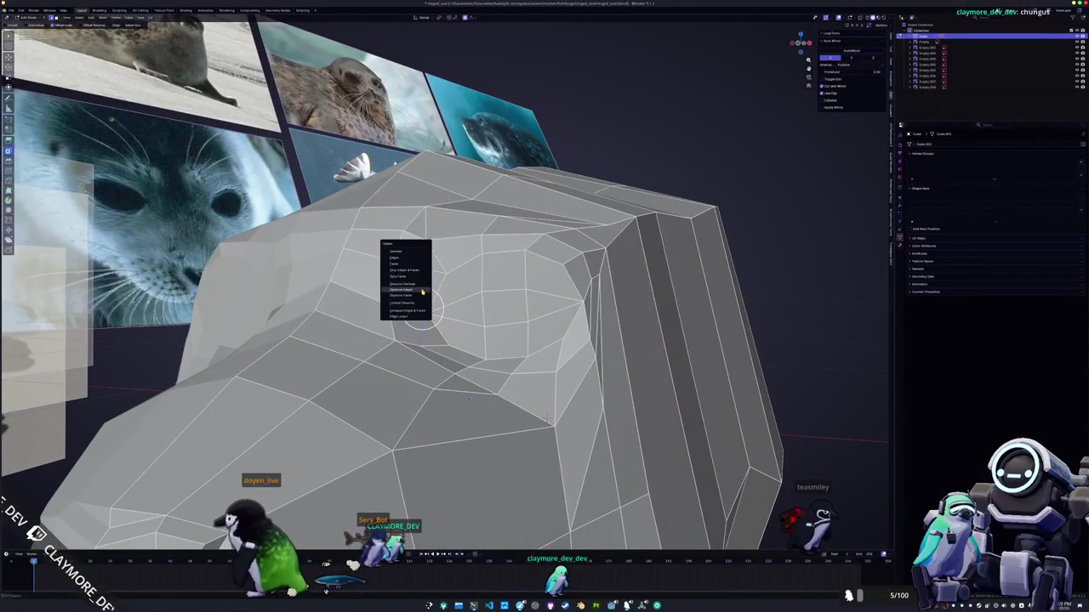
- Dissolve the extra edges beside the eye socket without leaving holes
mouse_move(418, 304)
middle_mouse_down()
mouse_move(407, 310)
mouse_move(414, 304)
middle_mouse_up()
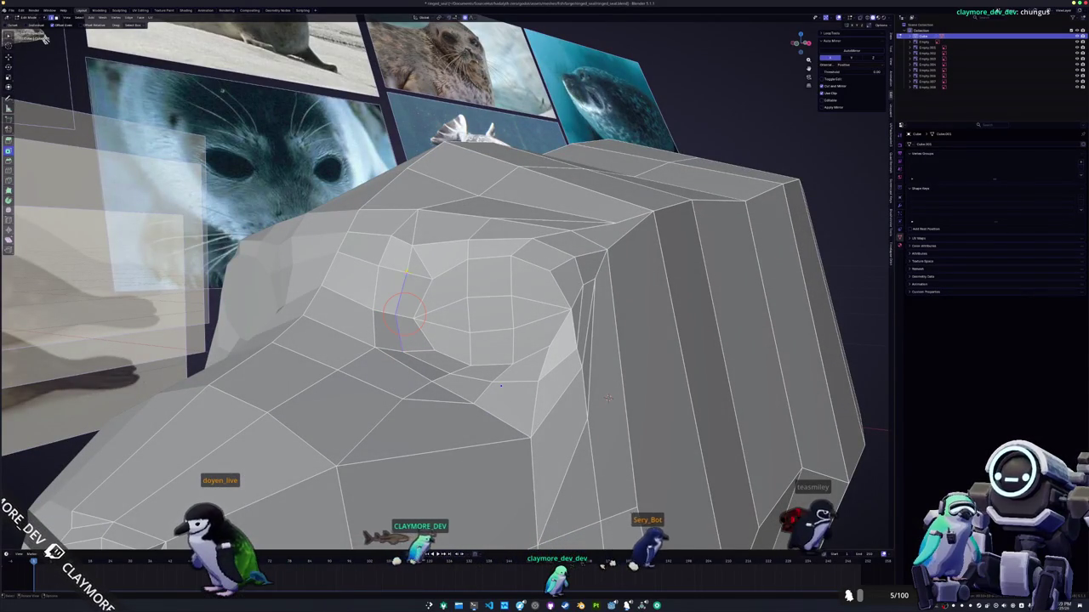
middle_click_drag(500, 385, 492, 321)
middle_click_drag(413, 255, 439, 245)
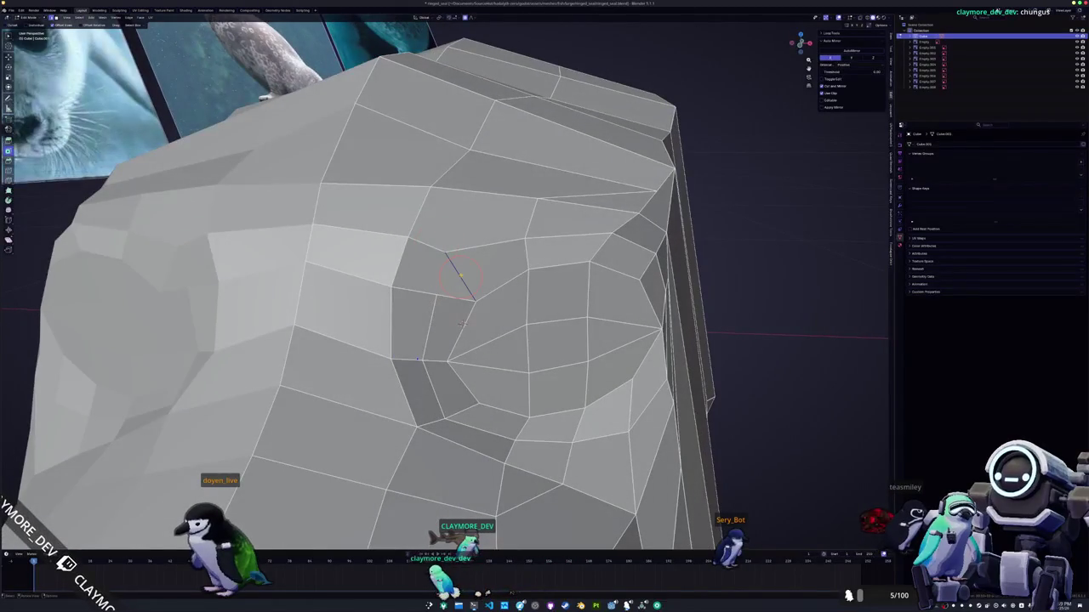
mouse_move(462, 323)
middle_mouse_down()
mouse_move(388, 282)
mouse_move(564, 333)
mouse_move(530, 323)
mouse_move(521, 340)
mouse_move(545, 327)
mouse_move(560, 354)
middle_mouse_up()
left_click(555, 346)
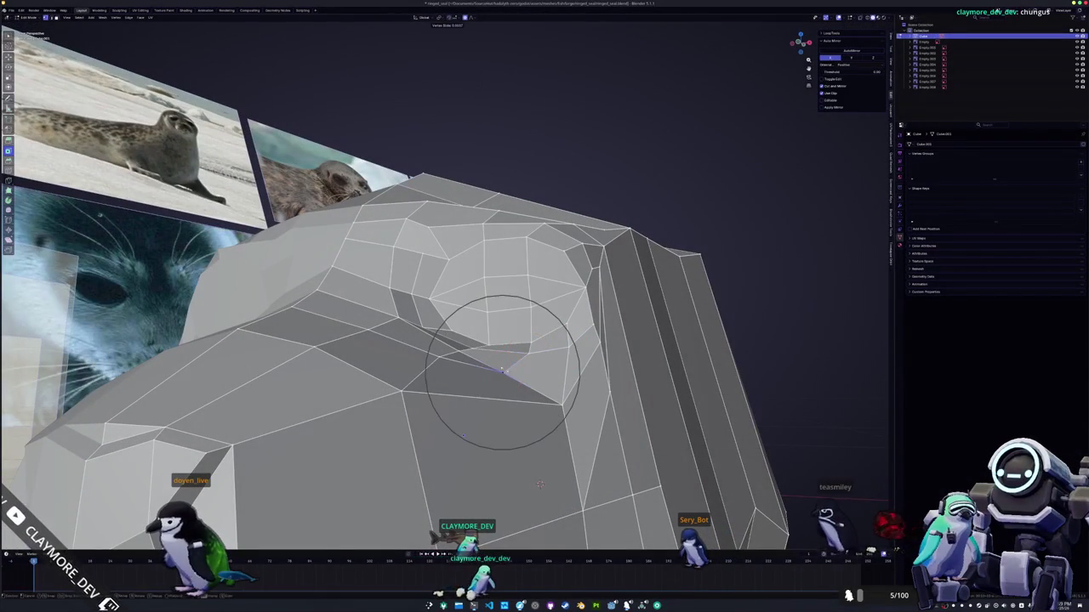
- Knife a new edge from an eye-socket loop vertex across the side of the head
mouse_move(498, 364)
middle_mouse_down()
mouse_move(408, 396)
mouse_move(388, 340)
mouse_move(440, 377)
mouse_move(464, 286)
middle_mouse_up()
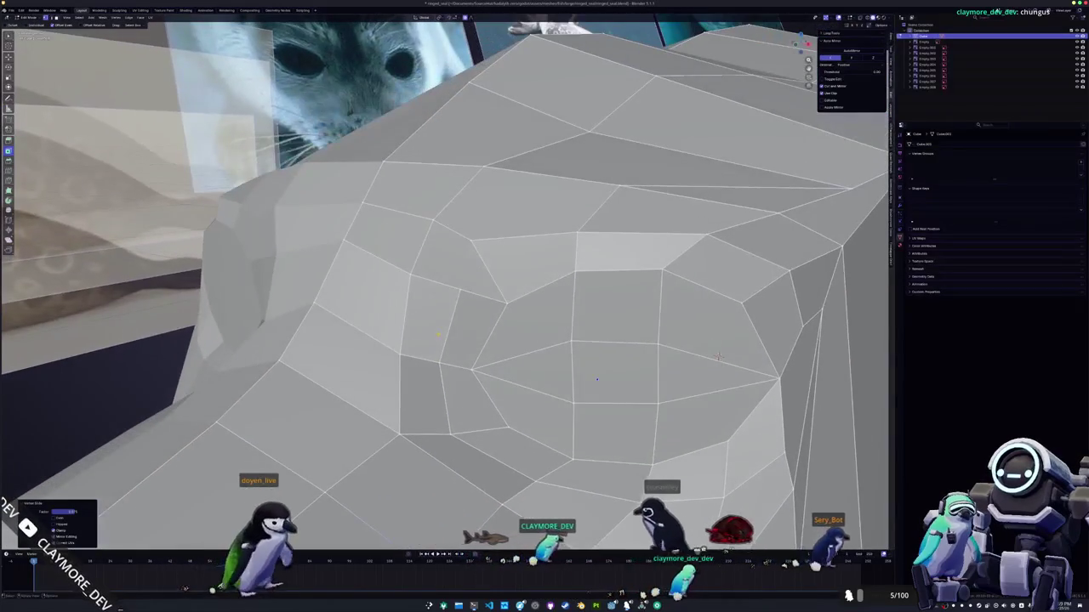
left_click(470, 243)
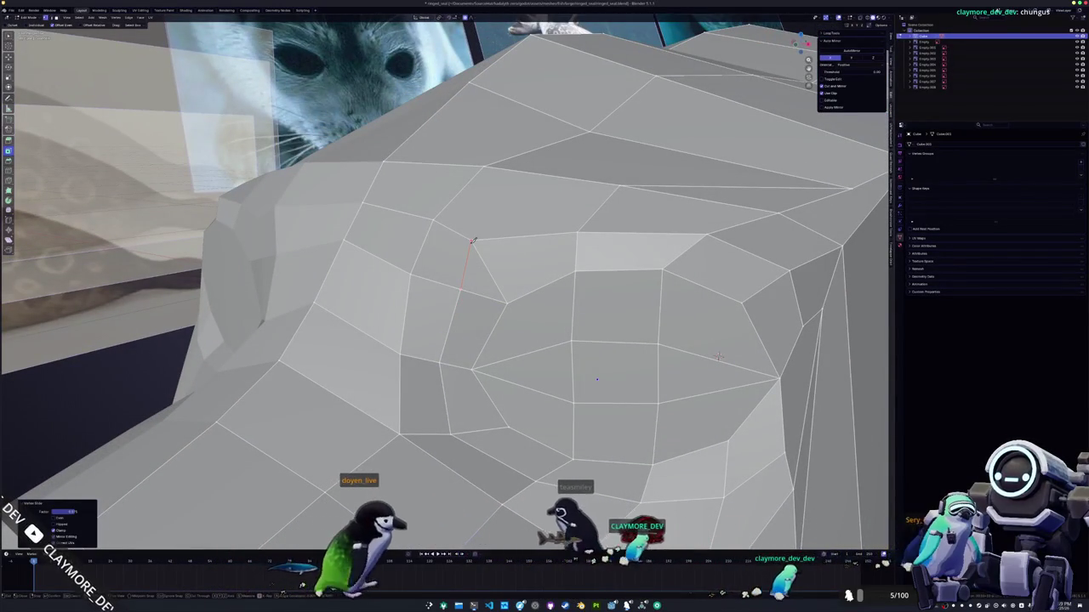
scroll(469, 247, "down", 3)
middle_click_drag(469, 246, 492, 288)
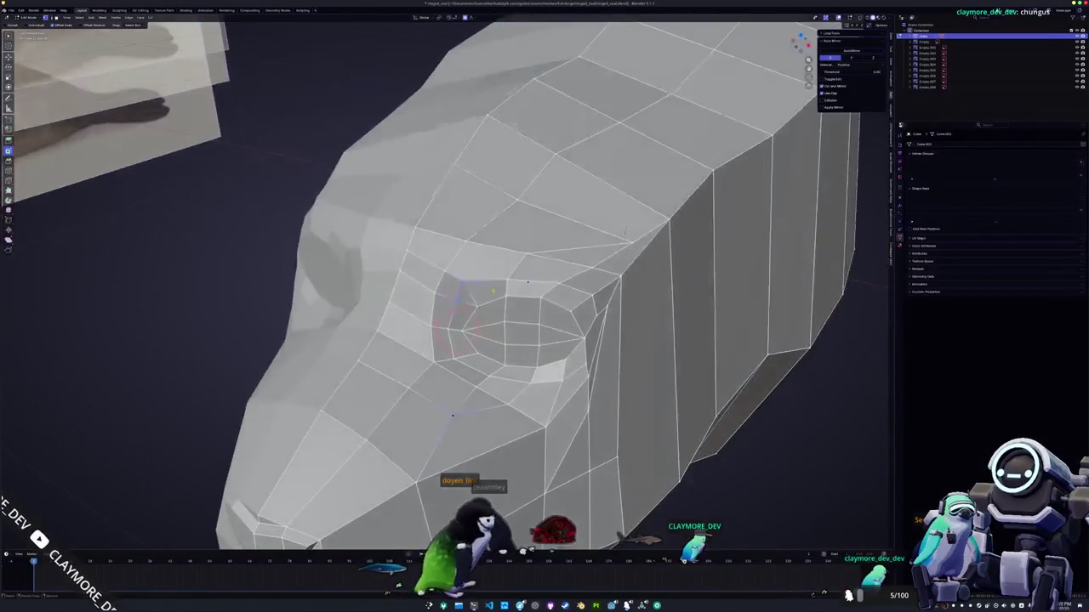
scroll(492, 287, "up", 3)
key("k")
left_click(465, 281)
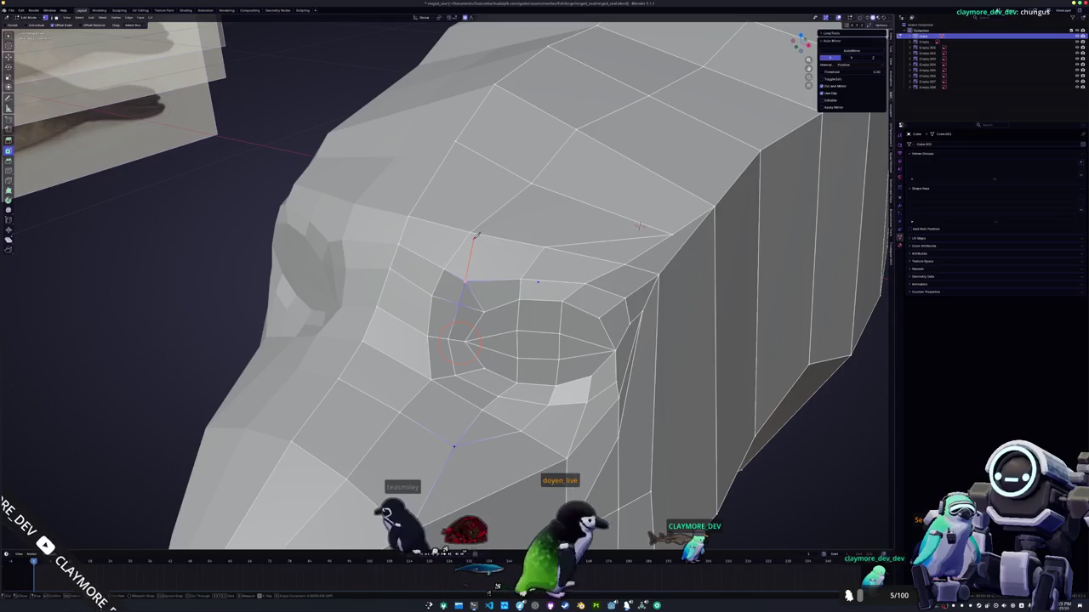
left_click(547, 244)
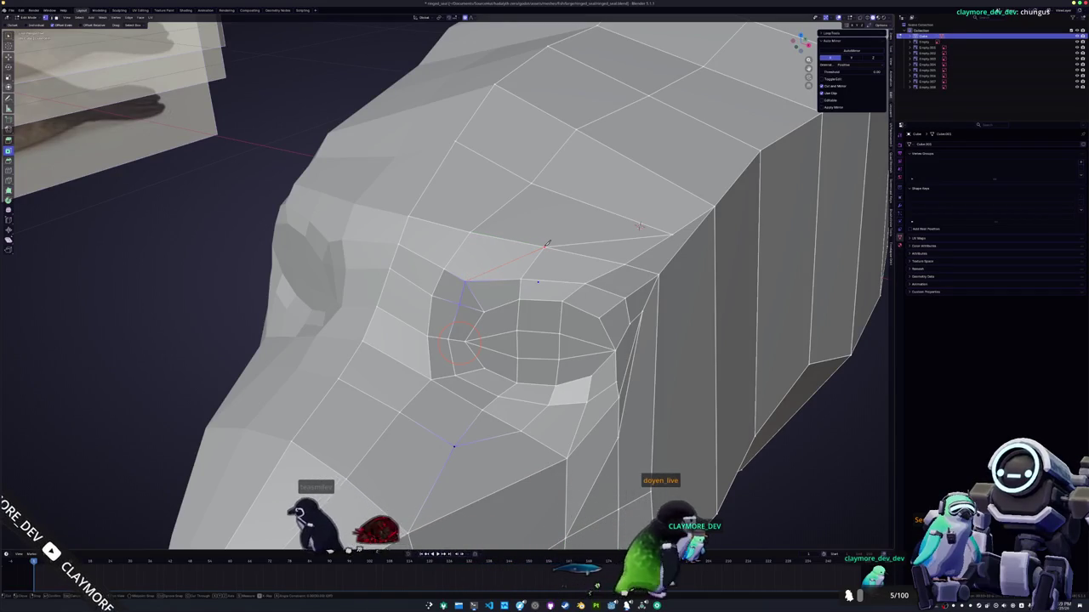
scroll(638, 226, "down", 3)
mouse_move(638, 226)
middle_mouse_down()
mouse_move(696, 454)
mouse_move(624, 457)
middle_mouse_up()
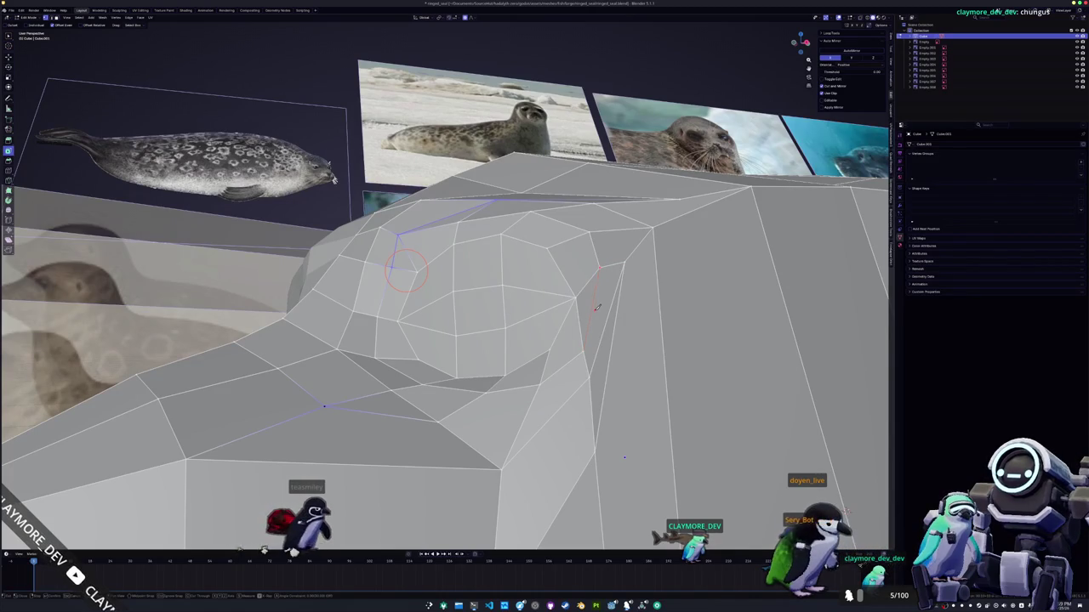
middle_click_drag(623, 457, 544, 443)
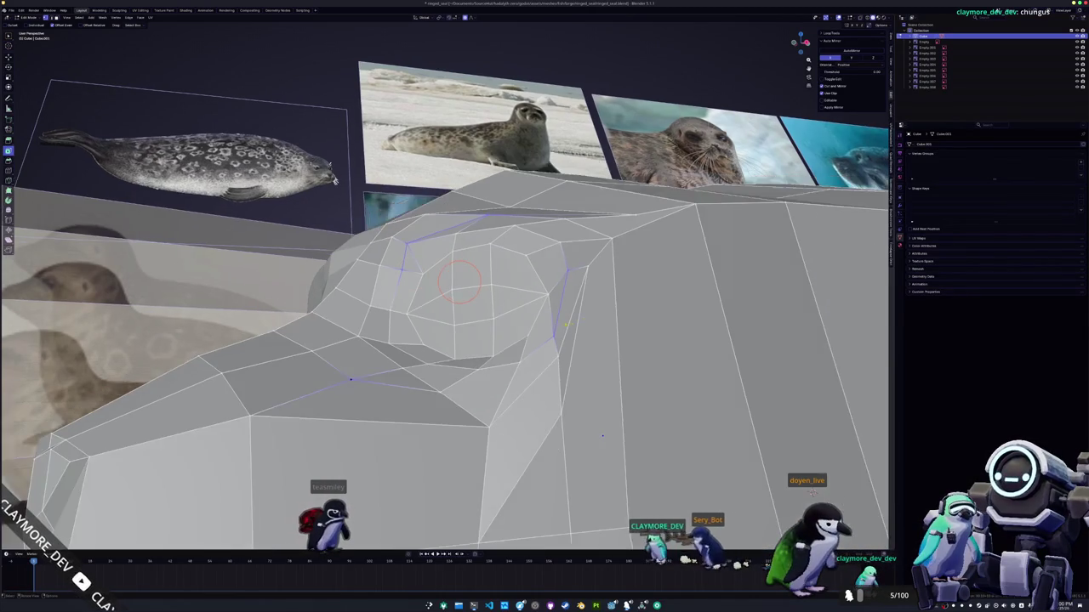
middle_click_drag(594, 337, 564, 334)
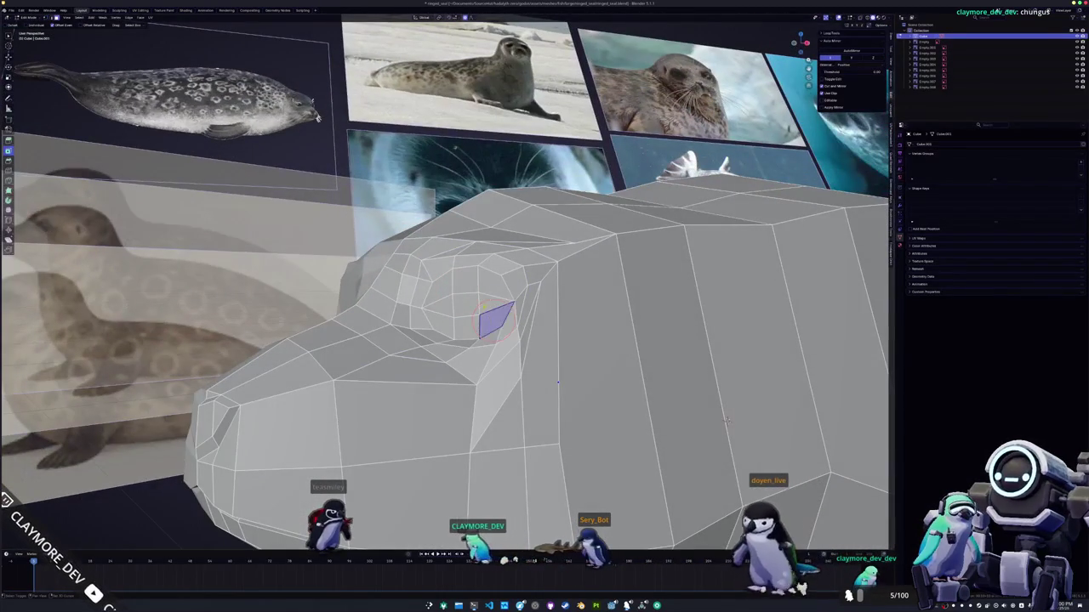
- Grow the eye selection into a ring and extrude the eye faces inward into a socket
key("ctrl+KP_Add")
key("ctrl+KP_Add")
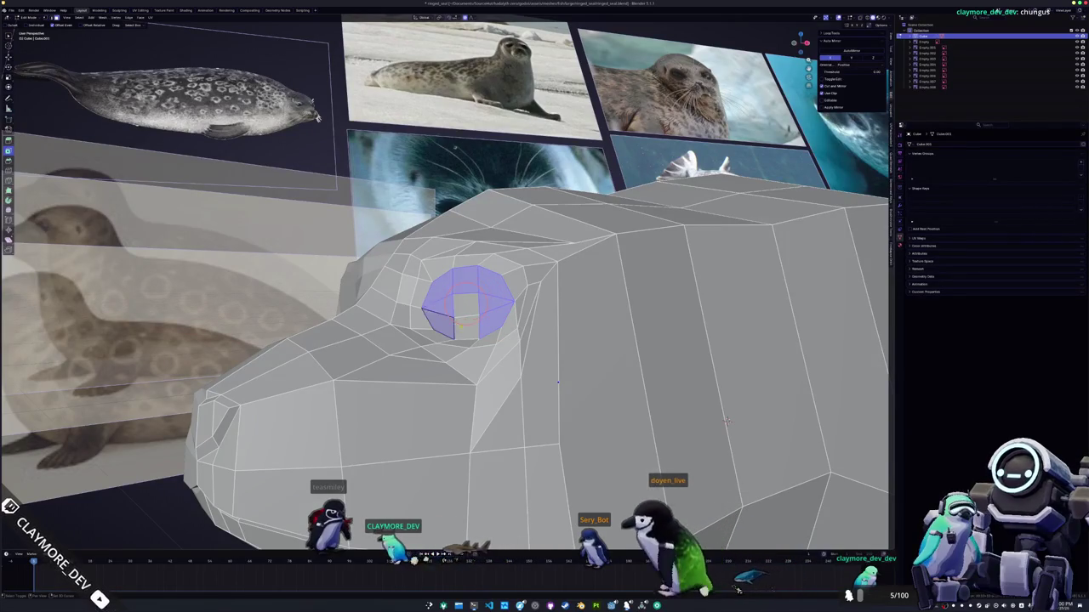
middle_click_drag(726, 420, 794, 390)
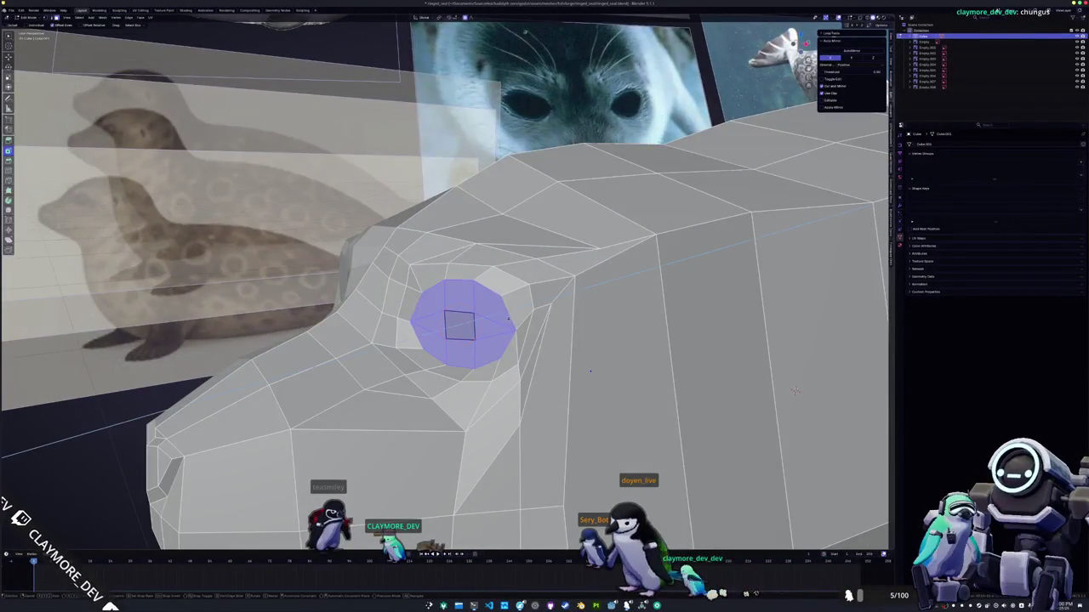
key("e")
left_click(794, 391)
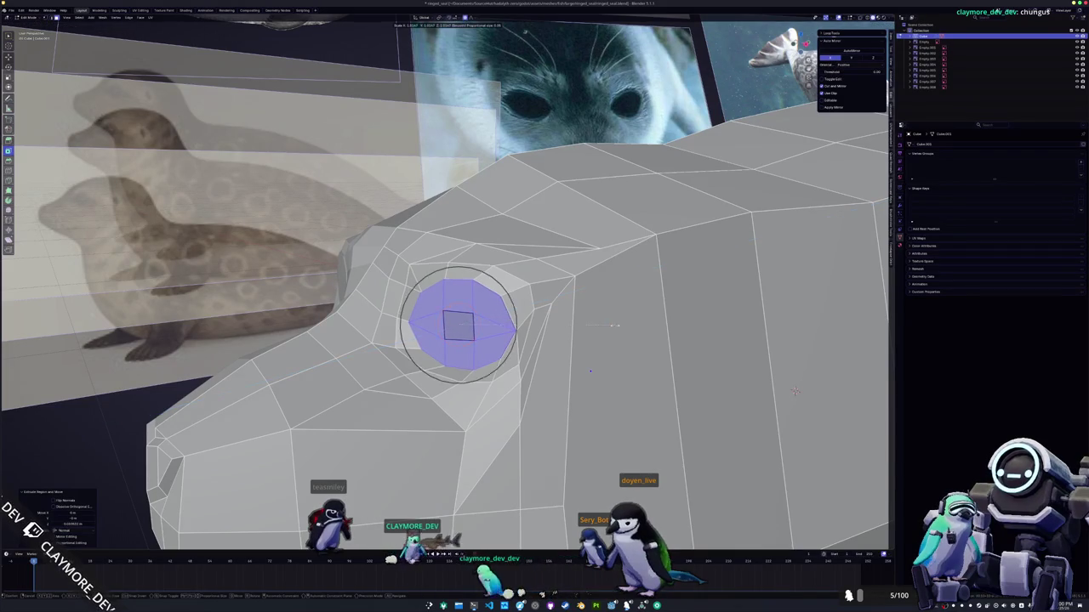
key("Return")
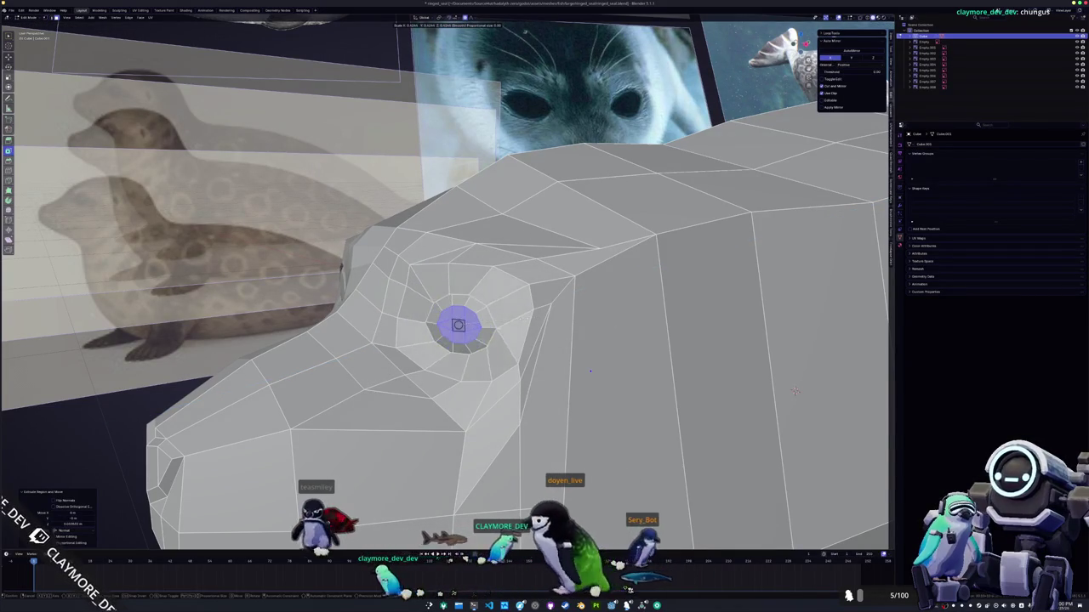
key("e")
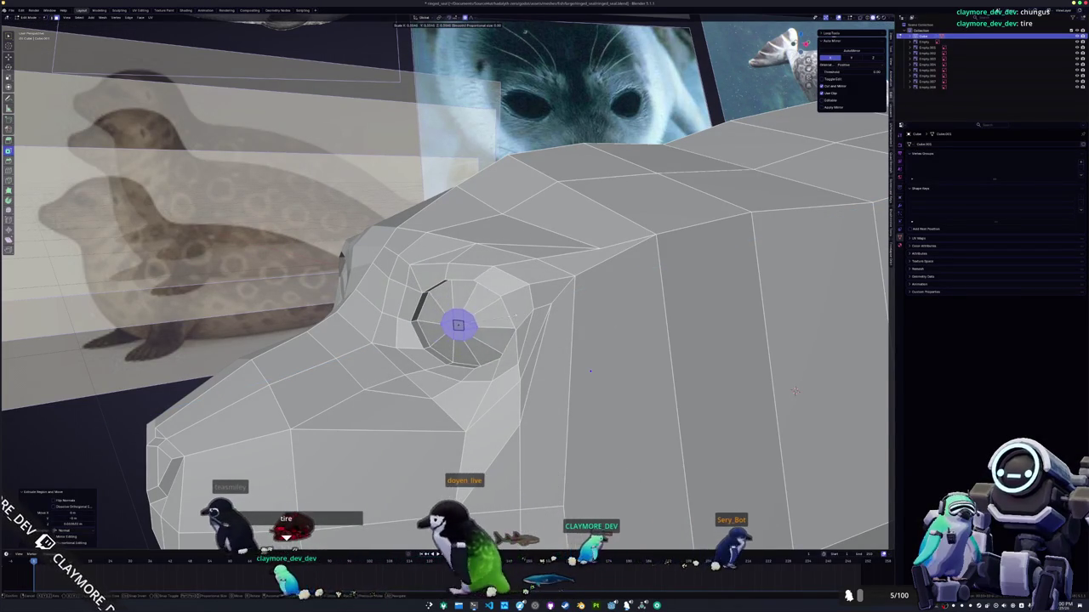
- Scale up the new edge ring around the eye to widen it
mouse_move(793, 390)
middle_mouse_down()
mouse_move(236, 457)
mouse_move(752, 499)
mouse_move(752, 472)
middle_mouse_up()
key("s")
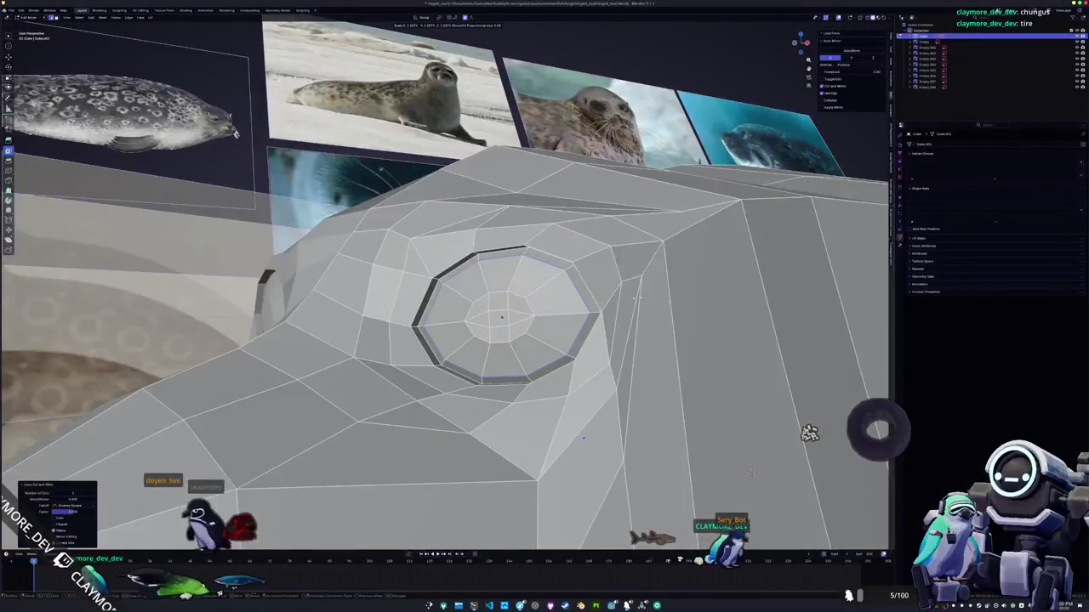
left_click(751, 472)
mouse_move(751, 472)
middle_mouse_down()
mouse_move(507, 327)
mouse_move(519, 322)
middle_mouse_up()
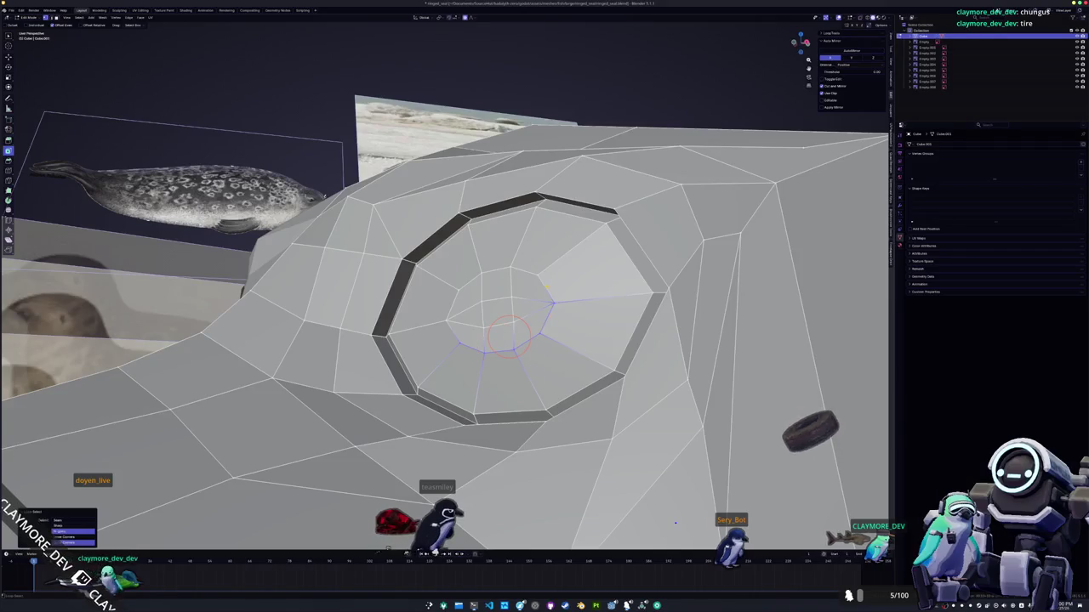
middle_click_drag(502, 315, 510, 313)
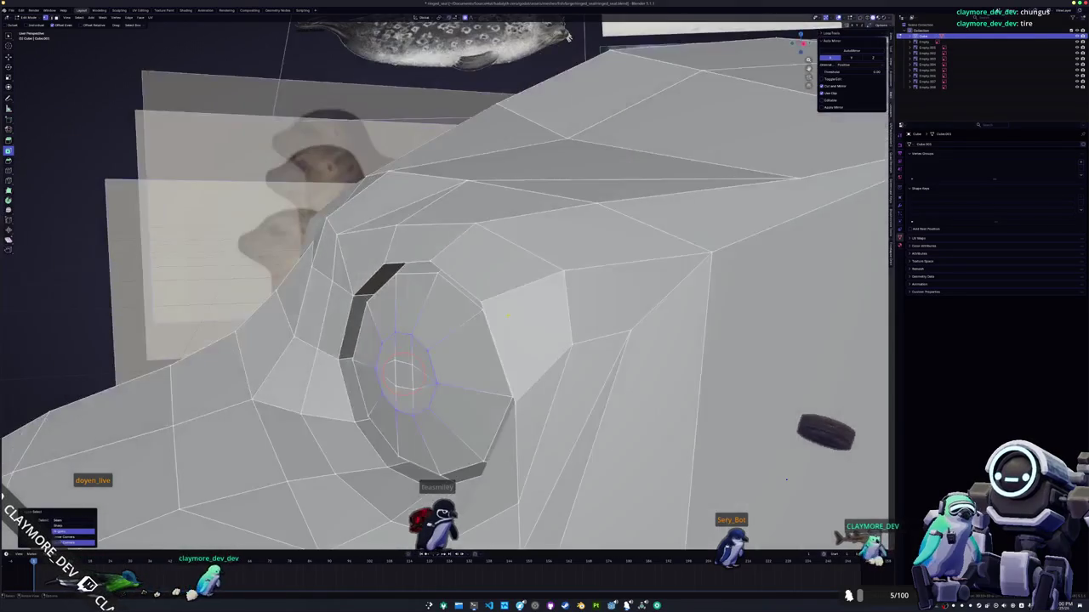
- Leave Edit Mode to check the eye socket's shading, then return to the mesh
key("Tab")
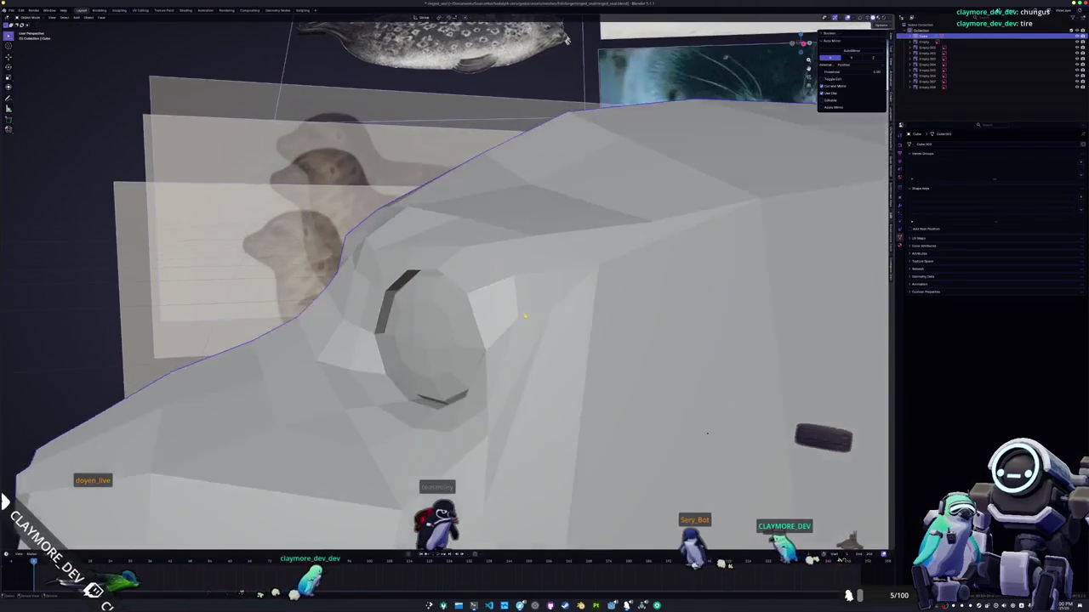
scroll(511, 324, "down", 3)
mouse_move(510, 324)
middle_mouse_down()
mouse_move(518, 331)
mouse_move(517, 317)
middle_mouse_up()
scroll(518, 331, "down", 2)
scroll(518, 316, "up", 3)
key("Tab")
scroll(517, 317, "up", 3)
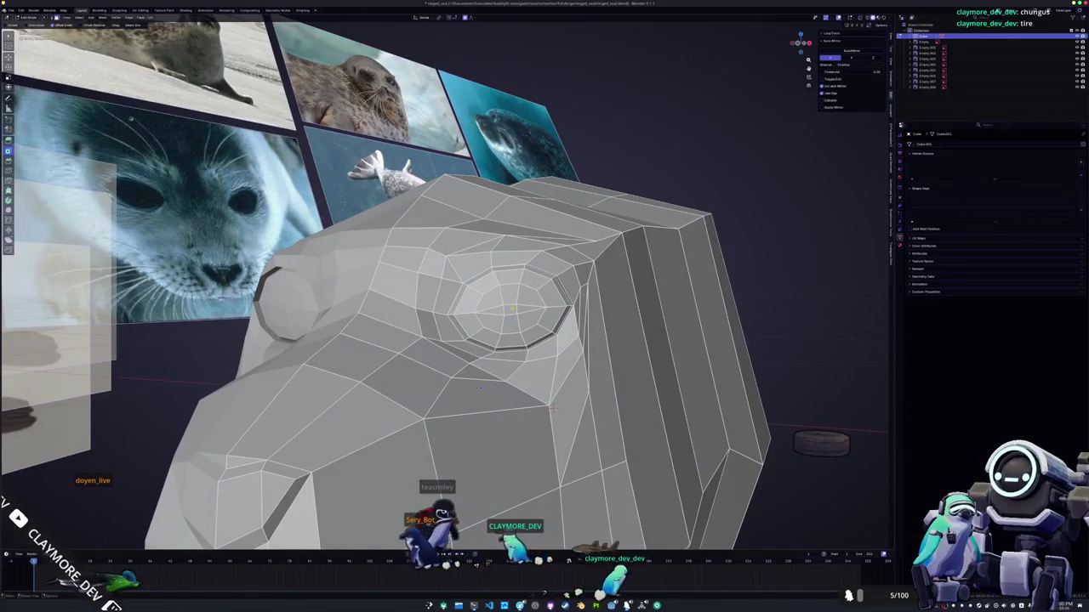
- Rotate the eye loop and shift it along X with proportional falloff
mouse_move(552, 406)
middle_mouse_down()
mouse_move(562, 418)
mouse_move(541, 397)
middle_mouse_up()
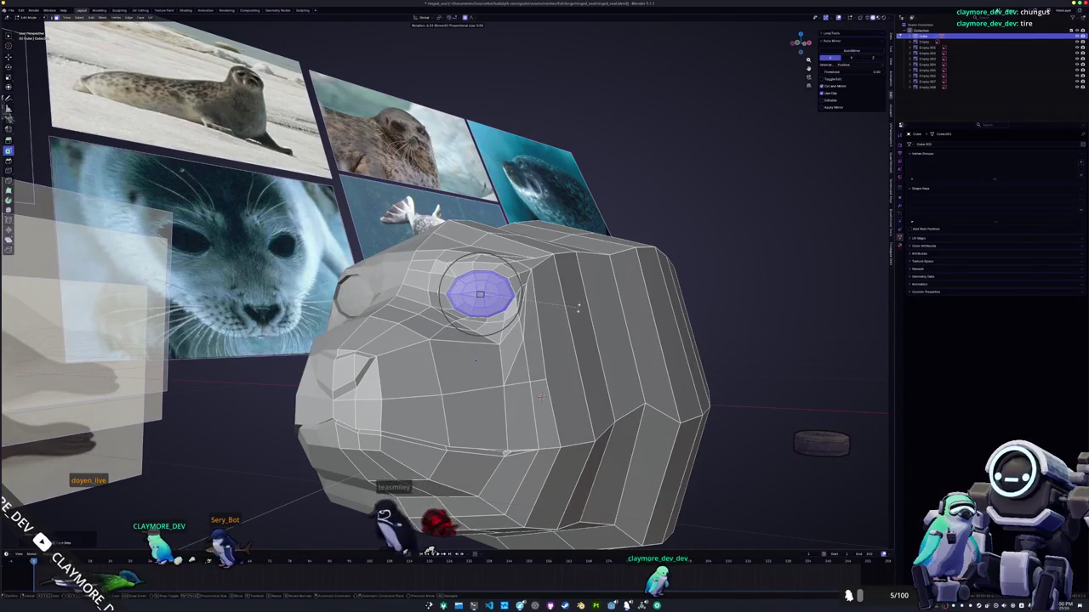
left_click(579, 295)
middle_click_drag(579, 294, 585, 105)
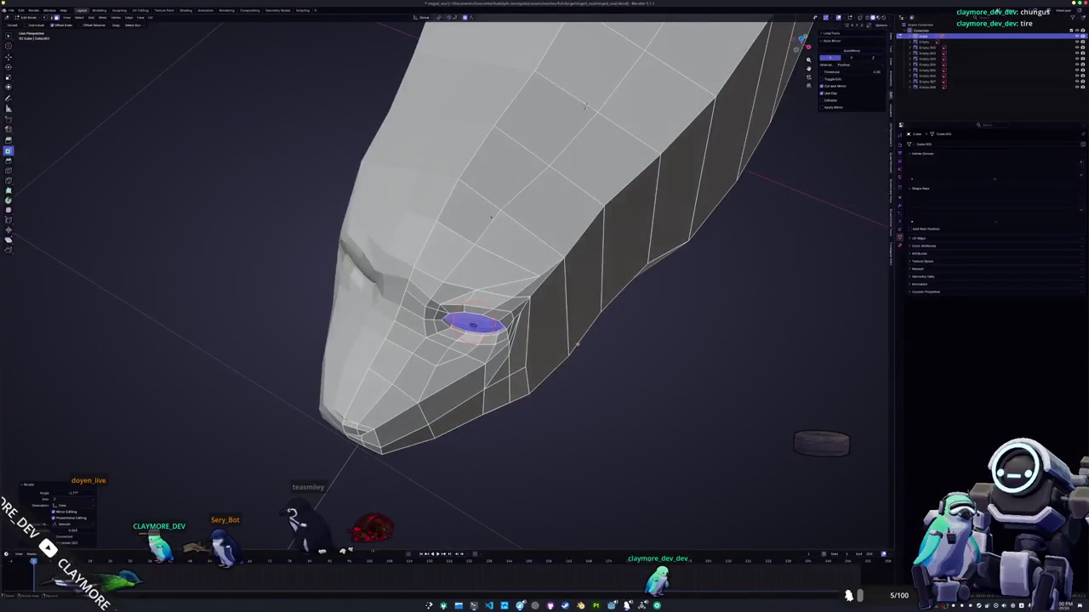
key("g")
key("x")
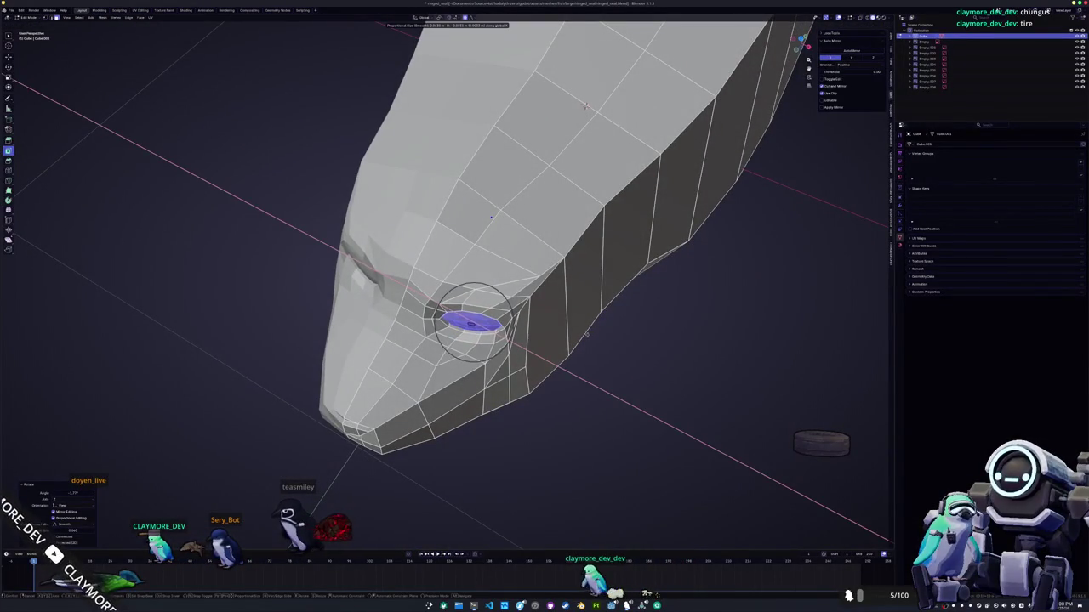
left_click(587, 335)
mouse_move(587, 335)
middle_mouse_down()
mouse_move(592, 291)
mouse_move(182, 47)
mouse_move(536, 379)
mouse_move(690, 366)
middle_mouse_up()
key("g")
key("g")
left_click(536, 379)
- Vertex-slide the edge column behind the eye, then switch the seal to Sculpt Mode
left_click(516, 398, "ctrl")
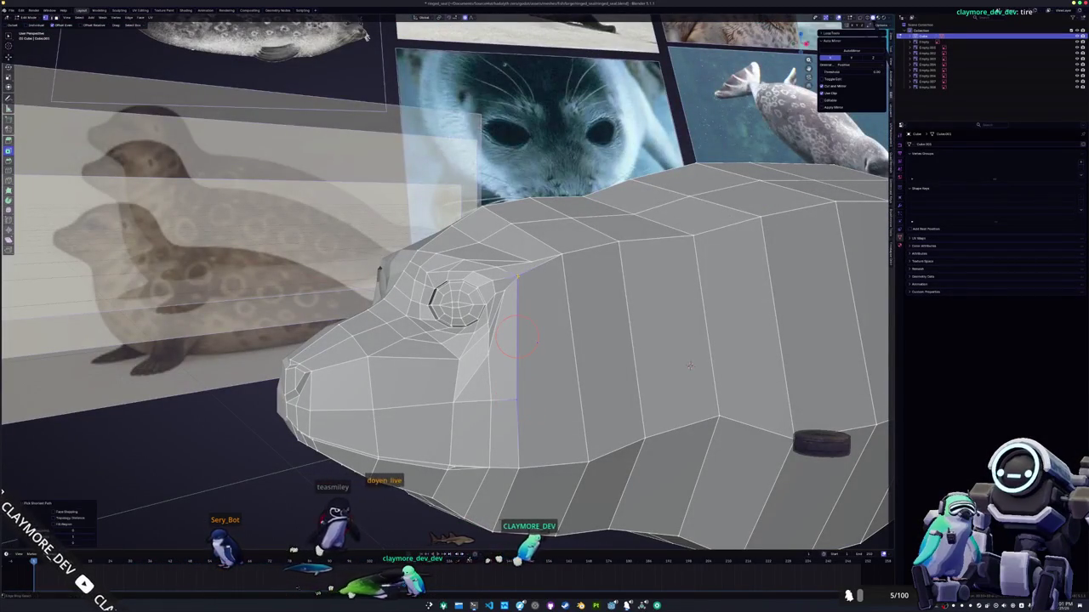
mouse_move(689, 365)
middle_mouse_down()
mouse_move(825, 383)
mouse_move(493, 323)
mouse_move(547, 314)
middle_mouse_up()
key("shift+v")
left_click(482, 322)
scroll(479, 318, "down", 3)
key("ctrl+Tab")
left_click(551, 339)
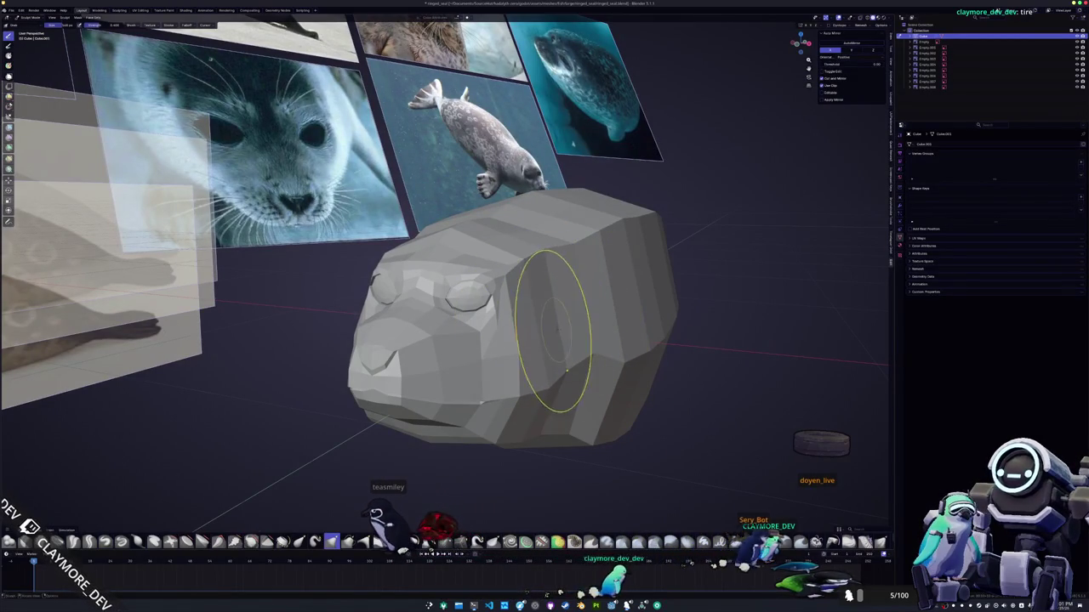
- Inspect the seal head from above, front view and an oblique side, then return to Edit Mode
middle_click_drag(554, 330, 518, 274)
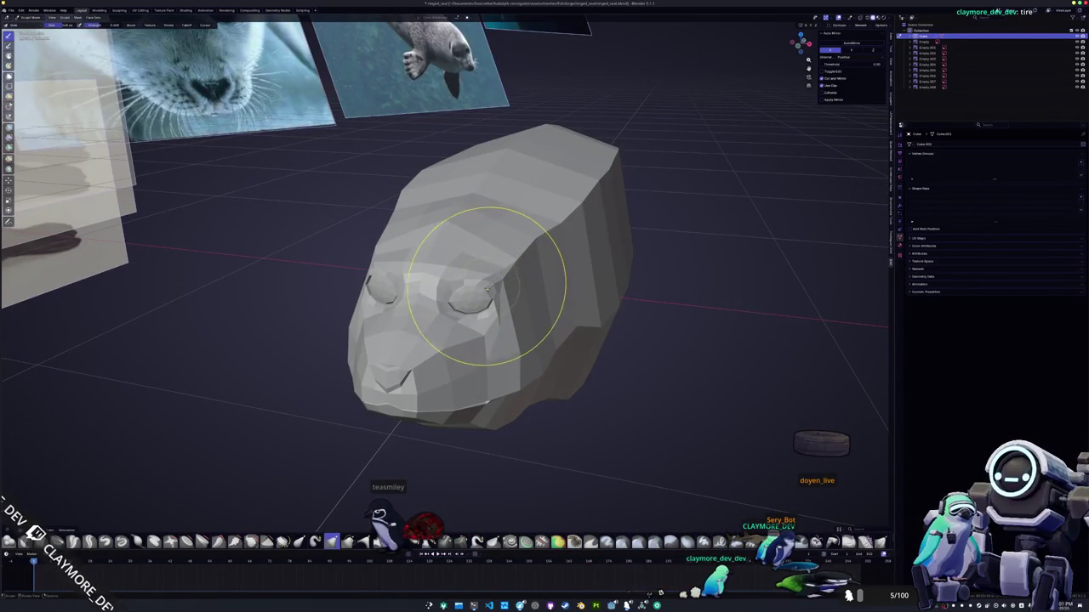
key("KP_1")
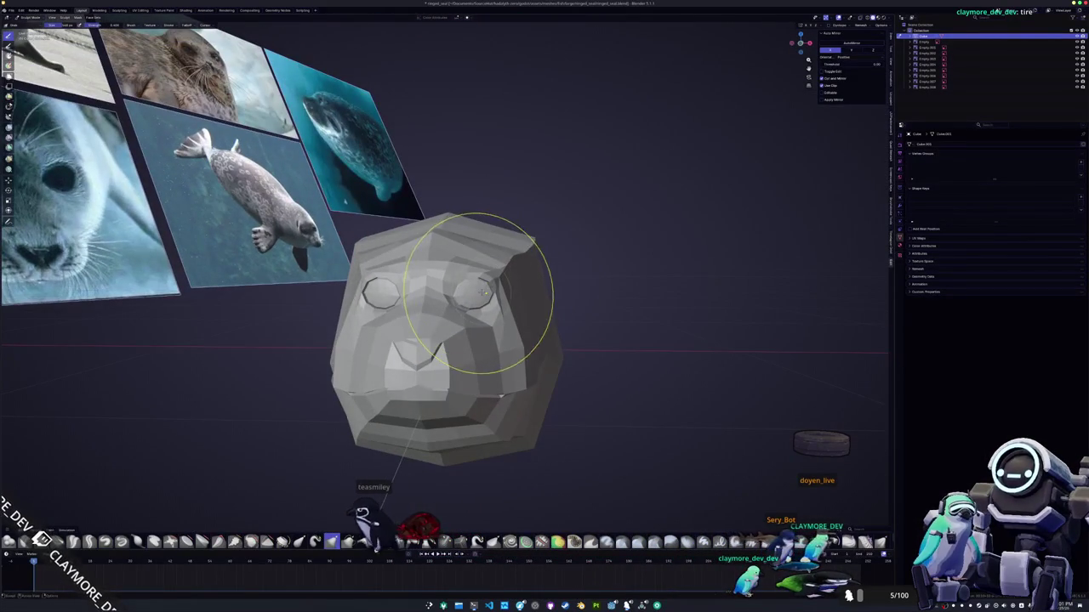
mouse_move(485, 293)
middle_mouse_down()
mouse_move(424, 303)
mouse_move(398, 289)
mouse_move(477, 297)
middle_mouse_up()
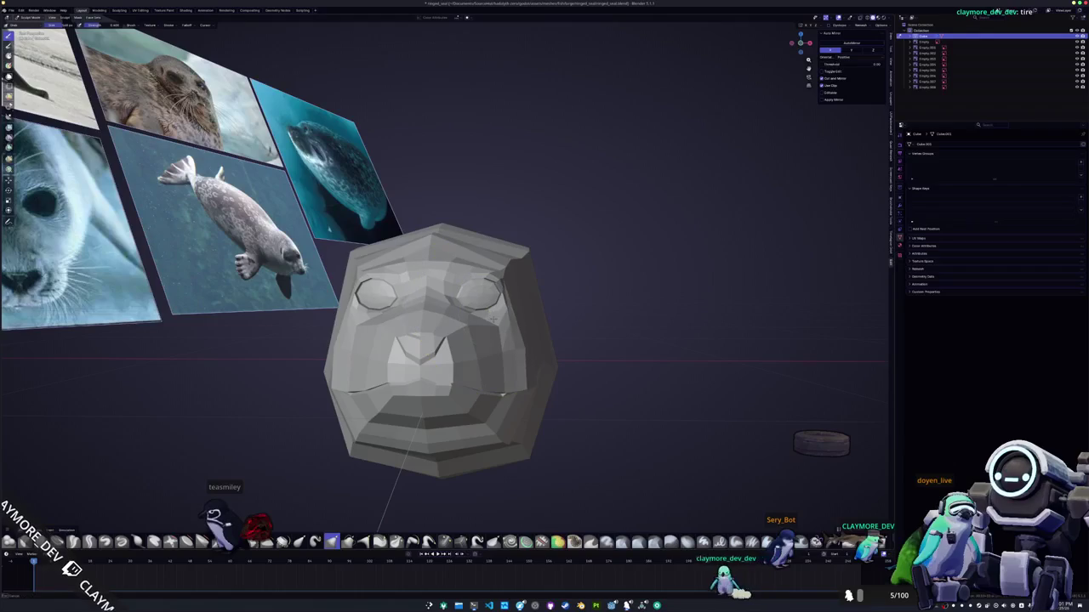
mouse_move(476, 298)
middle_mouse_down()
mouse_move(462, 340)
mouse_move(480, 292)
middle_mouse_up()
key("Tab")
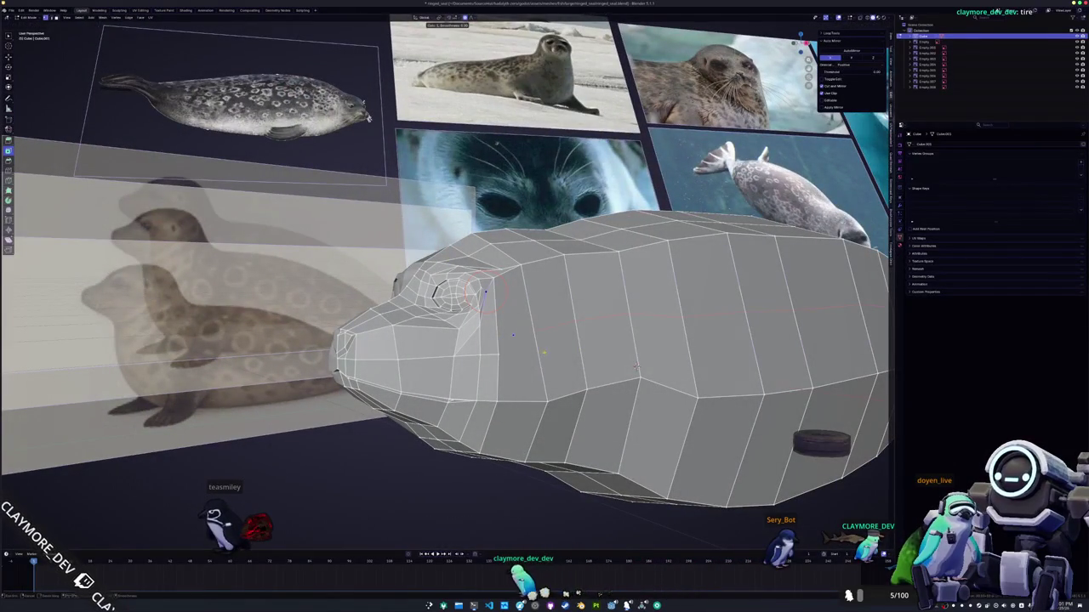
- Add a lengthwise edge loop along the body and push its vertices inward along X
left_click(842, 320)
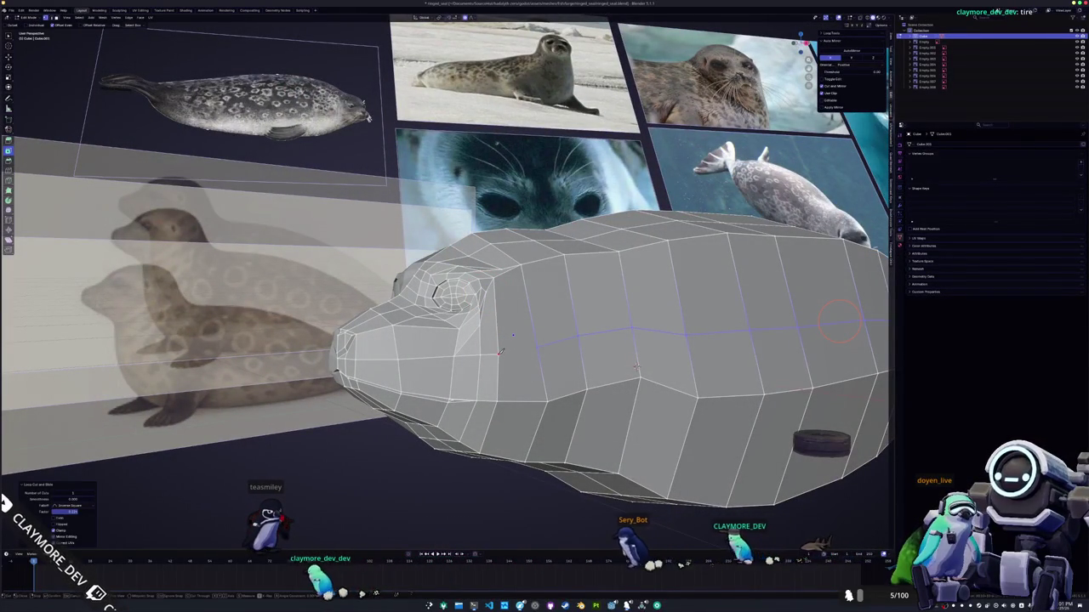
left_click(537, 346)
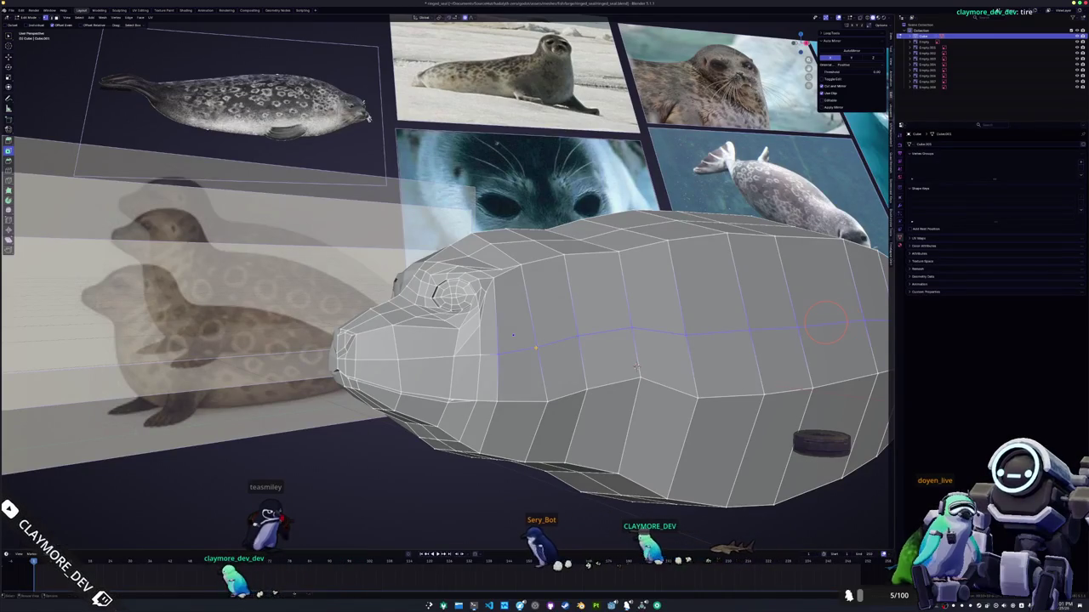
middle_click_drag(825, 321, 644, 307)
key("g")
key("x")
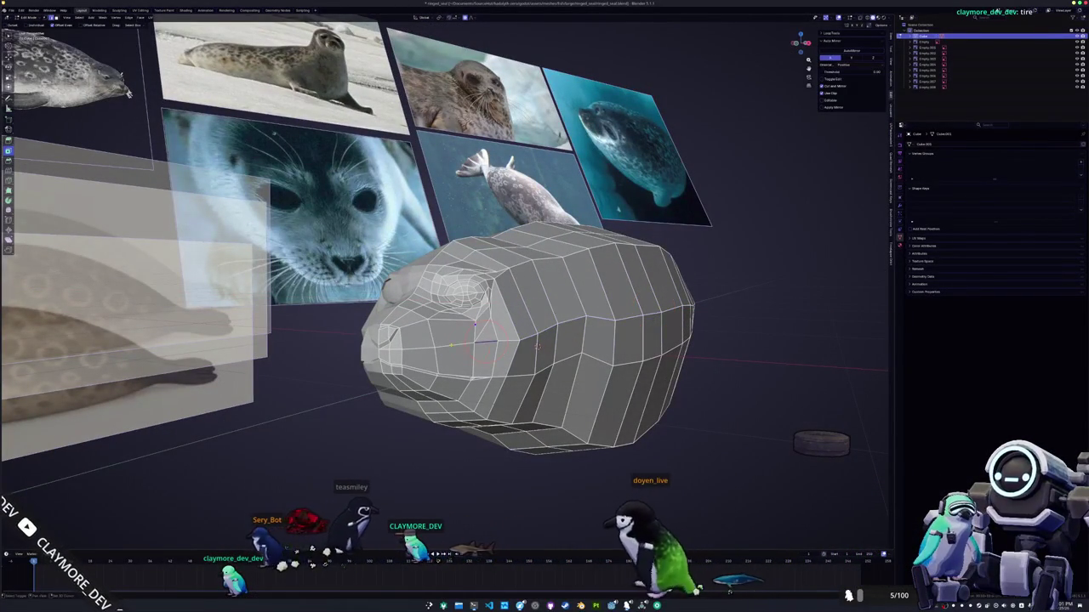
left_click(644, 307)
middle_click_drag(644, 307, 511, 340)
key("g")
key("x")
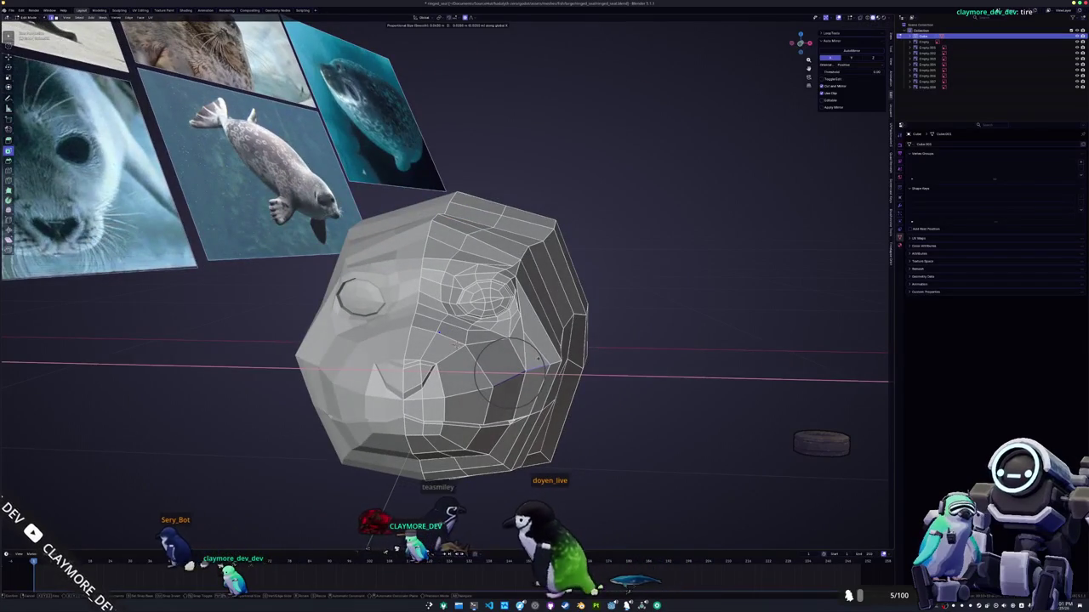
key("Return")
- Nudge the selected side vertices further along X and scale them to deepen the recess
middle_click_drag(504, 384, 457, 387)
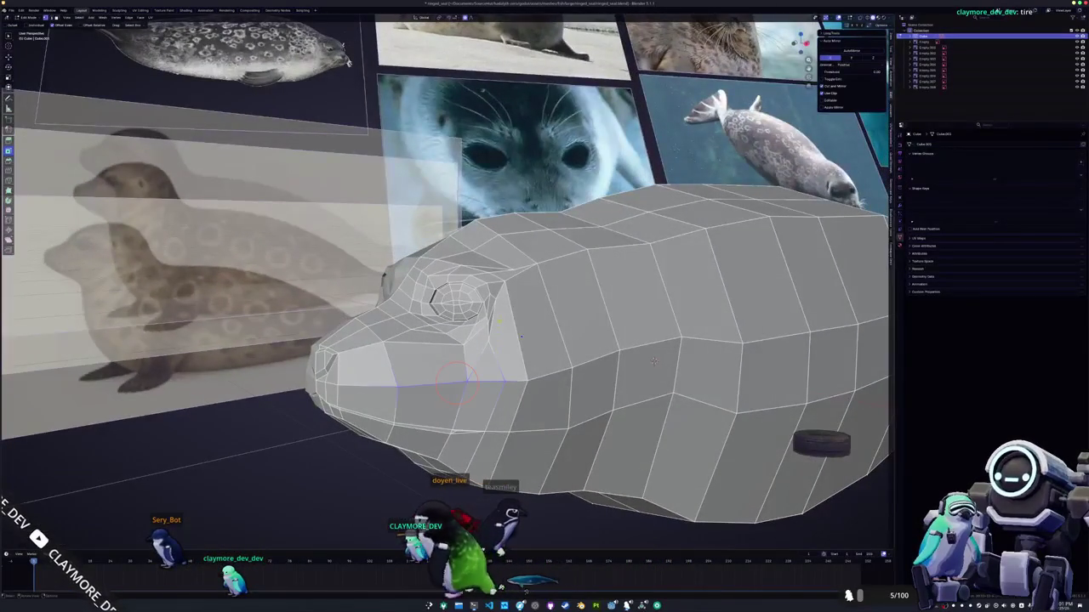
middle_click_drag(823, 439, 595, 425)
key("g")
key("x")
key("Return")
scroll(528, 357, "up", 2)
middle_click_drag(644, 330, 651, 334)
key("Return")
key("s")
key("Return")
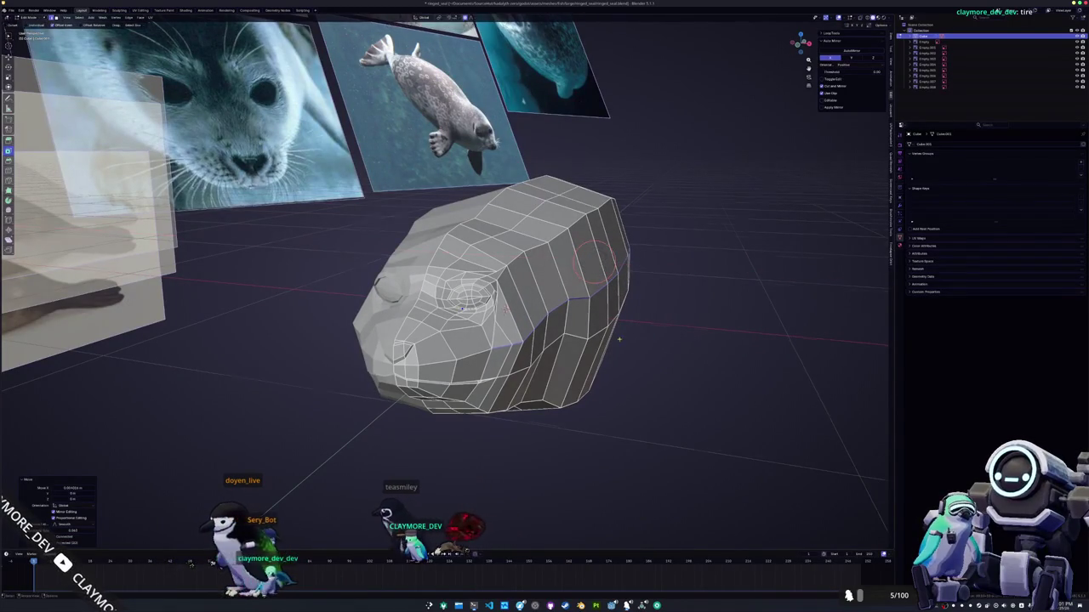
- Move the vertex at the back corner of the eye socket, then shift it vertically
middle_click_drag(648, 335, 633, 327)
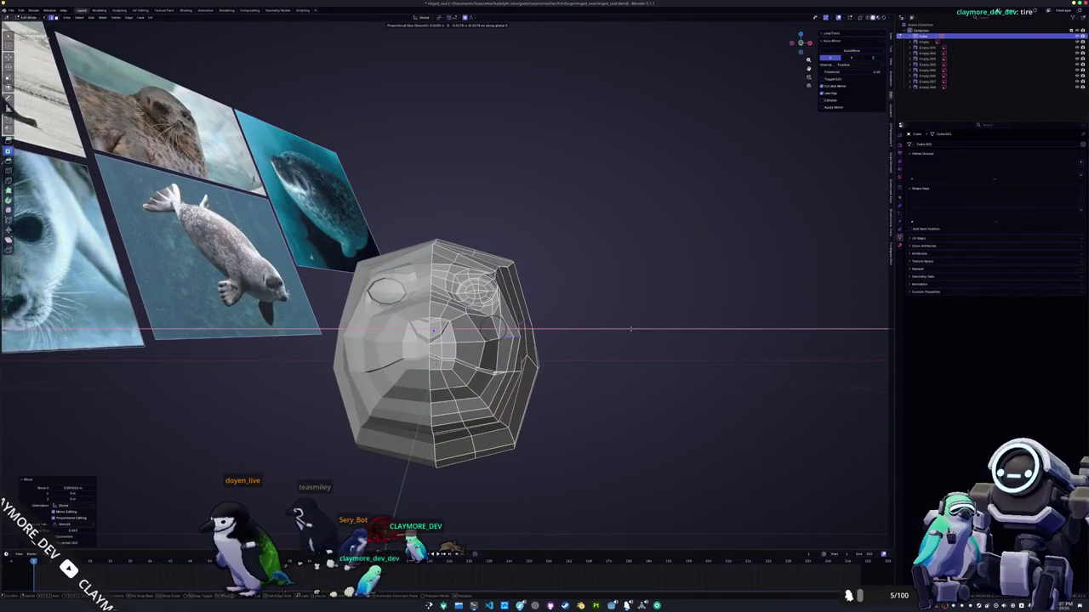
mouse_move(631, 328)
middle_mouse_down()
mouse_move(510, 357)
mouse_move(640, 308)
mouse_move(620, 339)
middle_mouse_up()
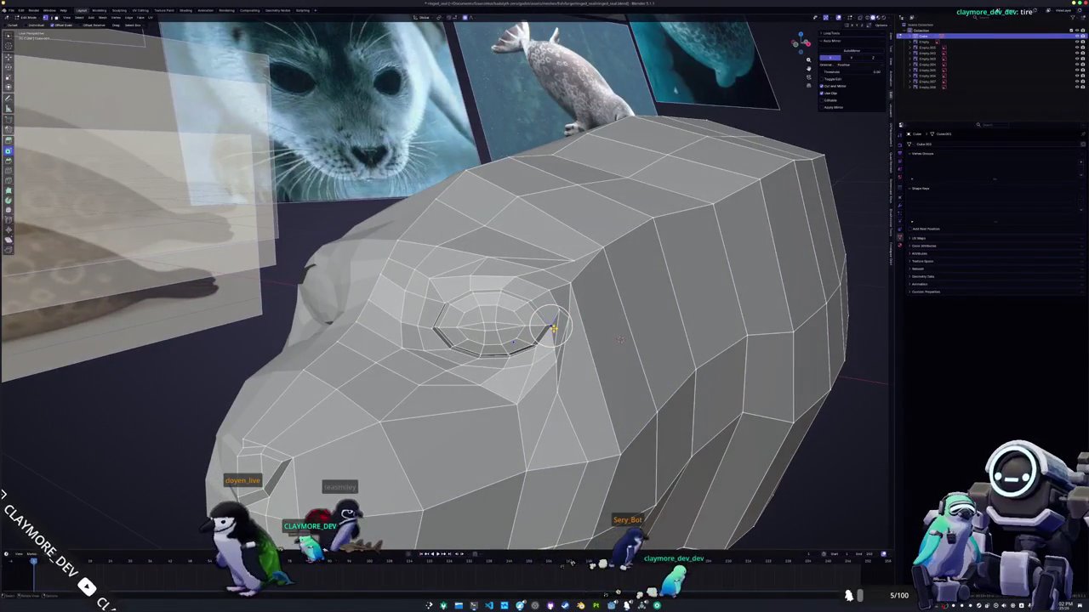
key("g")
scroll(620, 340, "down", 2)
scroll(621, 339, "down", 4)
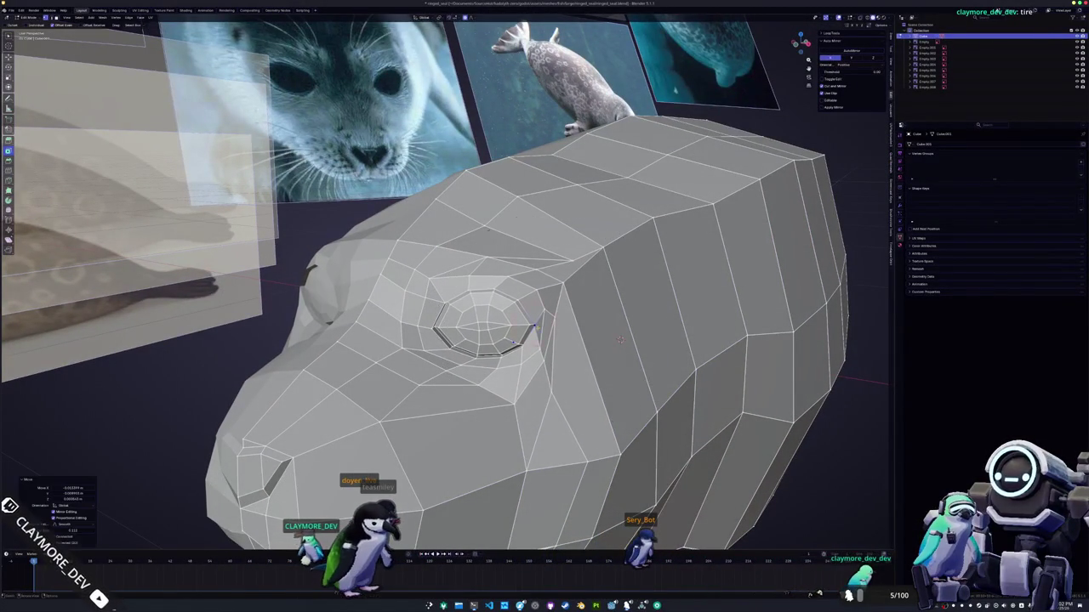
left_click(620, 340)
middle_click_drag(620, 340, 537, 410)
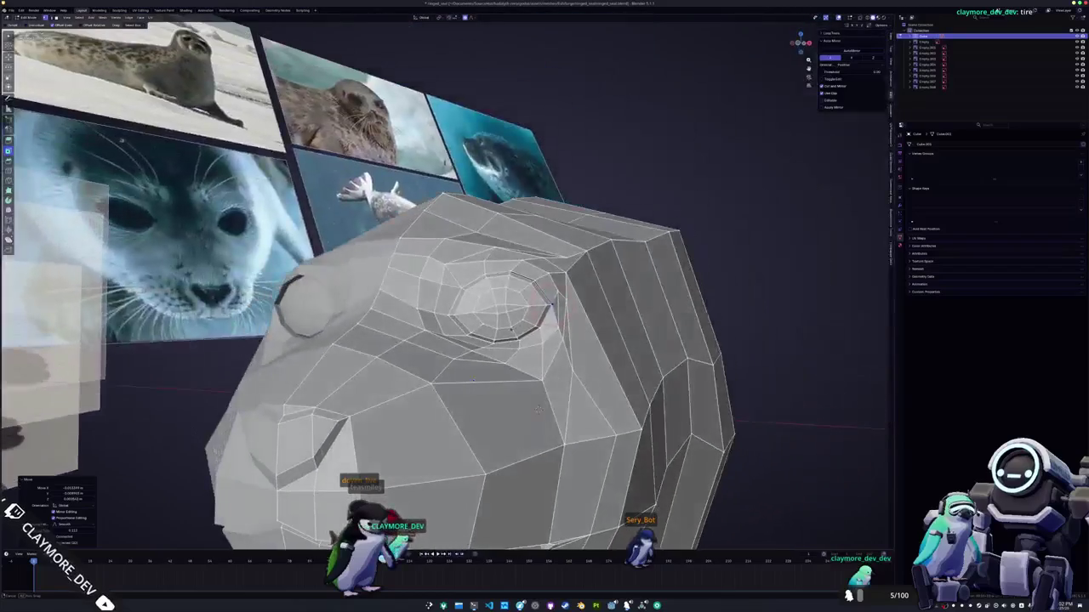
middle_click_drag(538, 410, 524, 383)
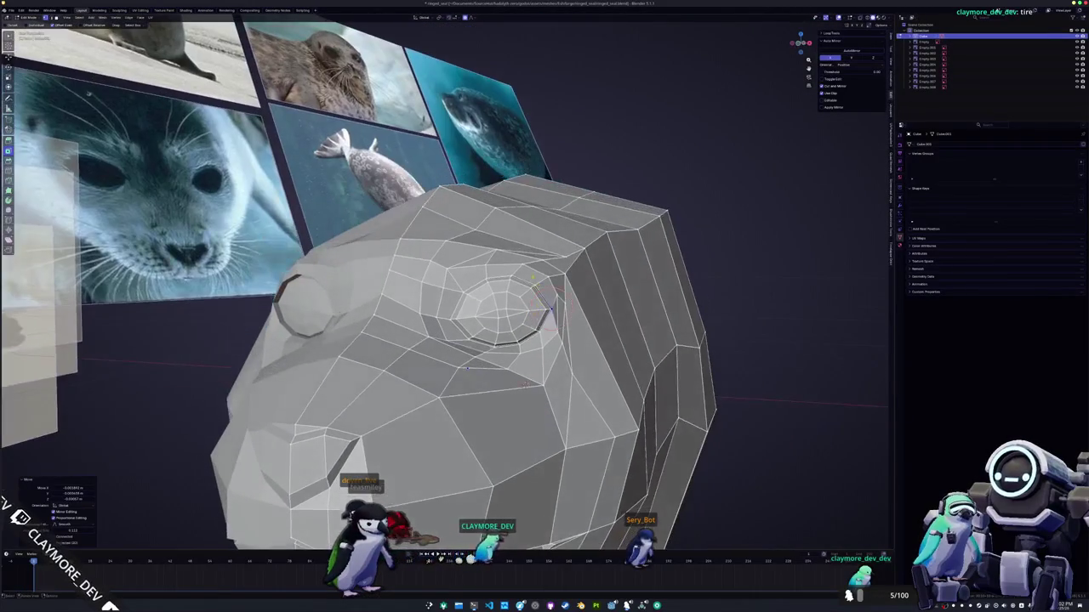
left_click(524, 383)
middle_click_drag(524, 382, 510, 357)
key("KP_7")
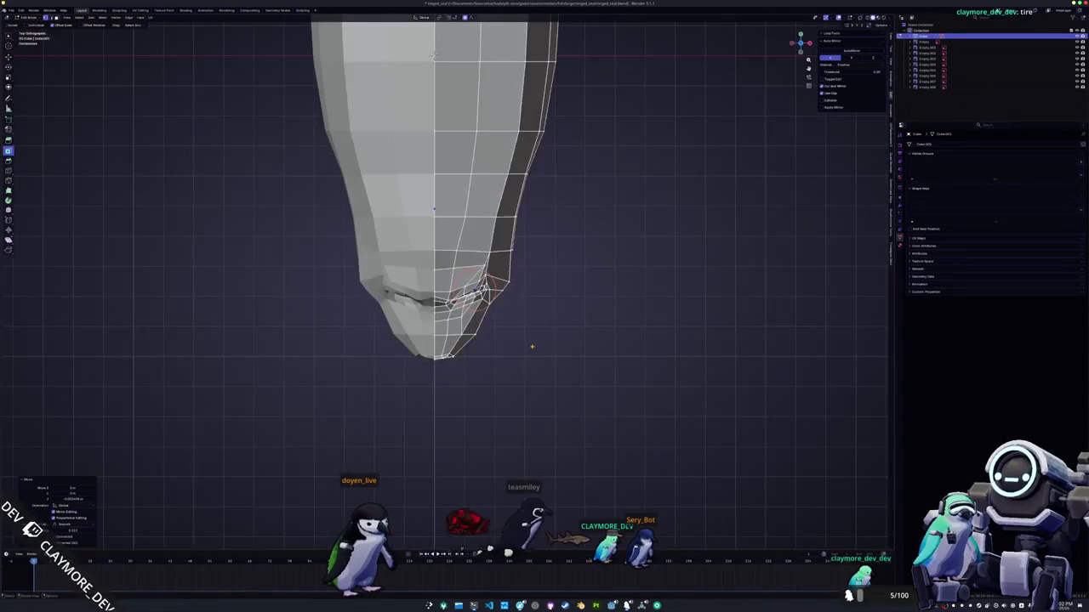
- With X-ray on, narrow two side edge rows along X toward the rear
key("alt+z")
scroll(532, 347, "up", 2)
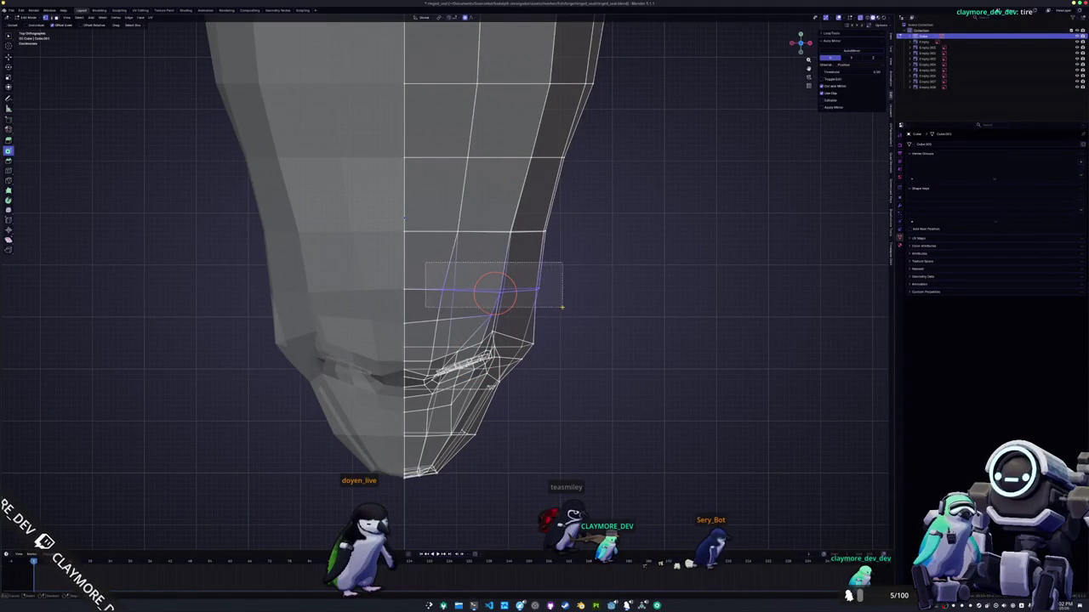
left_click_drag(562, 306, 563, 307)
key("g")
key("x")
left_click(570, 290)
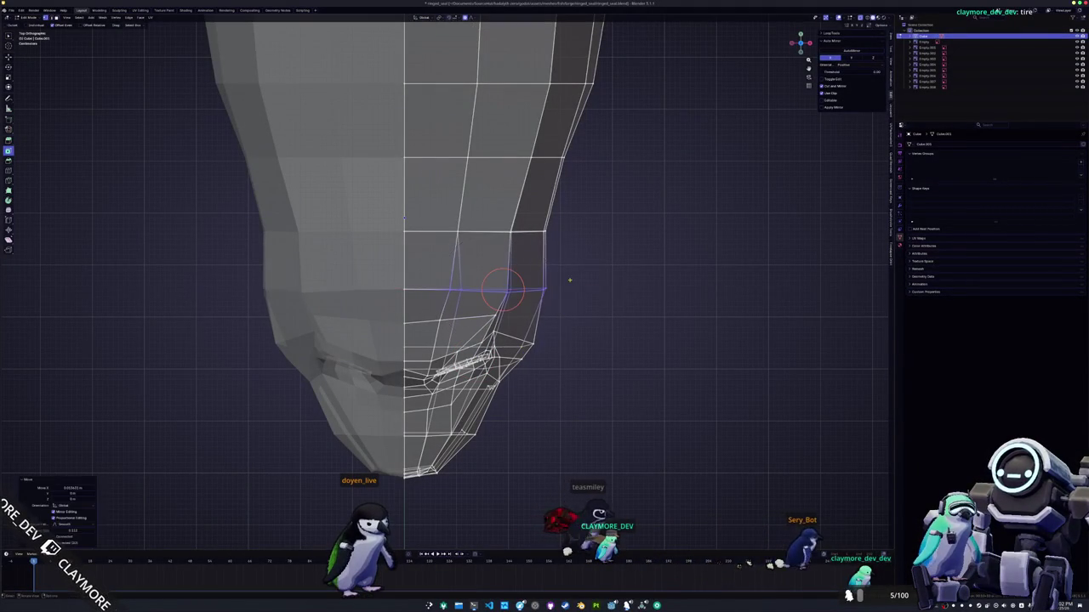
left_click_drag(430, 207, 430, 207)
key("g")
key("x")
left_click(439, 206)
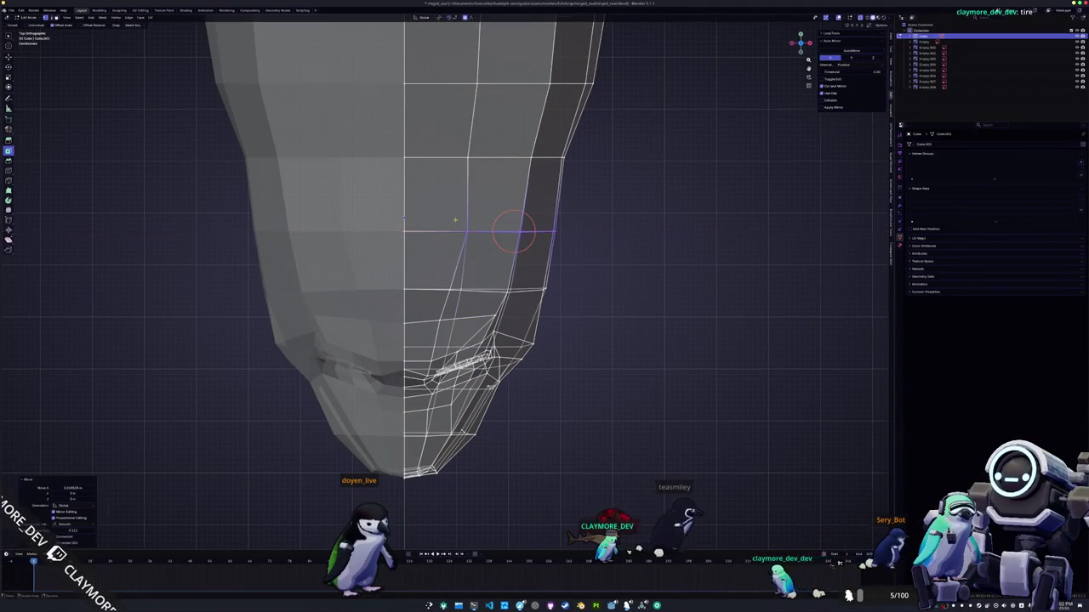
scroll(477, 256, "down", 3)
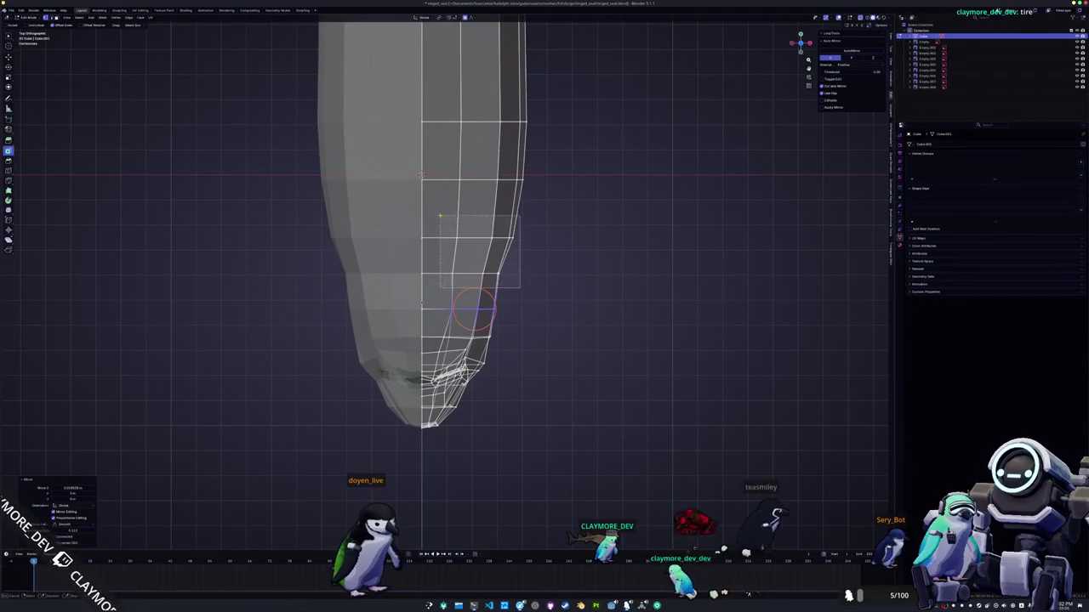
- Taper the rear side edge inward along X with proportional falloff, then enter Sculpt Mode
left_click_drag(440, 215, 524, 281)
left_click_drag(459, 271, 459, 270)
key("g")
key("x")
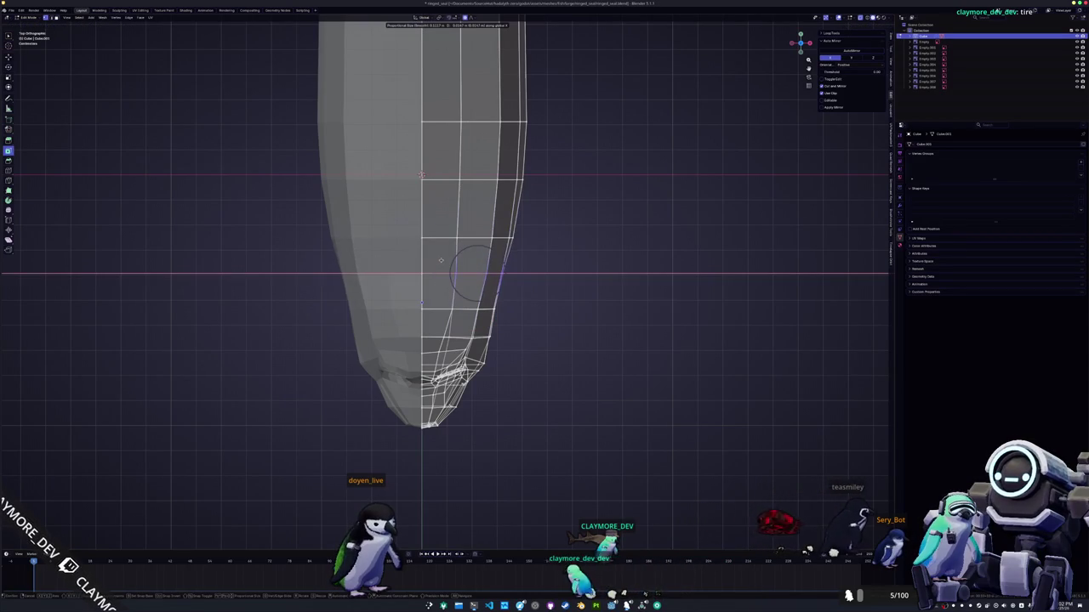
left_click(438, 259)
key("ctrl+Tab")
middle_click_drag(437, 352, 425, 352)
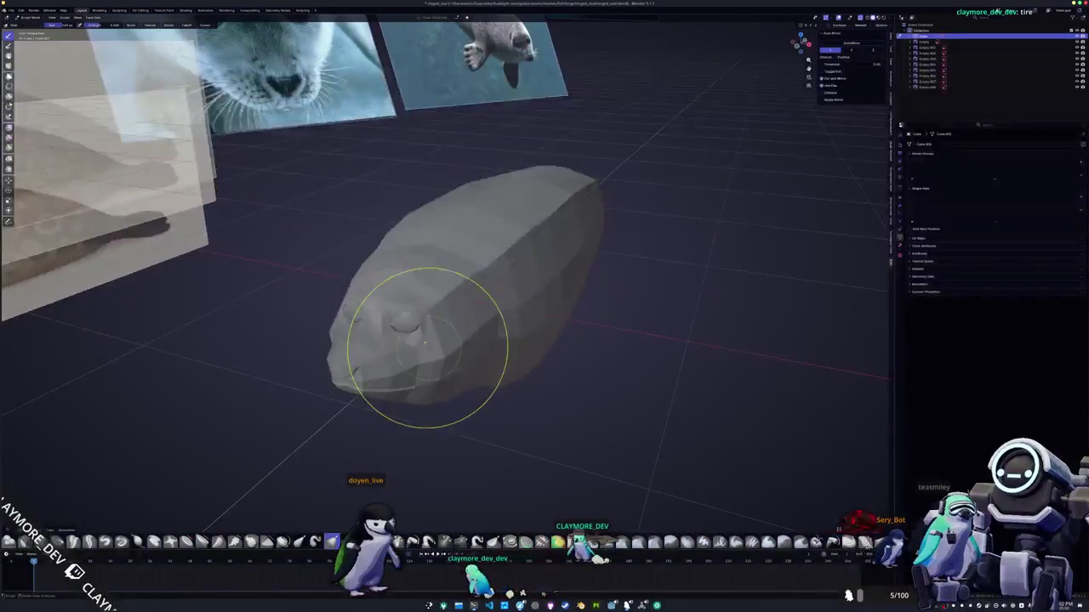
- Return to Edit Mode and knife-cut a new edge behind the eye socket
middle_click_drag(480, 387, 456, 375)
mouse_move(326, 314)
middle_mouse_down()
mouse_move(408, 417)
mouse_move(374, 366)
middle_mouse_up()
scroll(374, 366, "up", 3)
key("Tab")
scroll(388, 340, "up", 2)
middle_click_drag(515, 400, 689, 442)
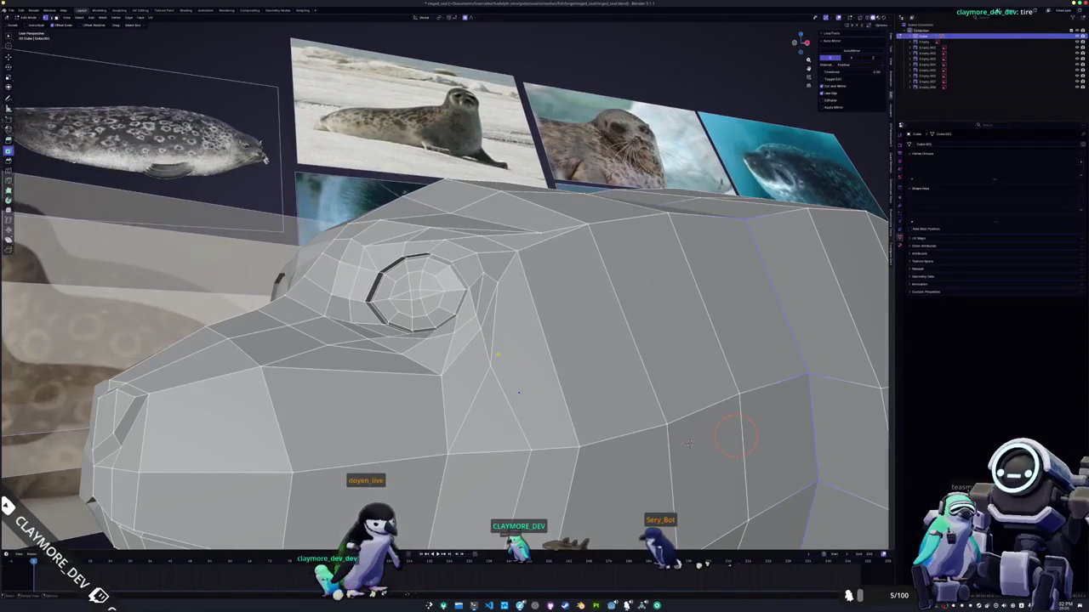
left_click(491, 364)
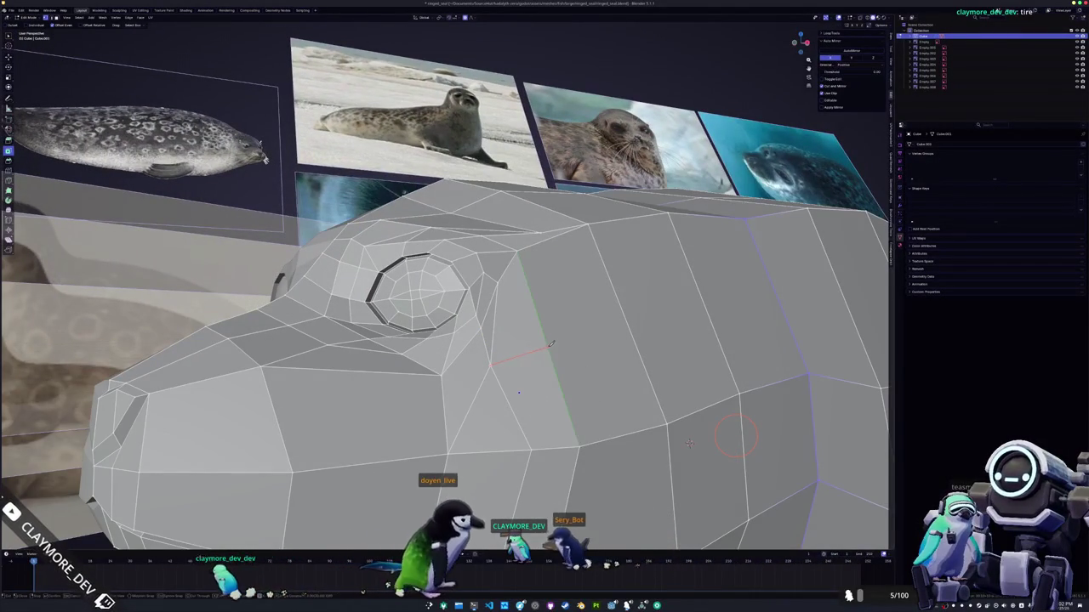
left_click(593, 336)
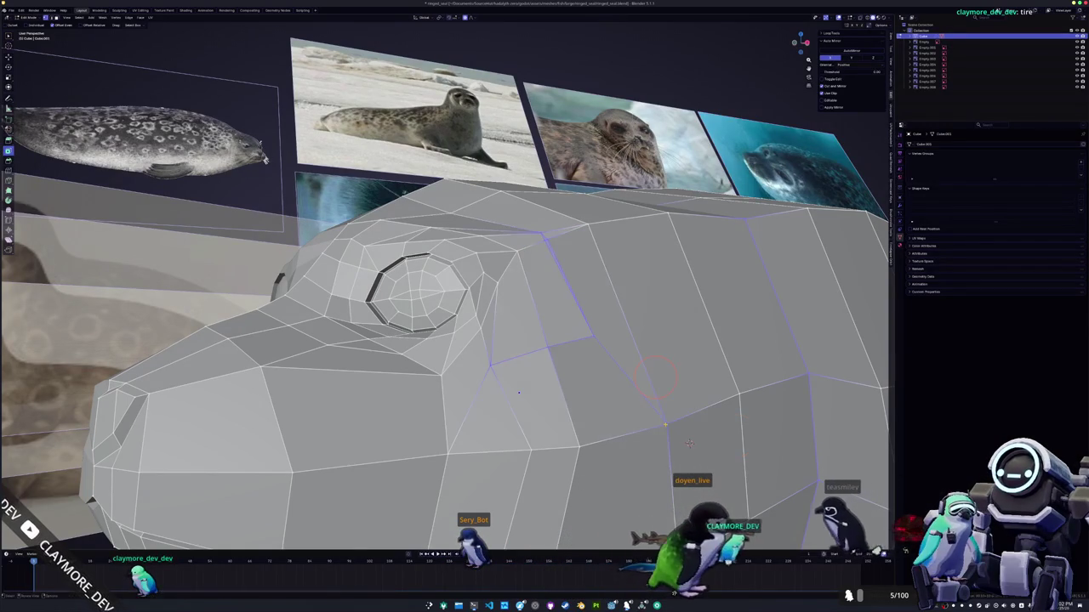
key("Return")
- Dissolve the redundant edges behind the eye from the right-click edge menu
middle_click_drag(689, 443, 722, 466)
right_click(498, 340)
right_click(495, 342)
left_click(493, 340)
right_click(524, 276)
key("Escape")
right_click(517, 252)
middle_click_drag(518, 253, 517, 277)
- Dissolve the edge just above the eye socket via the Delete menu
key("x")
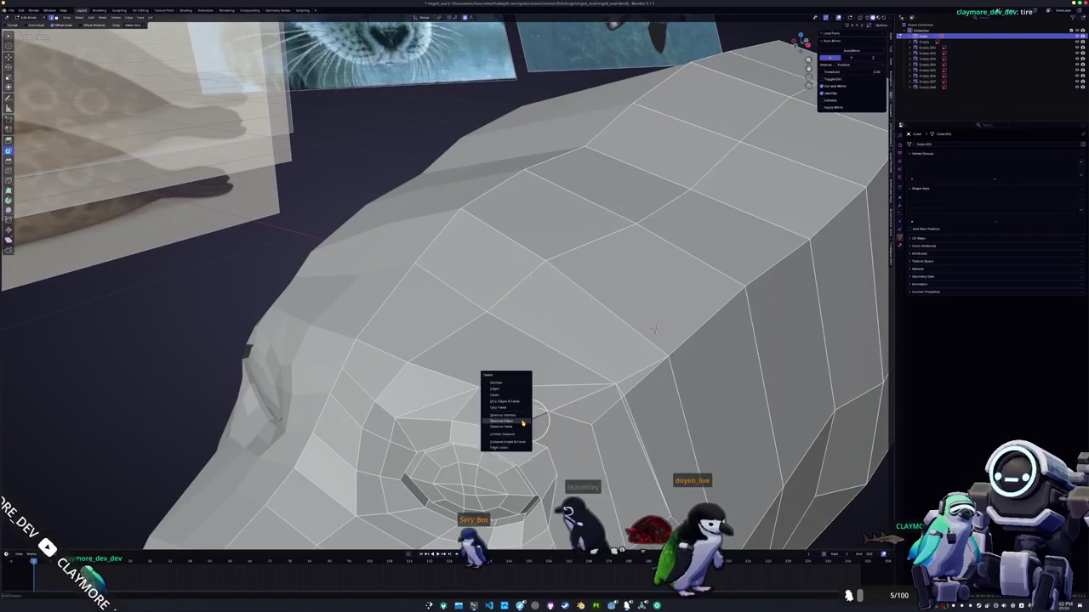
key("Escape")
left_click(562, 388)
key("x")
left_click(562, 387)
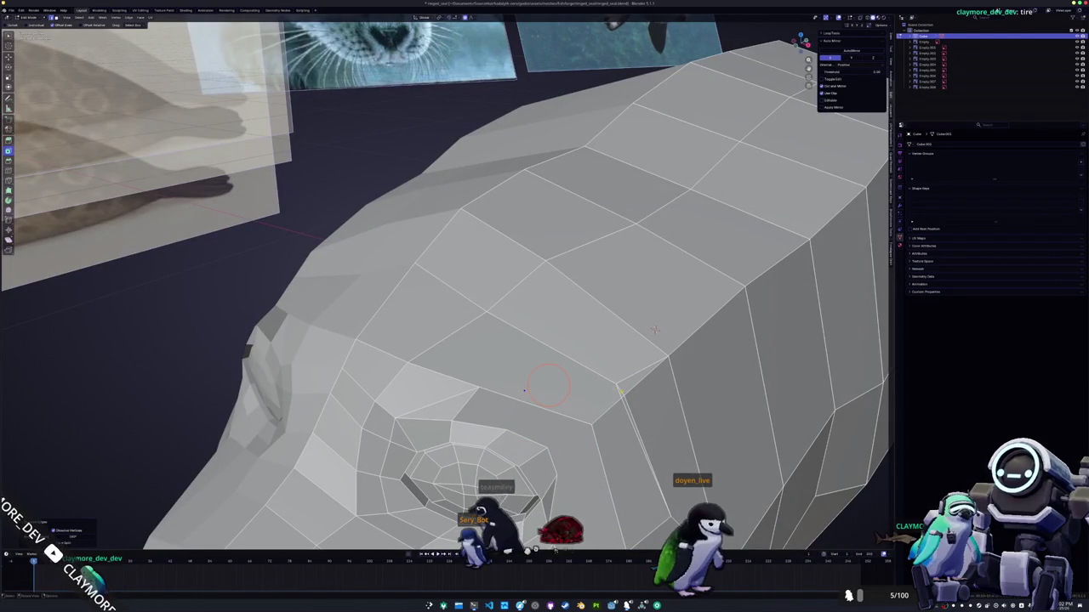
key("x")
left_click(644, 454)
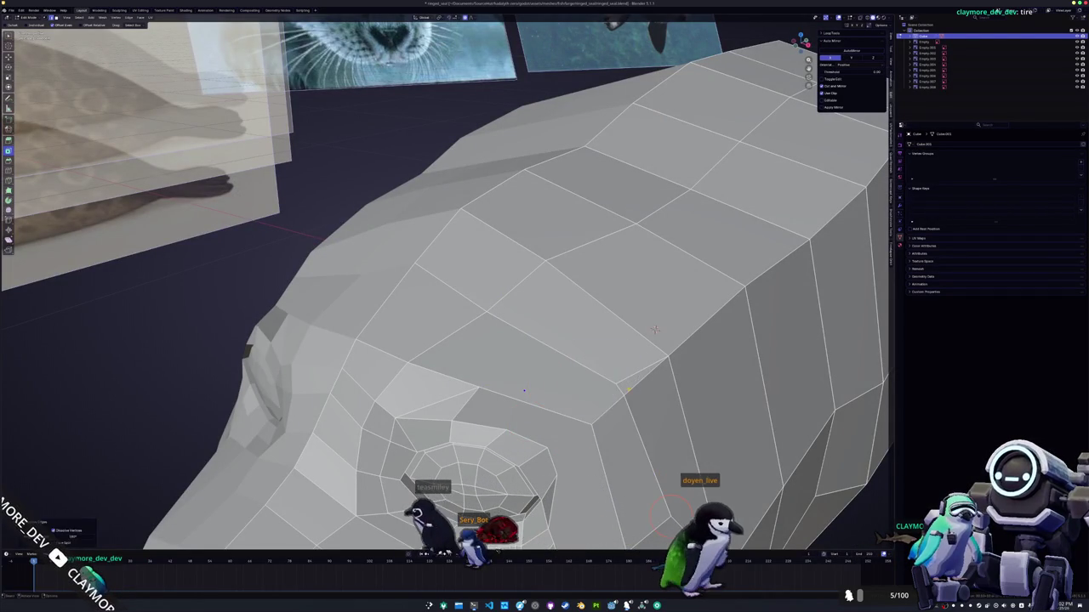
- Fill a new face beside the eye ring
key("x")
mouse_move(637, 369)
middle_mouse_down()
mouse_move(508, 397)
mouse_move(600, 454)
middle_mouse_up()
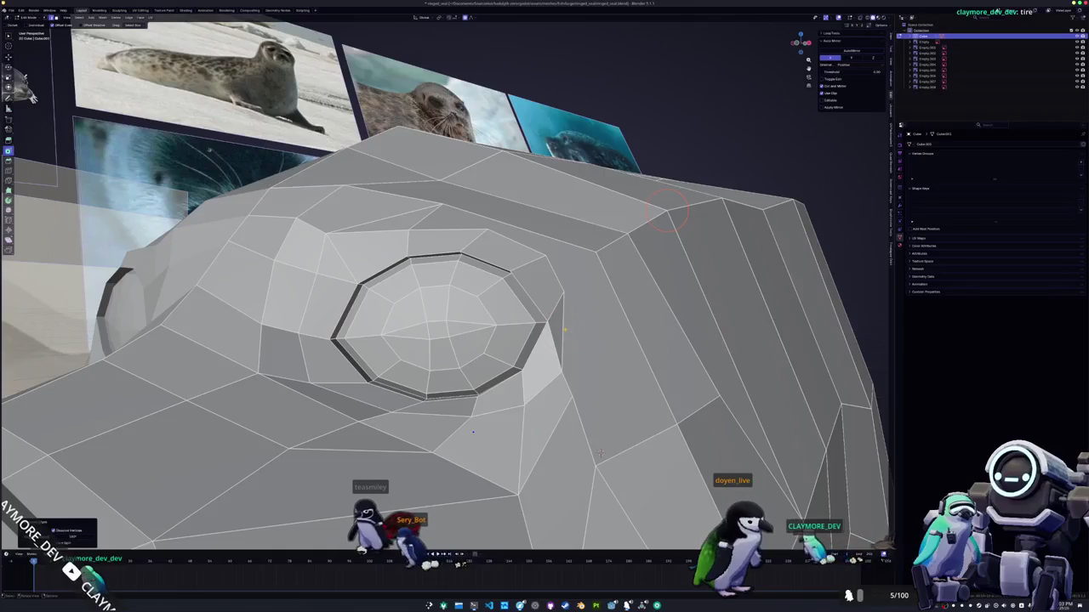
middle_click_drag(600, 453, 562, 447)
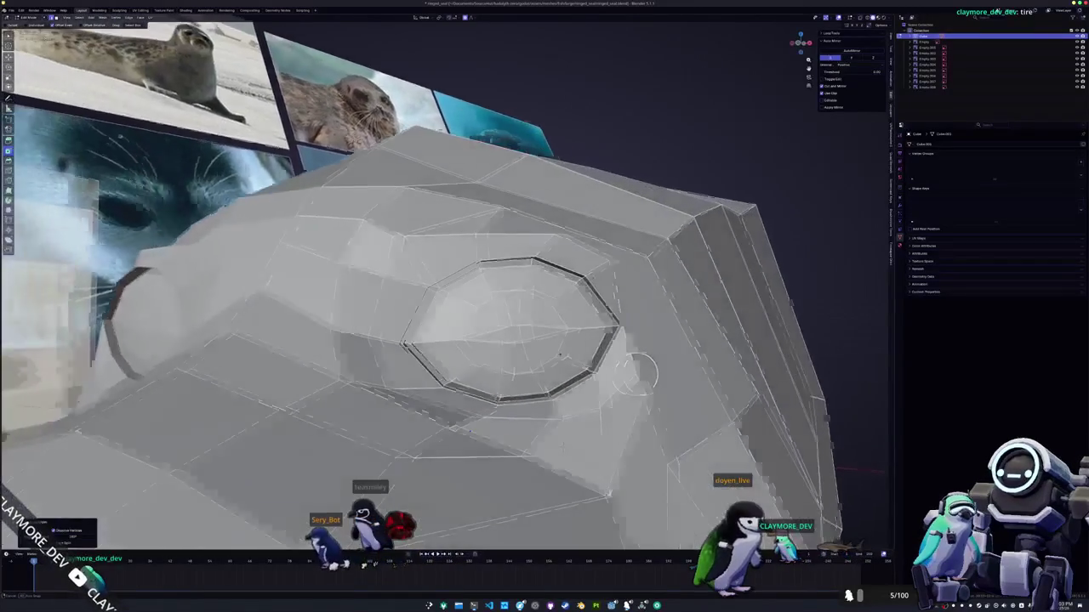
mouse_move(563, 447)
middle_mouse_down()
mouse_move(551, 439)
mouse_move(551, 389)
middle_mouse_up()
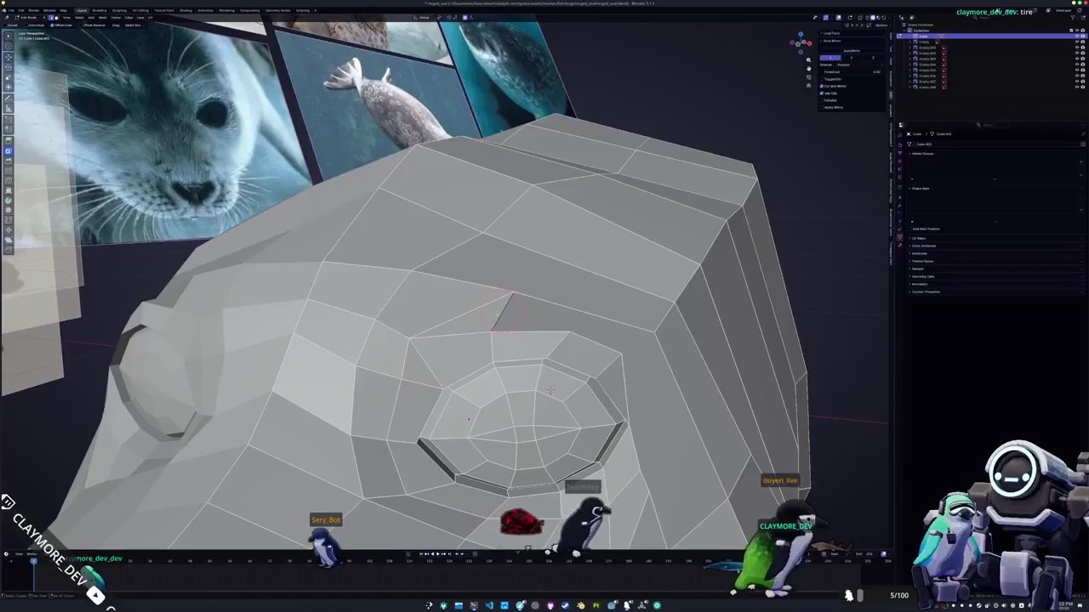
middle_click_drag(469, 311, 253, 215)
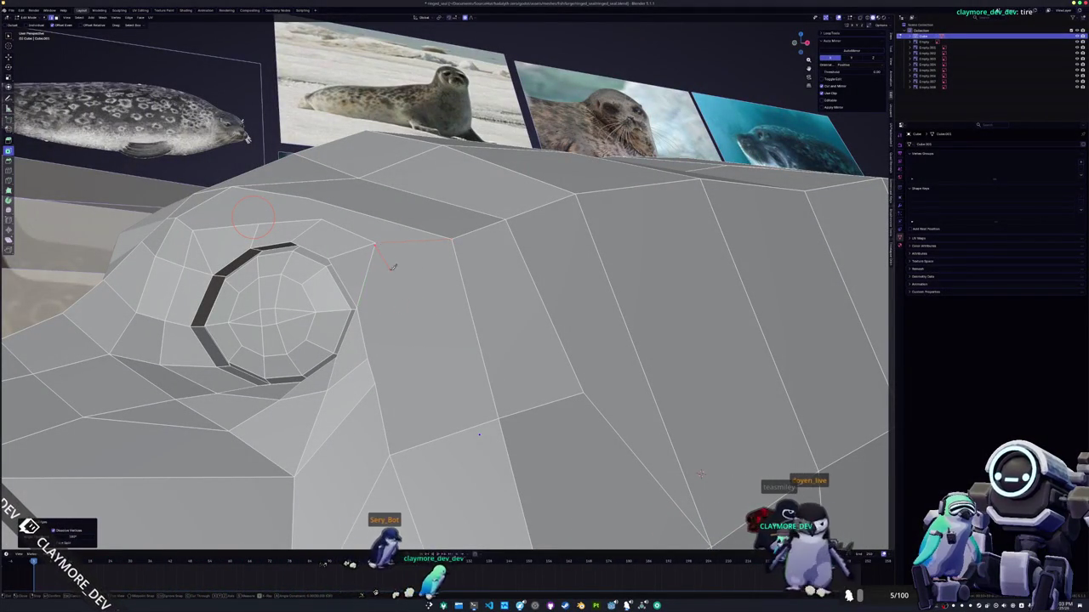
left_click(379, 351, "ctrl")
- Shift two nearby vertices sideways along X with proportional falloff to shape the recess
mouse_move(390, 346)
middle_mouse_down()
mouse_move(519, 370)
mouse_move(497, 383)
middle_mouse_up()
key("g")
key("x")
scroll(484, 391, "down", 3)
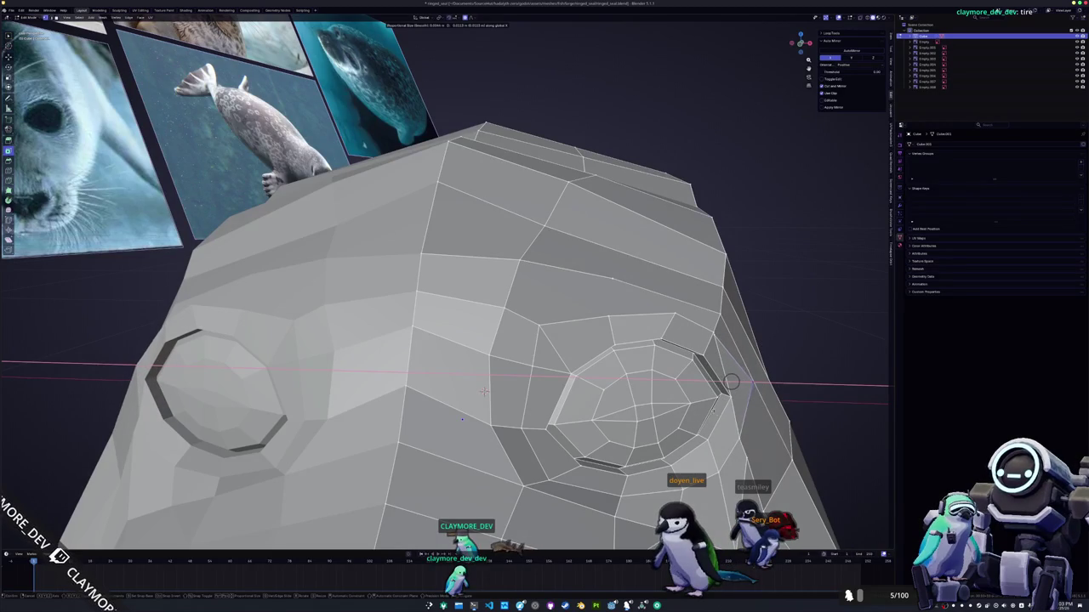
left_click(483, 391)
mouse_move(483, 391)
middle_mouse_down()
mouse_move(851, 464)
mouse_move(427, 343)
middle_mouse_up()
scroll(850, 464, "down", 4)
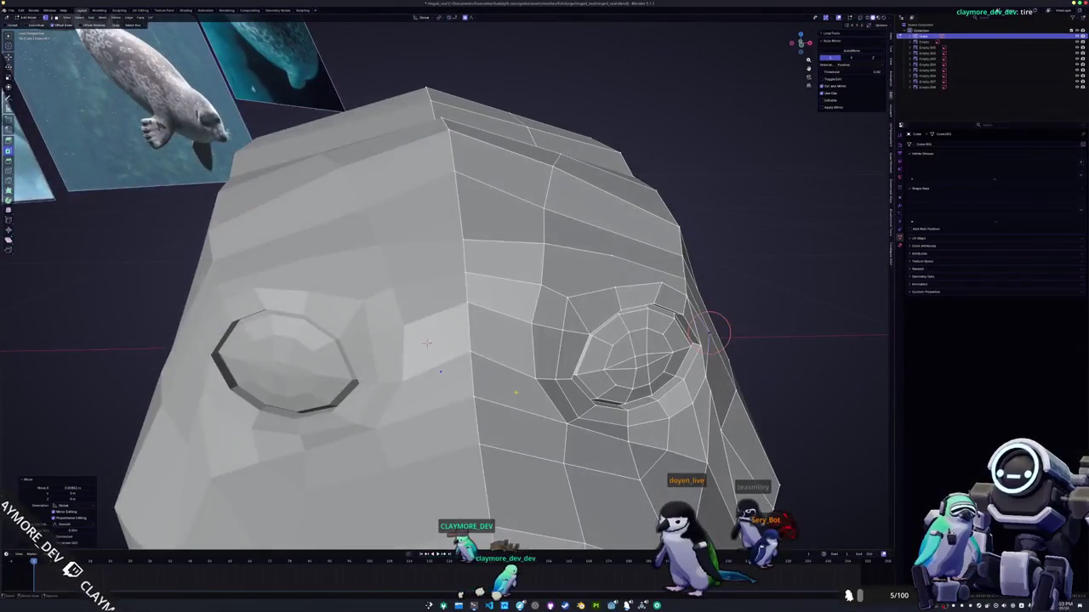
key("g")
key("x")
scroll(427, 342, "up", 2)
left_click(428, 343)
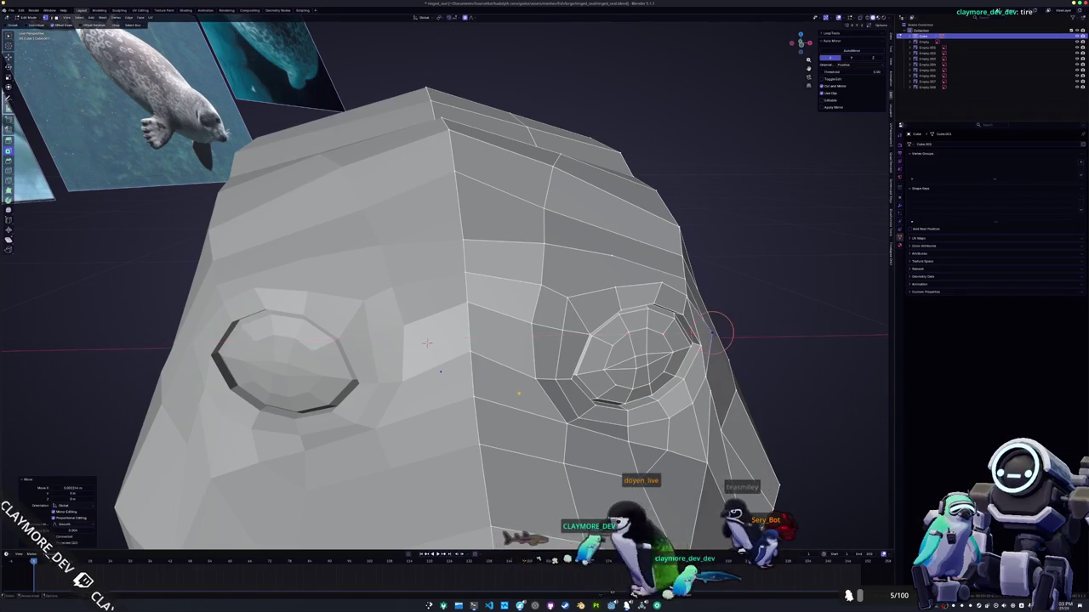
- Knife-cut a bent diagonal edge below the eye socket down to the lower vertex
middle_click_drag(427, 343, 793, 417)
scroll(793, 417, "up", 3)
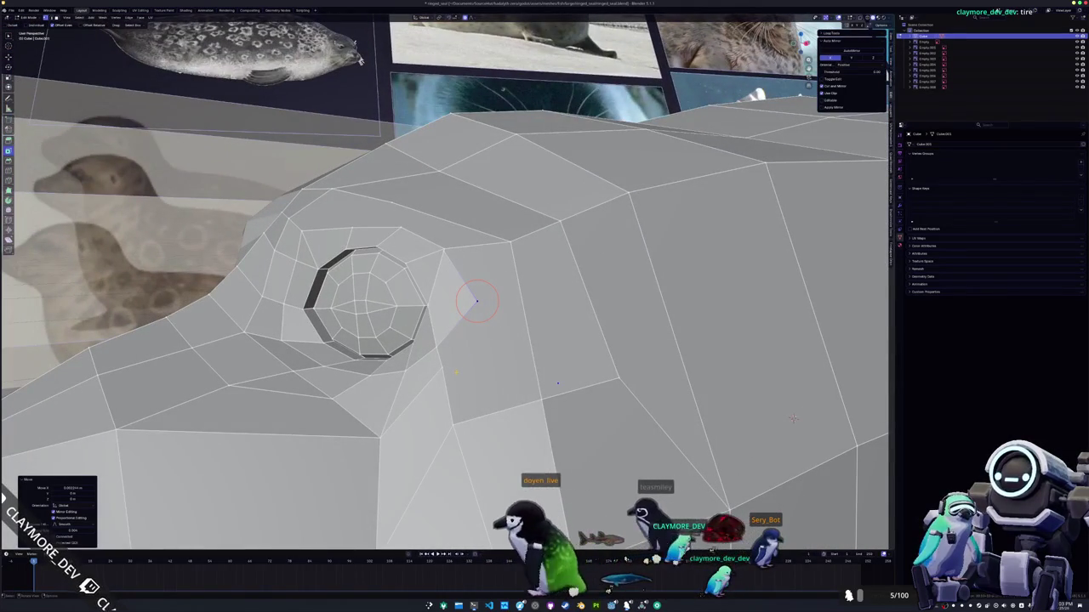
left_click(444, 366)
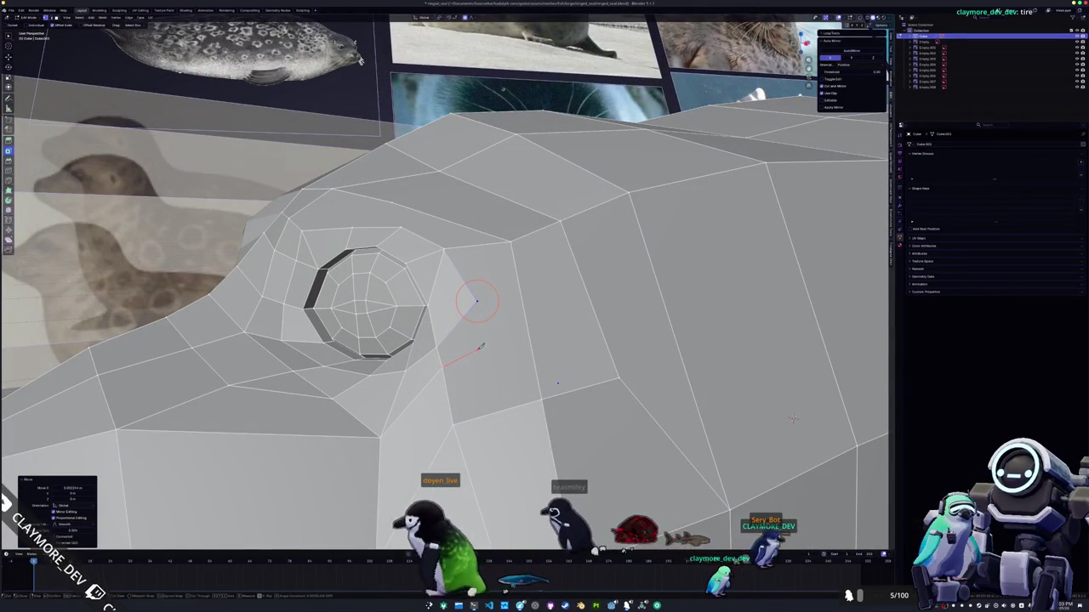
left_click(489, 343)
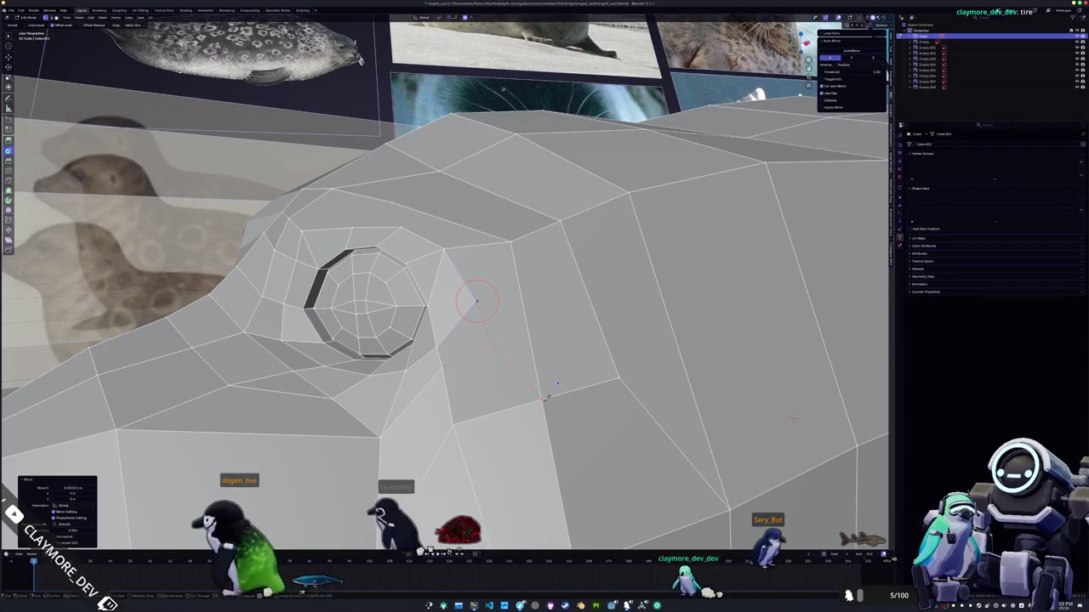
left_click(546, 398)
key("Return")
middle_click_drag(792, 418, 670, 387)
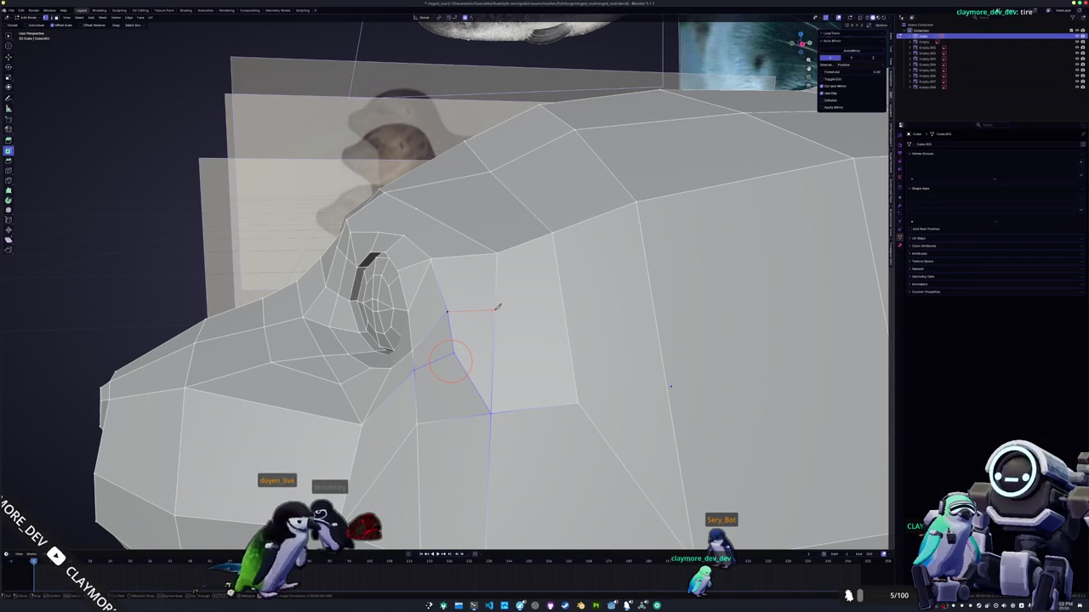
- Knife-cut a new bent quad face behind the eye socket and commit the cut
left_click(577, 399)
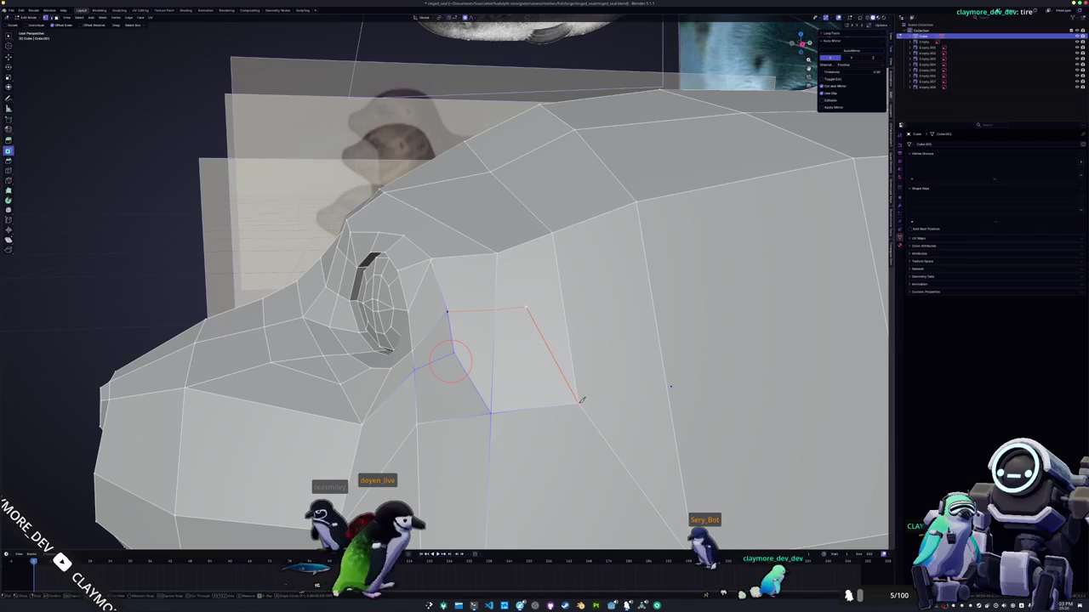
left_click(529, 305)
left_click(526, 245)
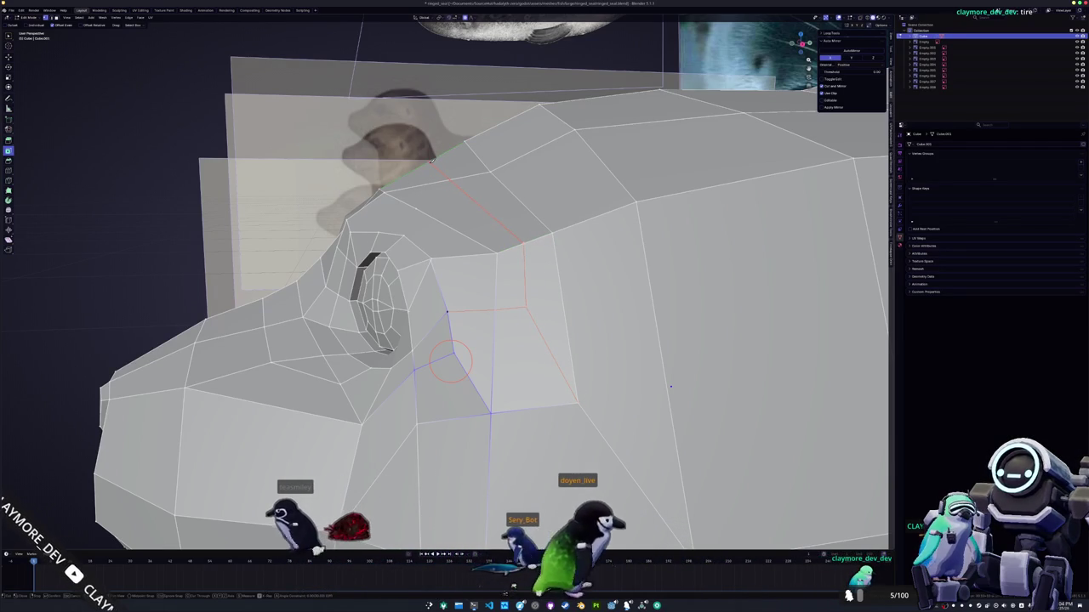
left_click(428, 160)
key("Return")
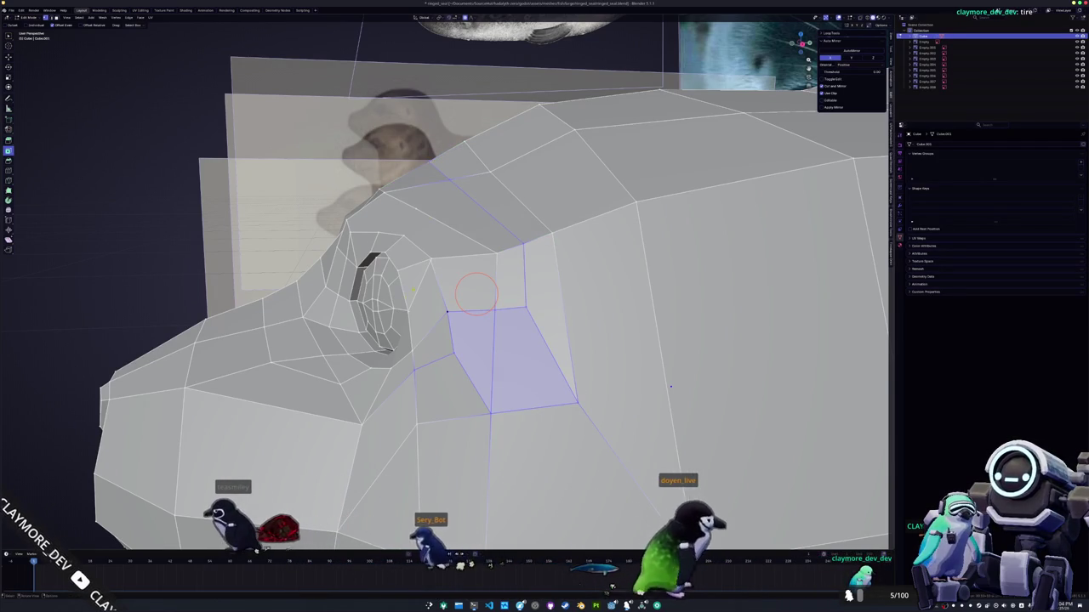
- Preview the head shape in Sculpt Mode from around the eye to the front
scroll(476, 293, "down", 3)
key("ctrl+Tab")
middle_click_drag(457, 370, 514, 366)
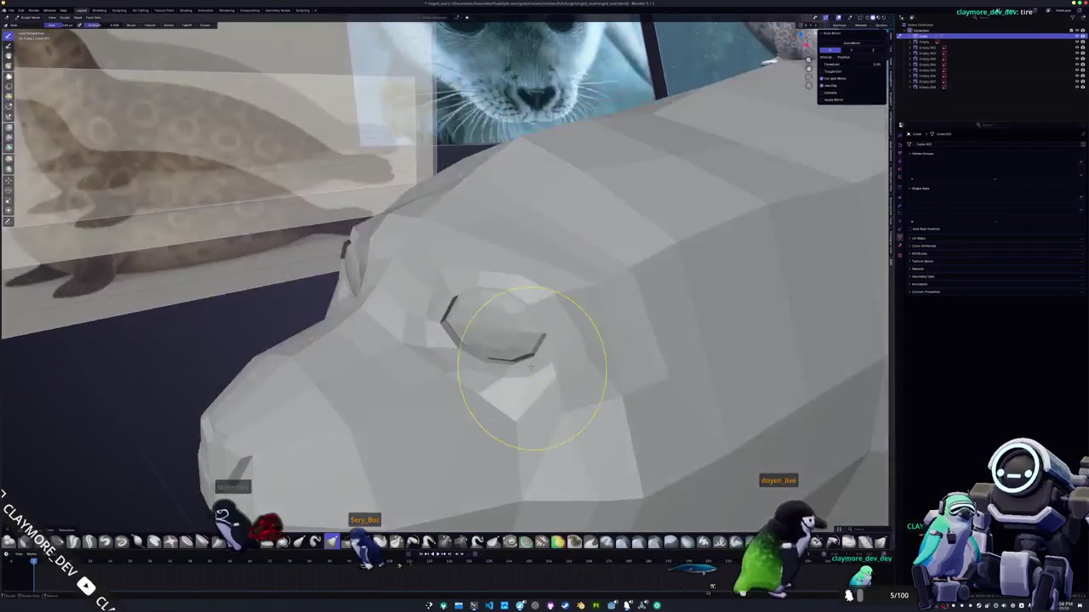
middle_click_drag(630, 325, 672, 332)
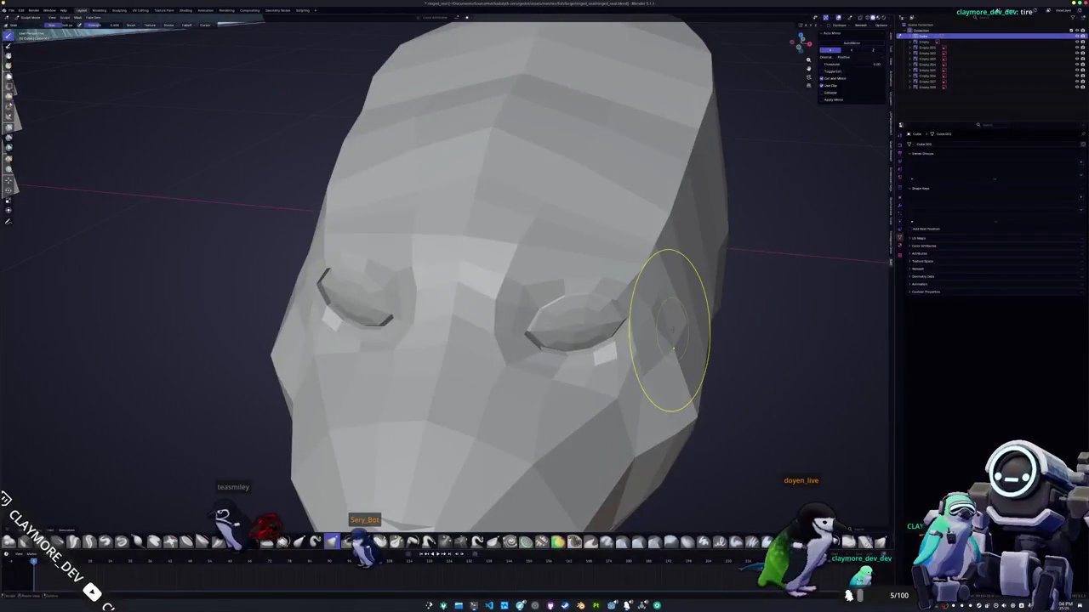
mouse_move(670, 298)
middle_mouse_down()
mouse_move(651, 234)
mouse_move(604, 211)
mouse_move(557, 207)
mouse_move(536, 212)
mouse_move(499, 268)
mouse_move(451, 306)
mouse_move(471, 329)
middle_mouse_up()
- Back in Edit Mode, dissolve the selected leftover edges around the new face
key("Tab")
key("x")
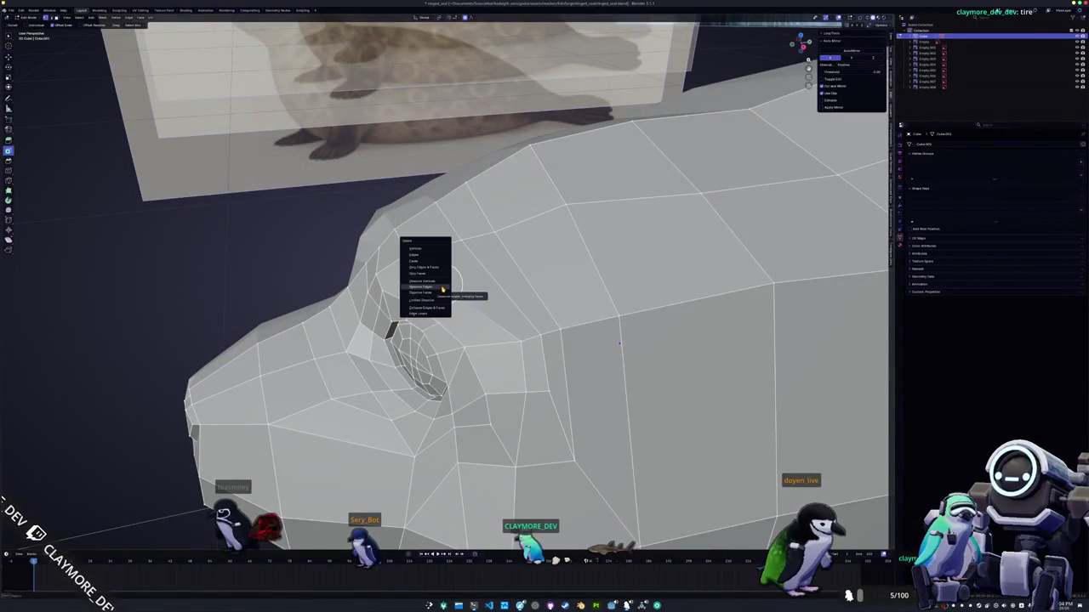
left_click(441, 290)
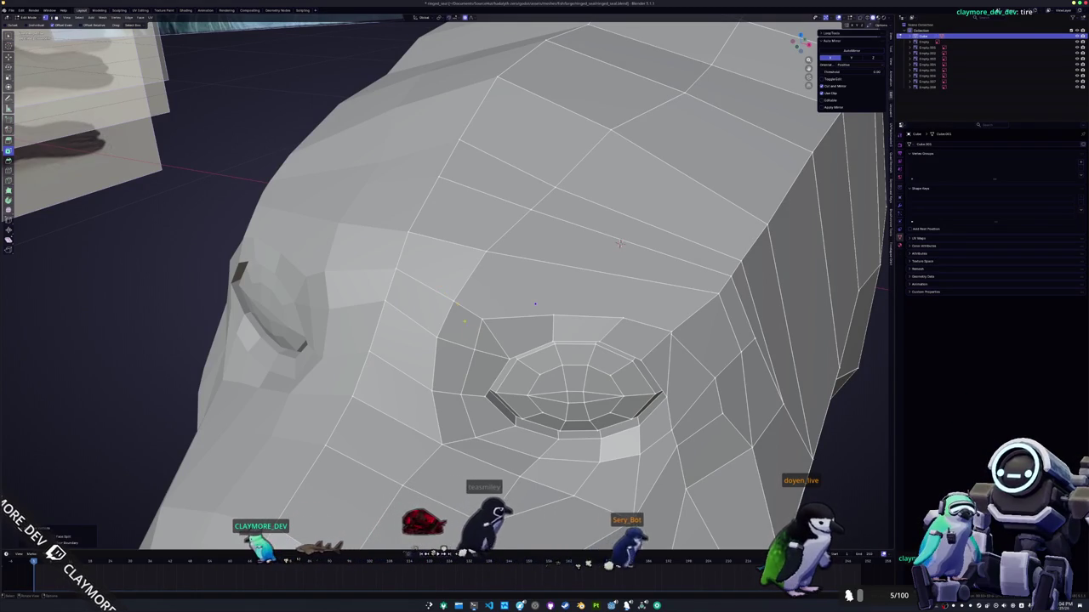
- From a side view, slide a head vertex sideways along the X axis
mouse_move(620, 244)
middle_mouse_down()
mouse_move(446, 293)
mouse_move(441, 270)
mouse_move(462, 207)
mouse_move(440, 213)
mouse_move(457, 214)
mouse_move(464, 234)
mouse_move(499, 231)
mouse_move(459, 222)
mouse_move(368, 258)
middle_mouse_up()
key("g")
key("g")
key("x")
scroll(448, 210, "up", 3)
left_click(447, 210)
left_click(448, 229)
- Knife a multi-point cut above the eye socket, correcting one misplaced point
middle_click_drag(672, 339, 752, 149)
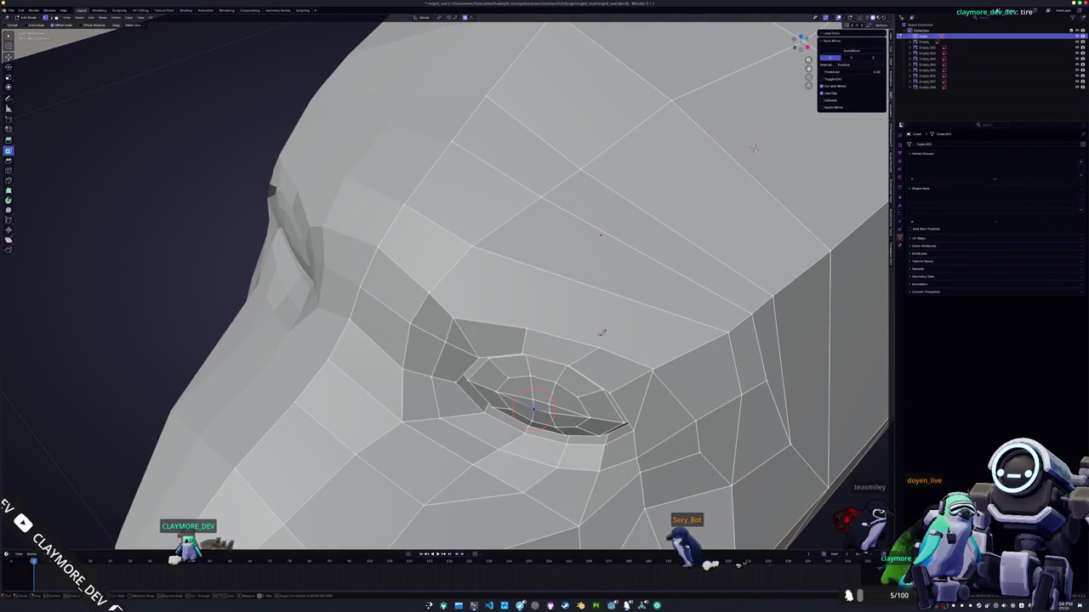
middle_click_drag(754, 148, 792, 196)
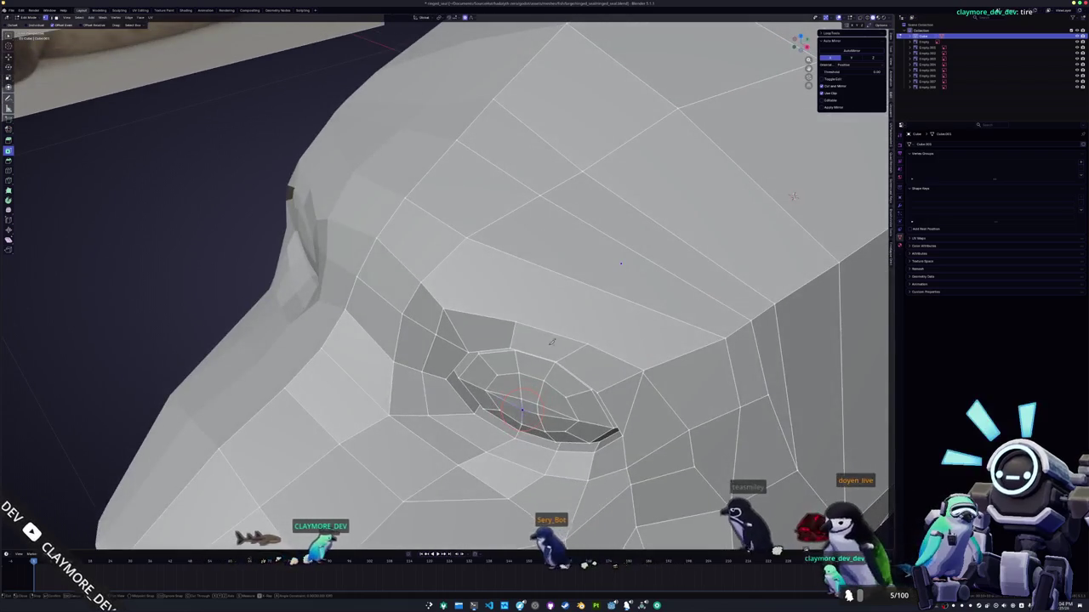
left_click(443, 308)
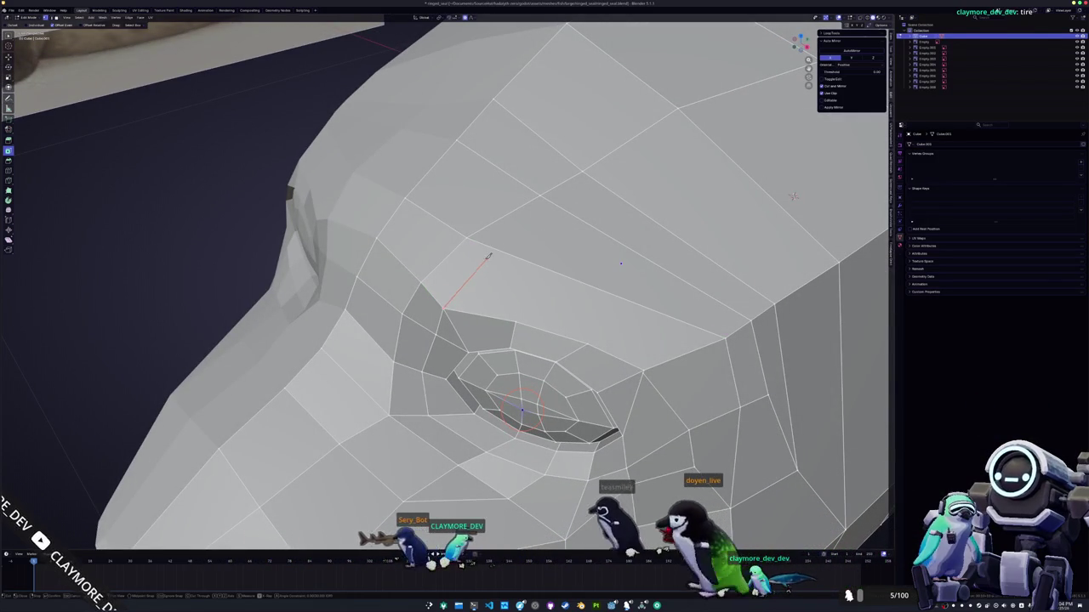
left_click(513, 316)
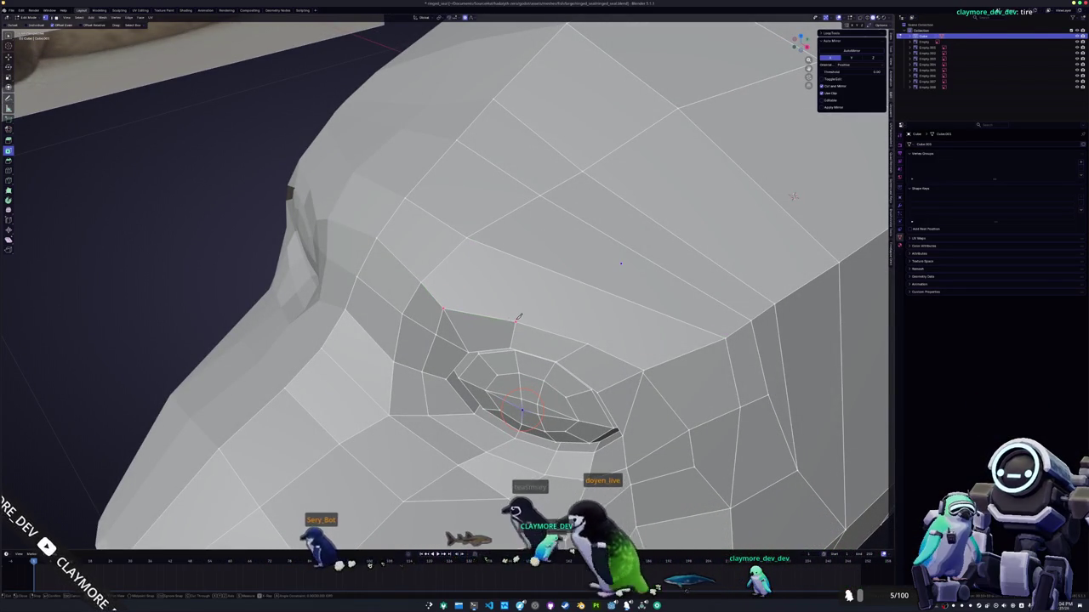
left_click(553, 272)
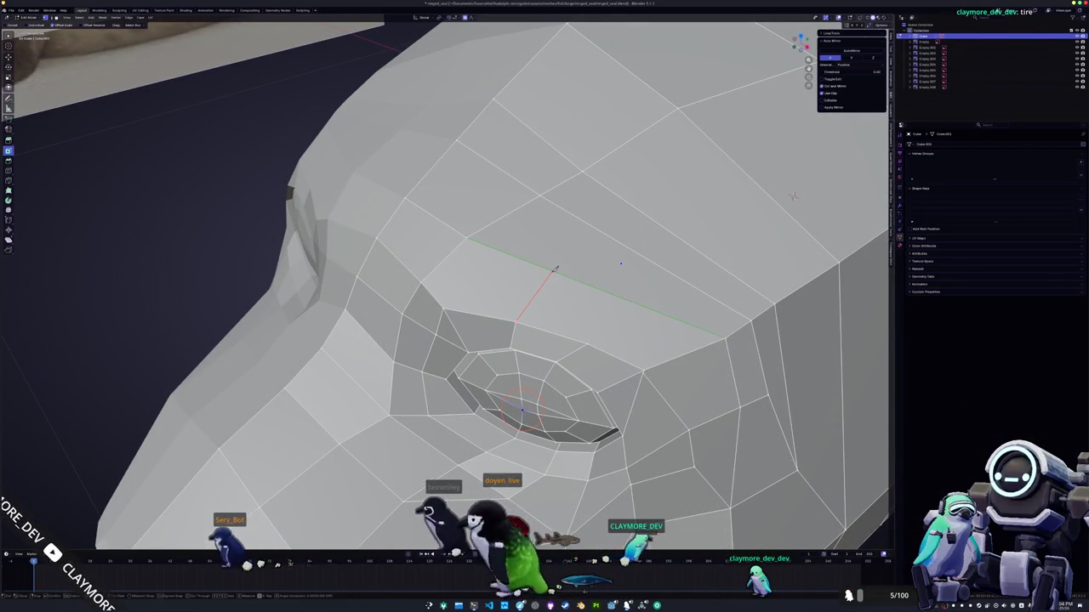
left_click(497, 249)
key("ctrl+z")
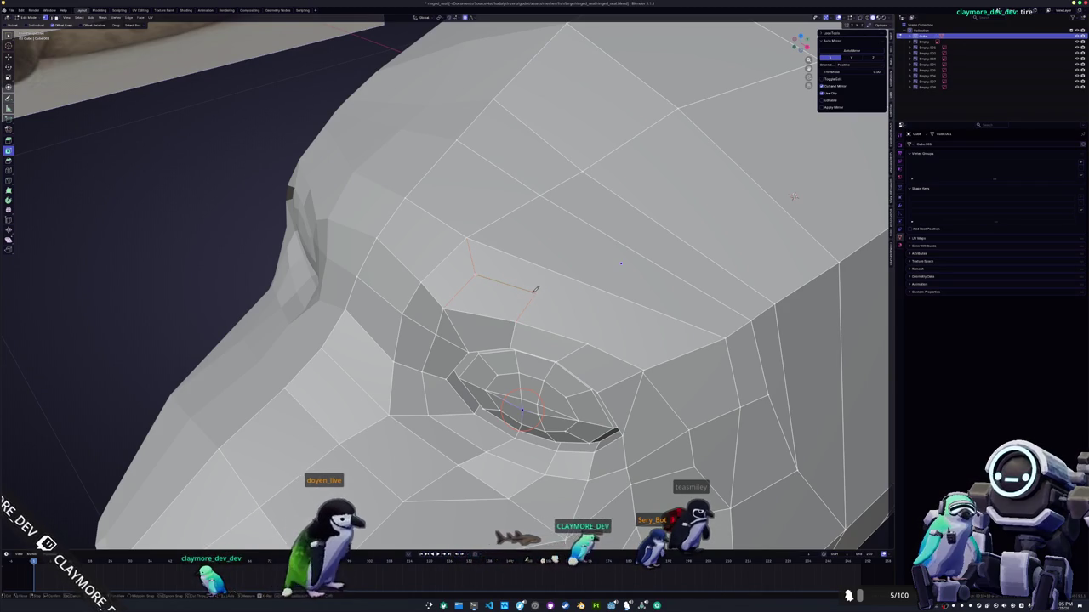
left_click(536, 291)
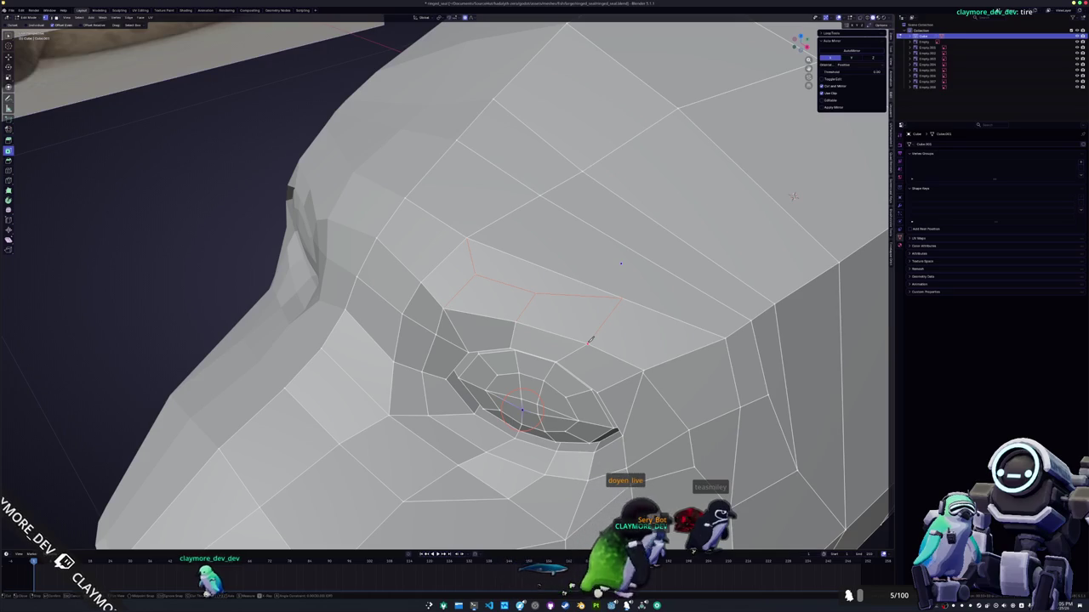
key("Return")
- Undo that cut and recut a straight edge across the brow toward the eye ring
mouse_move(589, 340)
middle_mouse_down()
mouse_move(404, 387)
mouse_move(467, 296)
middle_mouse_up()
scroll(467, 322, "up", 3)
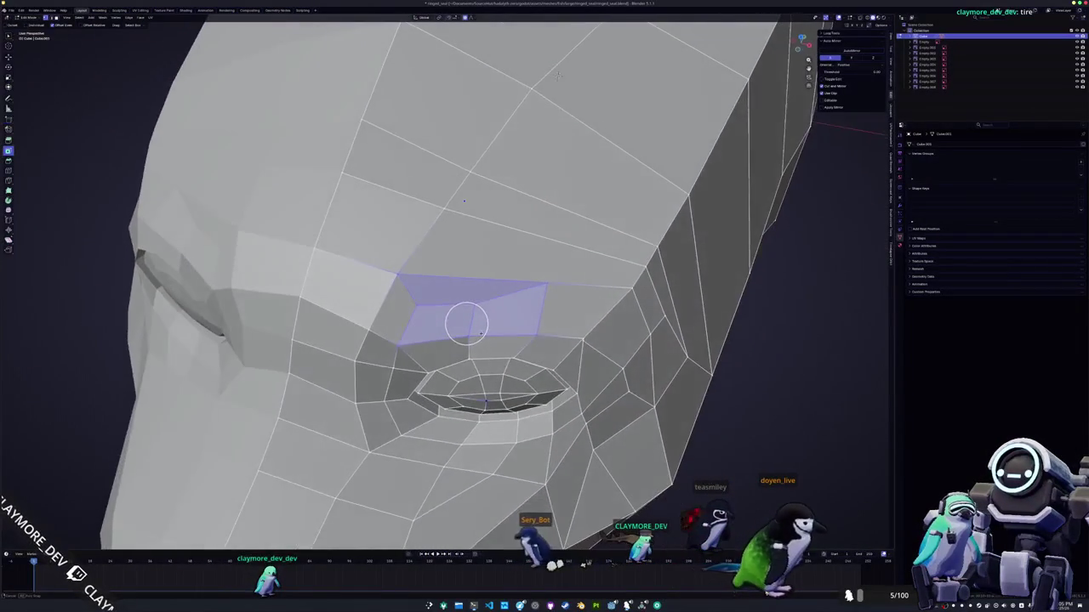
middle_click_drag(557, 75, 555, 62)
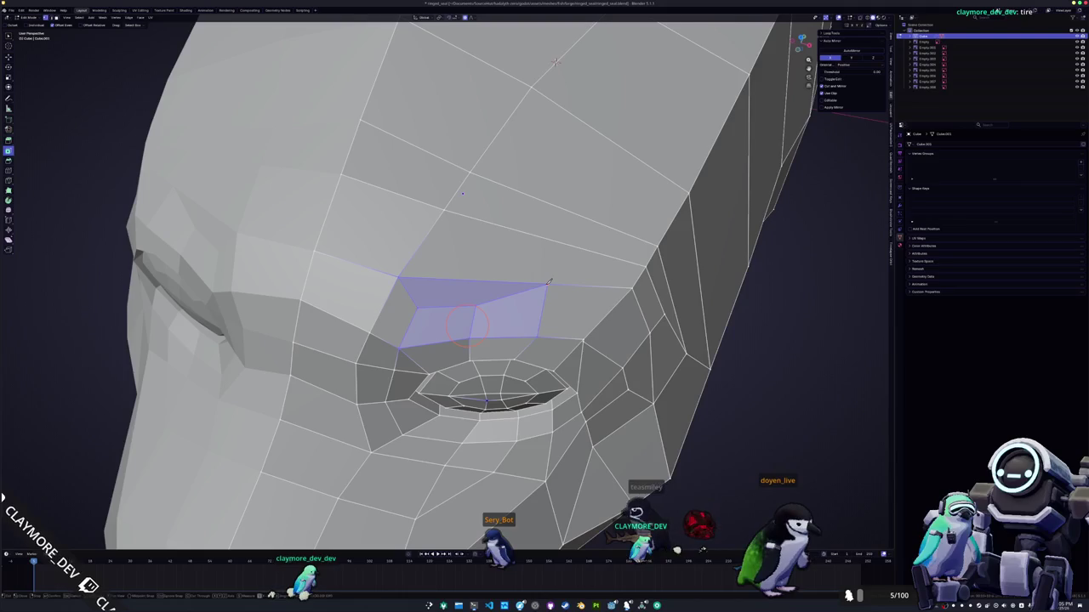
key("ctrl+z")
middle_click_drag(554, 62, 560, 156)
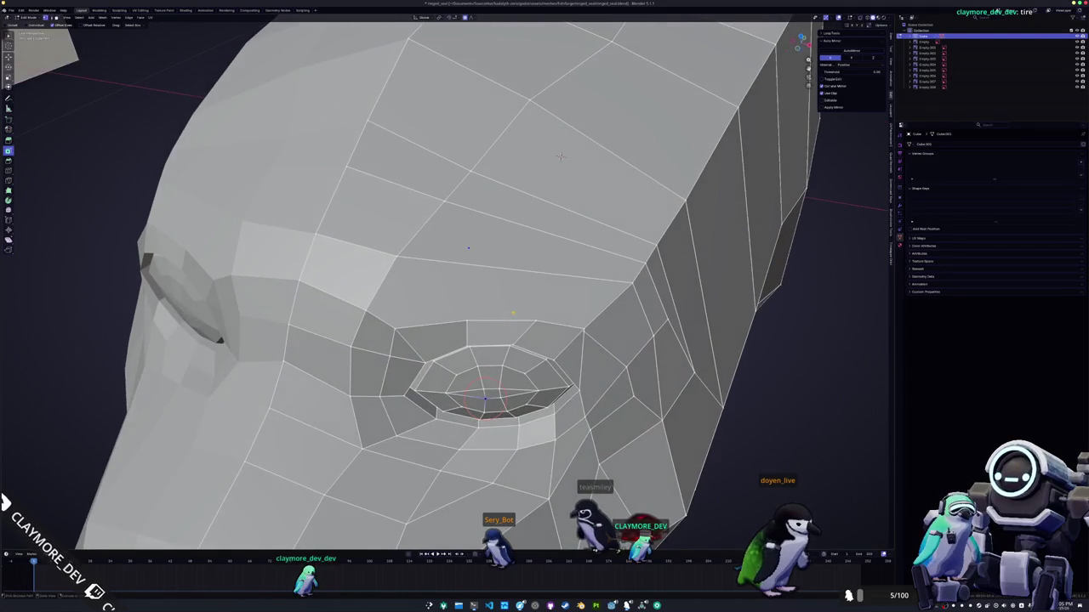
key("k")
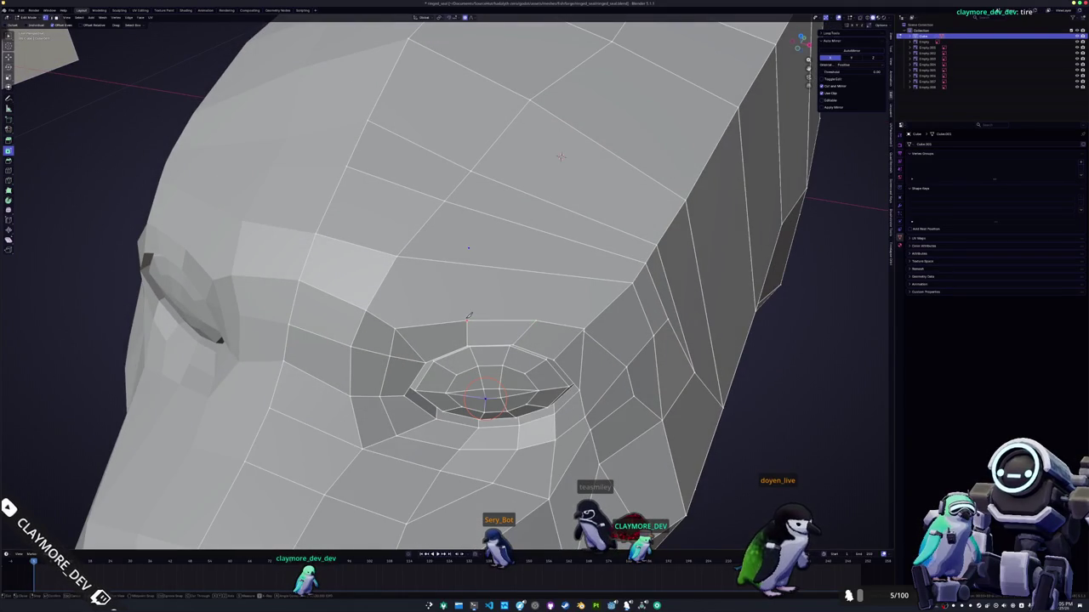
left_click(474, 295)
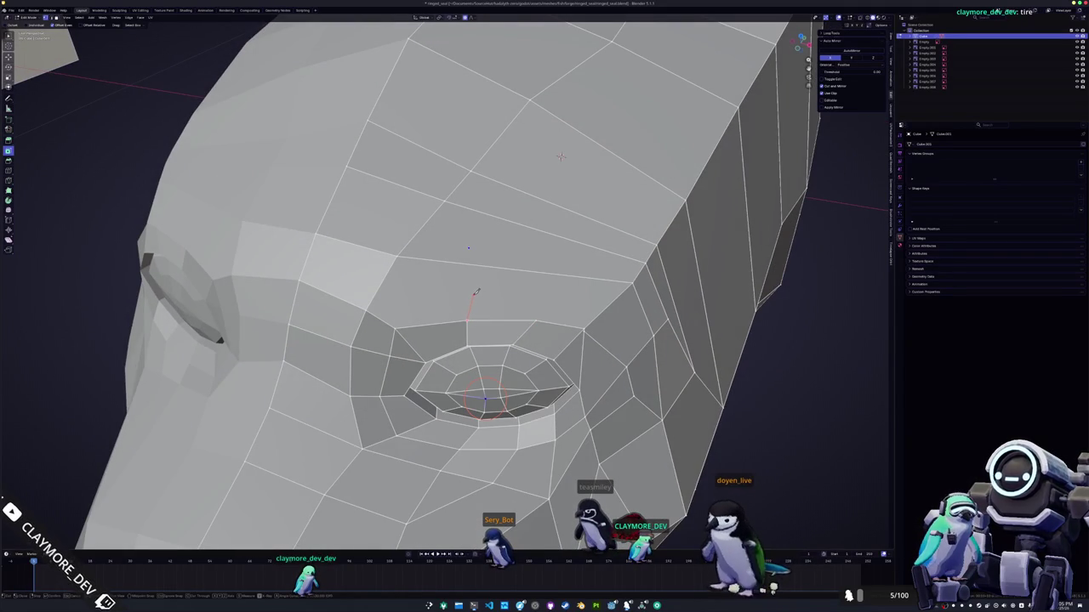
left_click(543, 297)
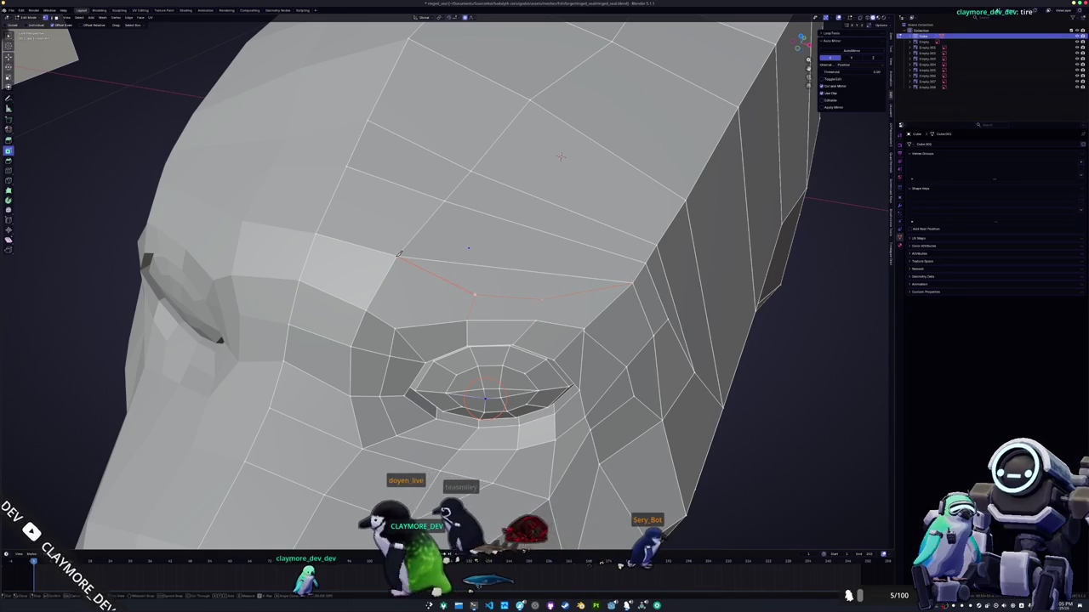
key("Return")
key("k")
left_click(397, 326)
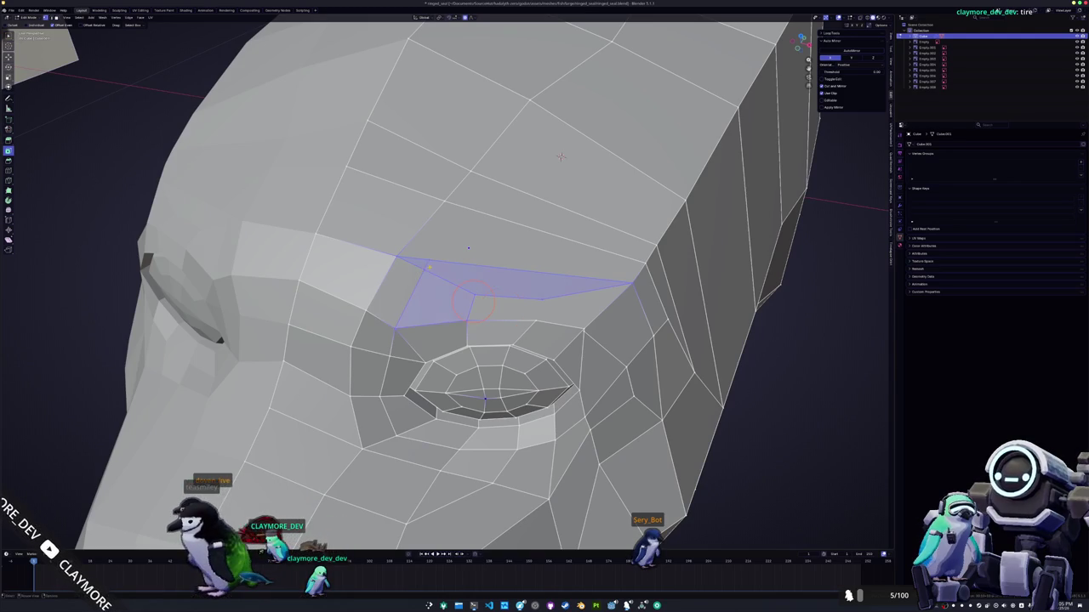
- Dissolve the extra vertex and faces above the eye and merge vertices at last
key("x")
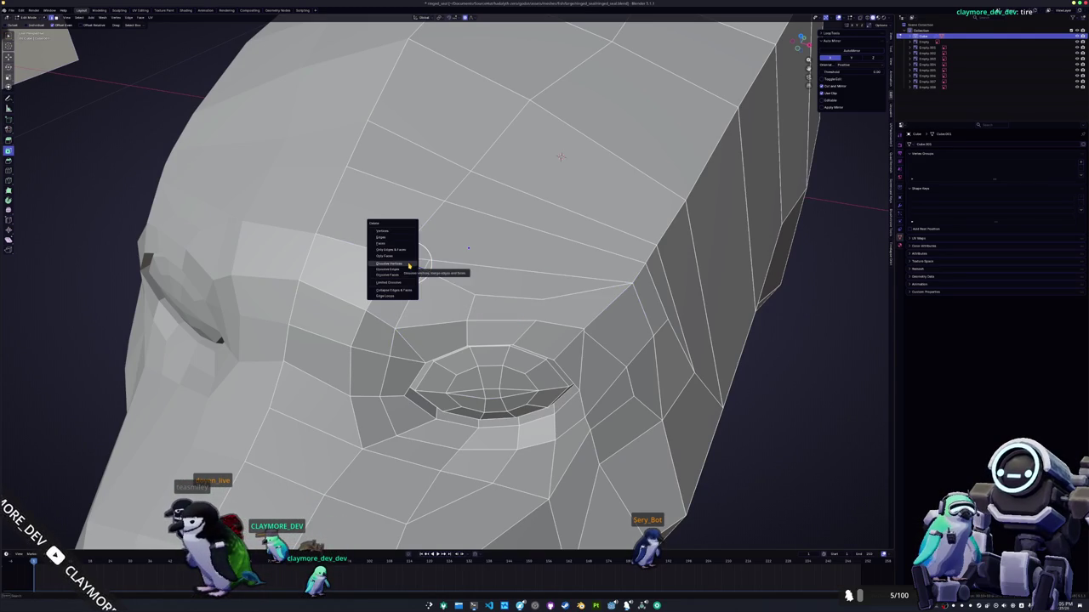
left_click(409, 266)
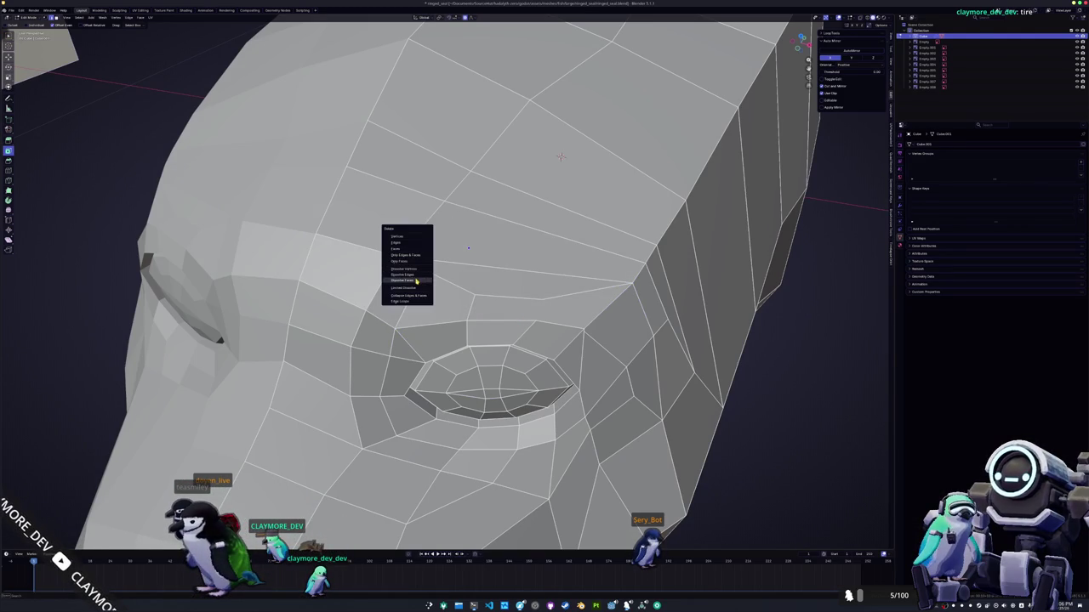
left_click(416, 281)
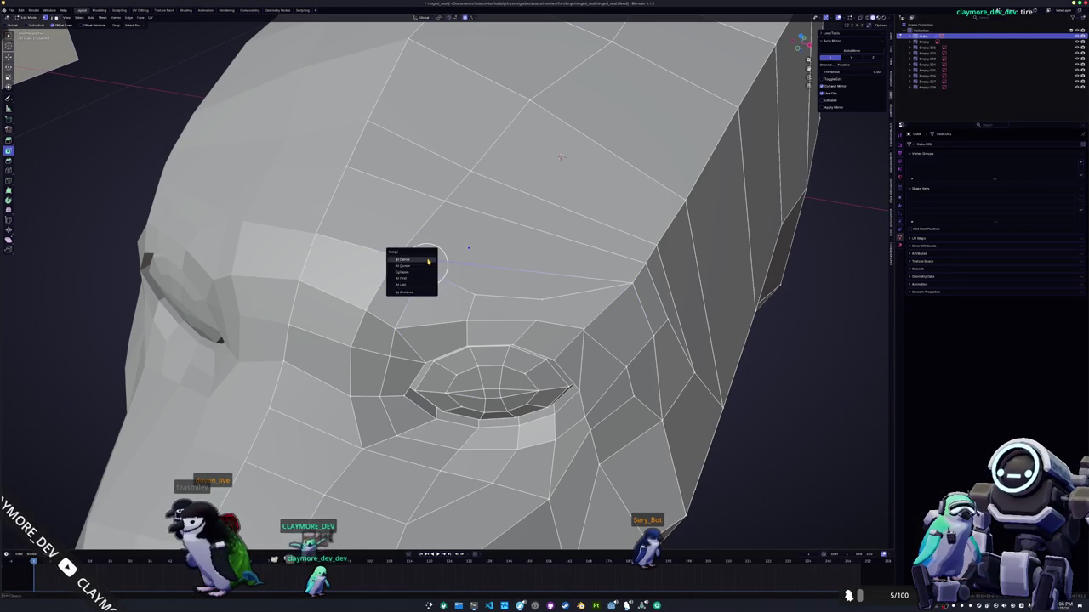
left_click(417, 285)
middle_click_drag(416, 286, 397, 264)
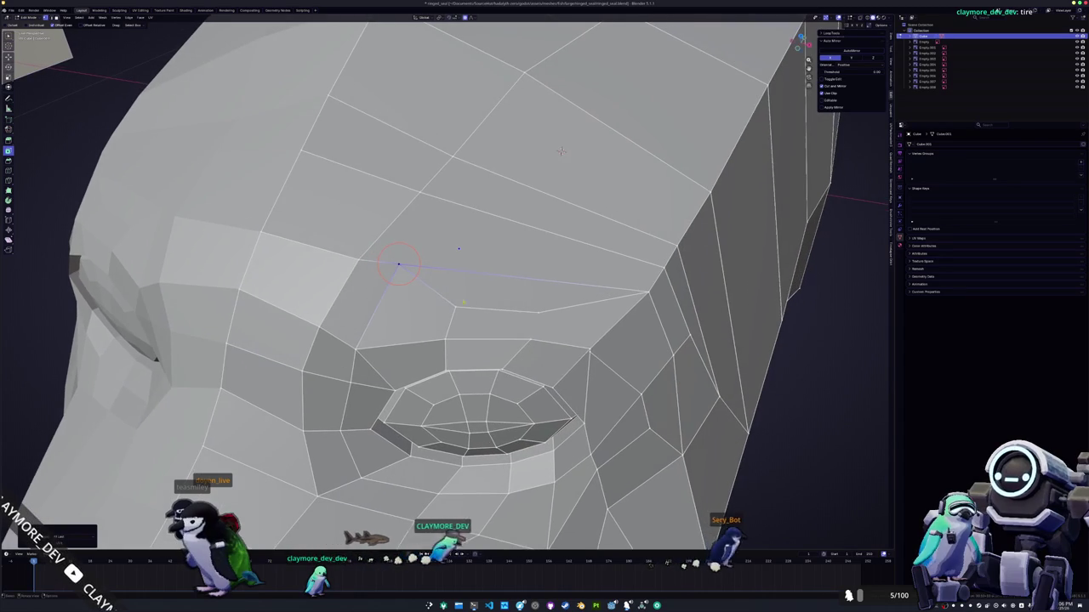
- Knife another cut across the brow starting from a brow vertex
left_click(538, 314, "shift")
middle_click_drag(487, 304, 506, 323)
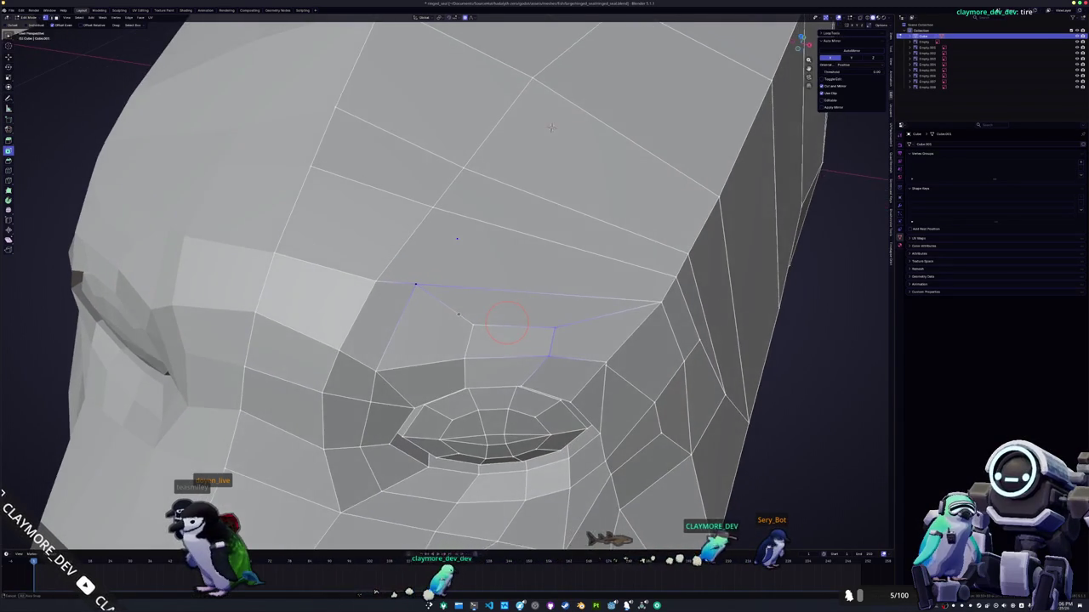
left_click(416, 286)
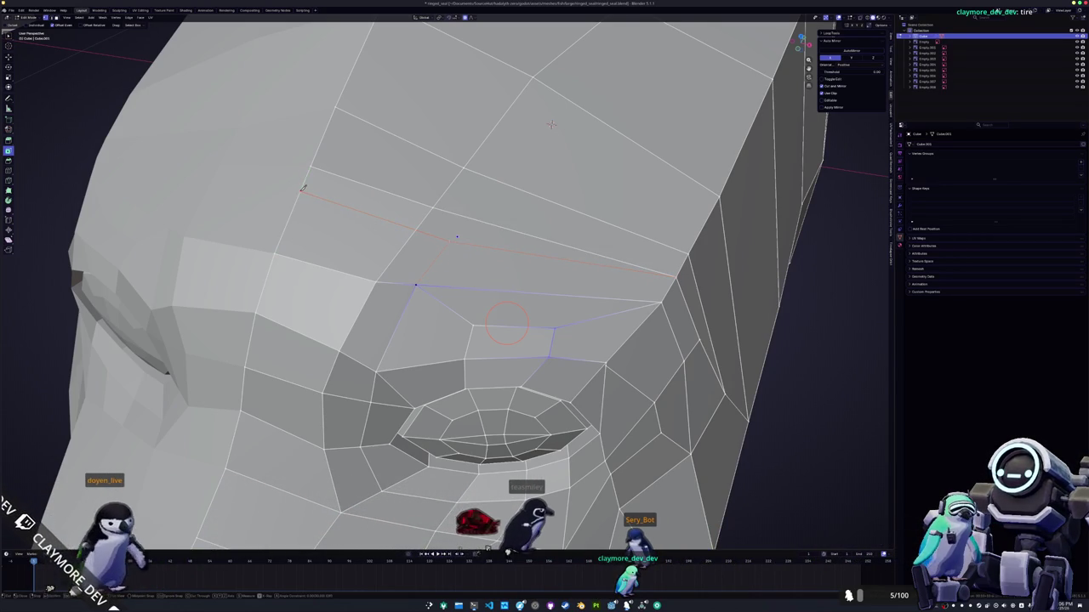
key("Return")
mouse_move(552, 125)
middle_mouse_down()
mouse_move(562, 319)
mouse_move(353, 376)
mouse_move(374, 425)
middle_mouse_up()
- Move the new brow vertices vertically along Z to adjust their height
key("g")
key("z")
left_click(353, 376)
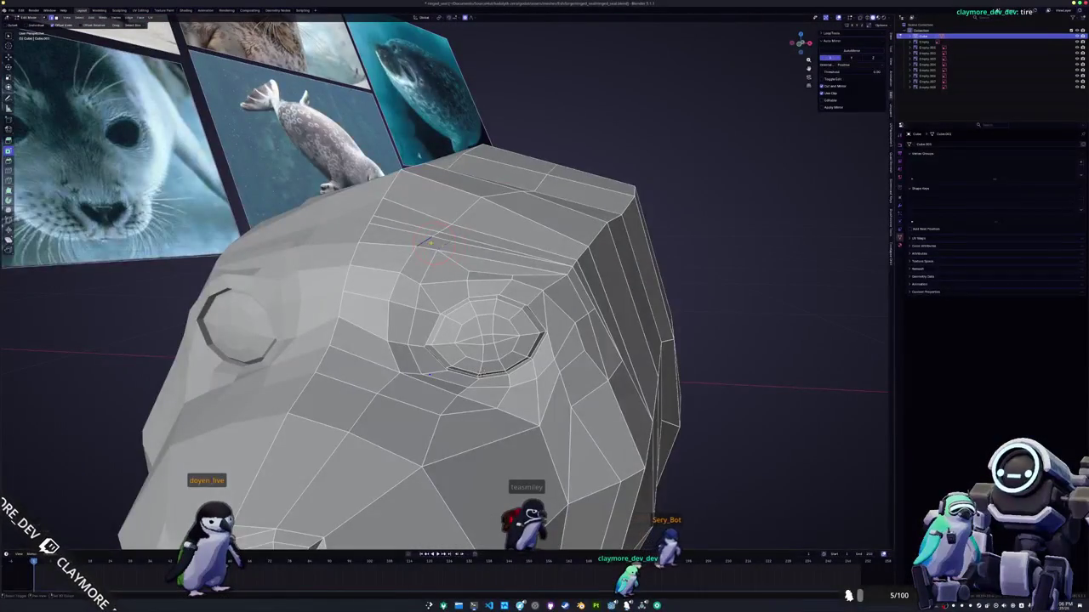
scroll(464, 382, "up", 3)
key("g")
key("z")
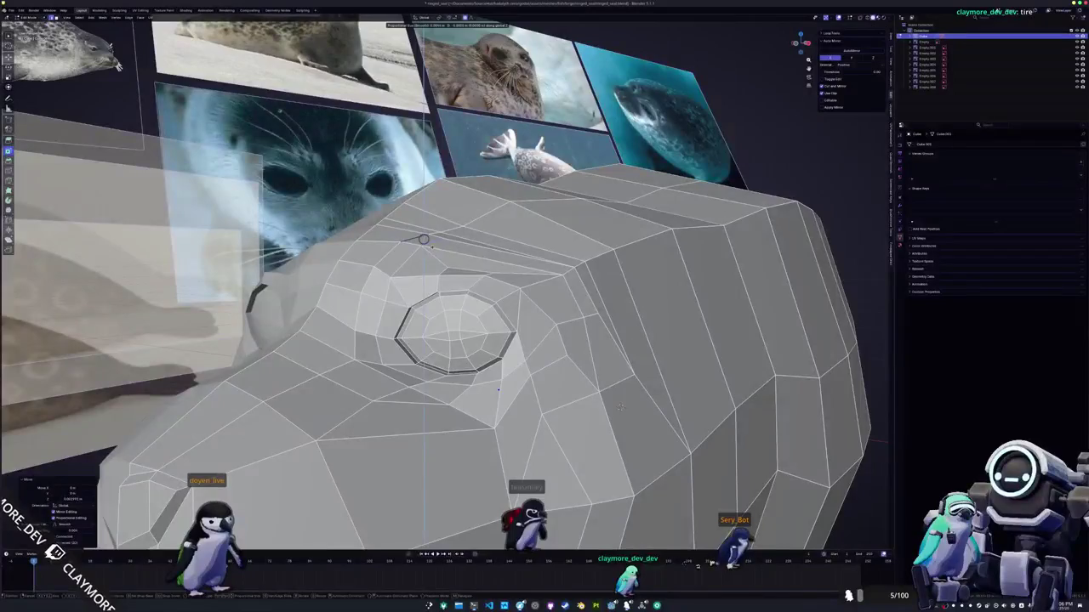
mouse_move(498, 390)
middle_mouse_down()
mouse_move(597, 254)
mouse_move(857, 444)
mouse_move(631, 412)
mouse_move(266, 412)
mouse_move(418, 434)
middle_mouse_up()
key("g")
key("z")
left_click(597, 254)
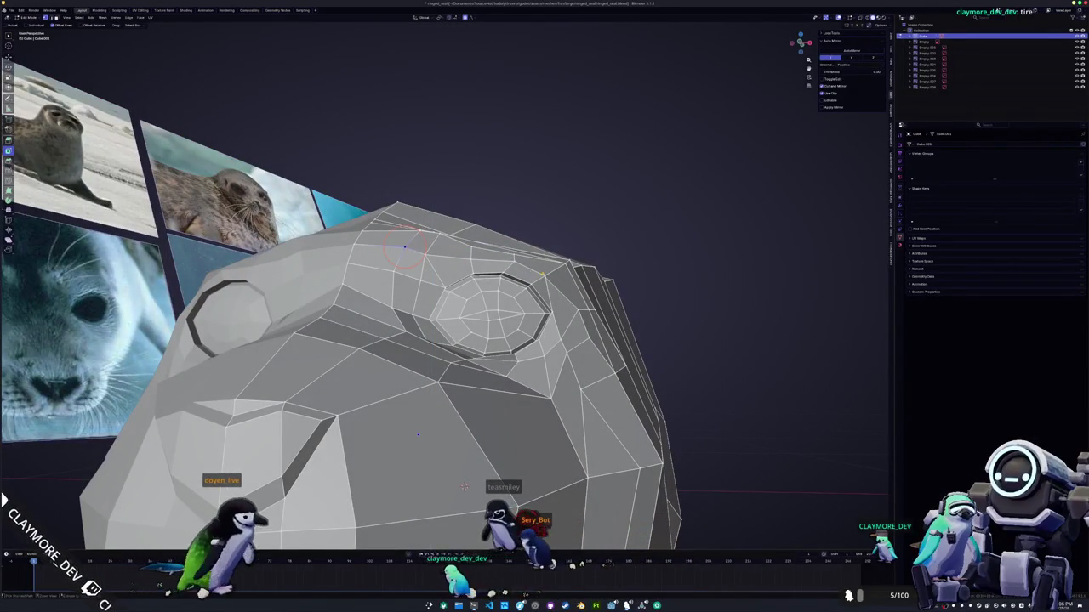
- Inspect the head from several angles, briefly viewing it in Object Mode
middle_click_drag(405, 247, 460, 282)
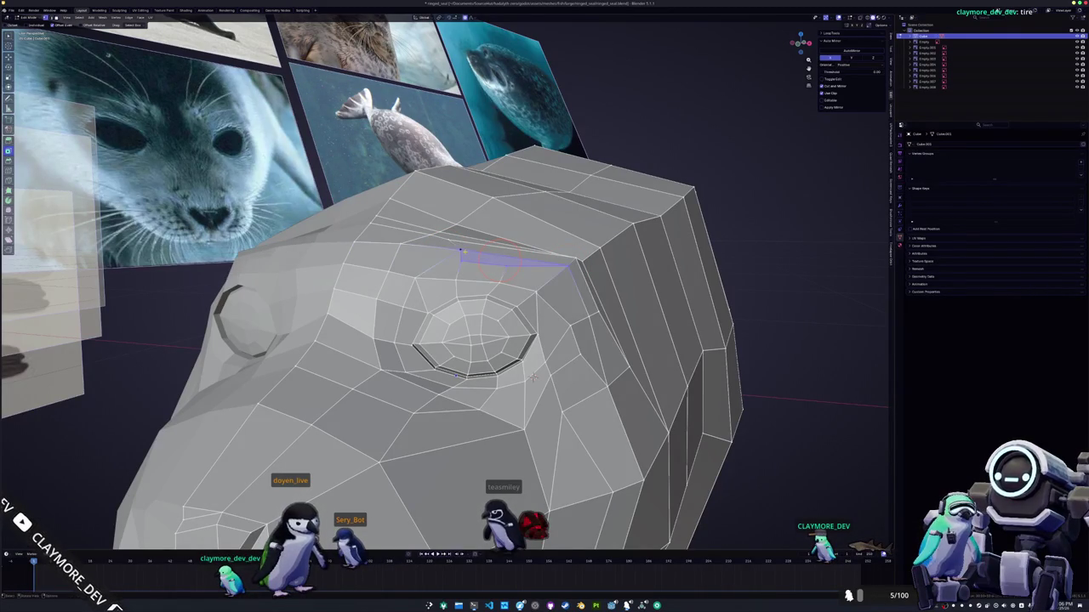
middle_click_drag(459, 253, 462, 261)
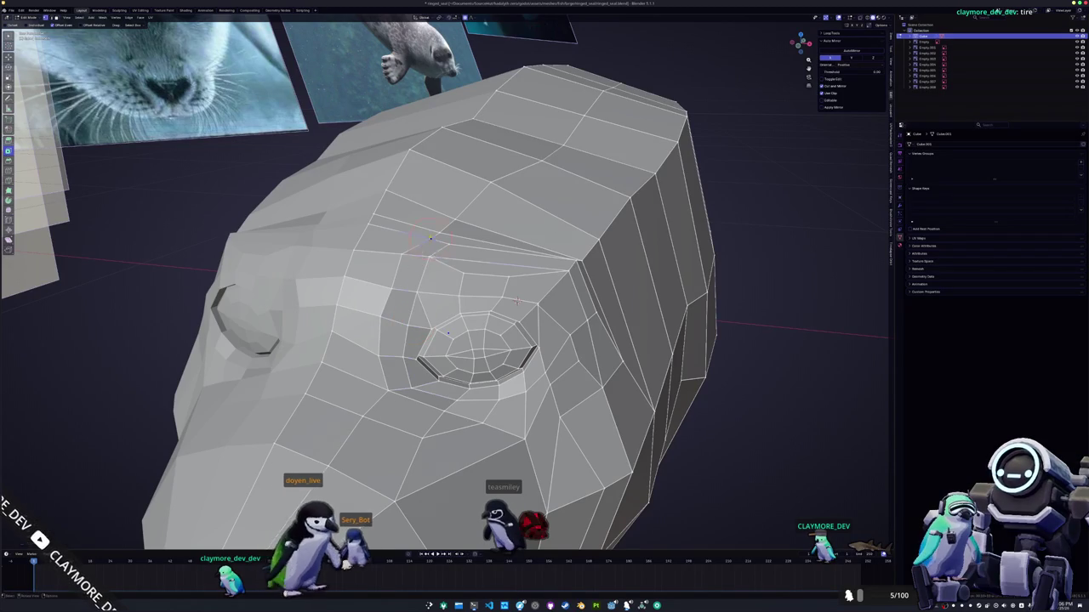
middle_click_drag(517, 300, 535, 361)
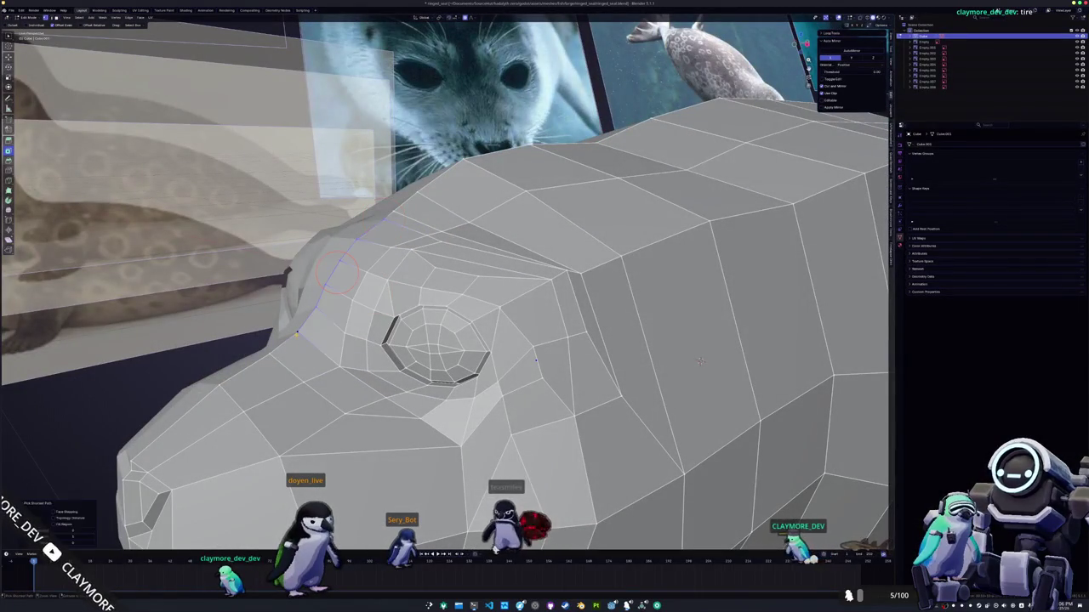
mouse_move(536, 361)
middle_mouse_down()
mouse_move(519, 364)
mouse_move(497, 344)
middle_mouse_up()
key("Tab")
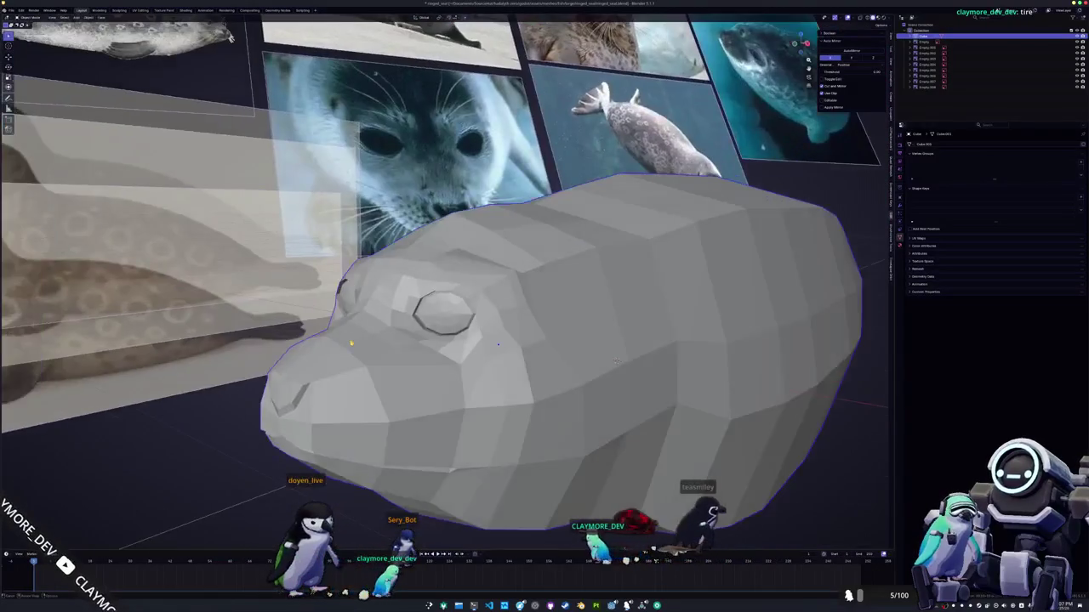
key("Tab")
- Slide a vertex below the eye and the vertical edge behind the eye into place
middle_click_drag(498, 344, 548, 367)
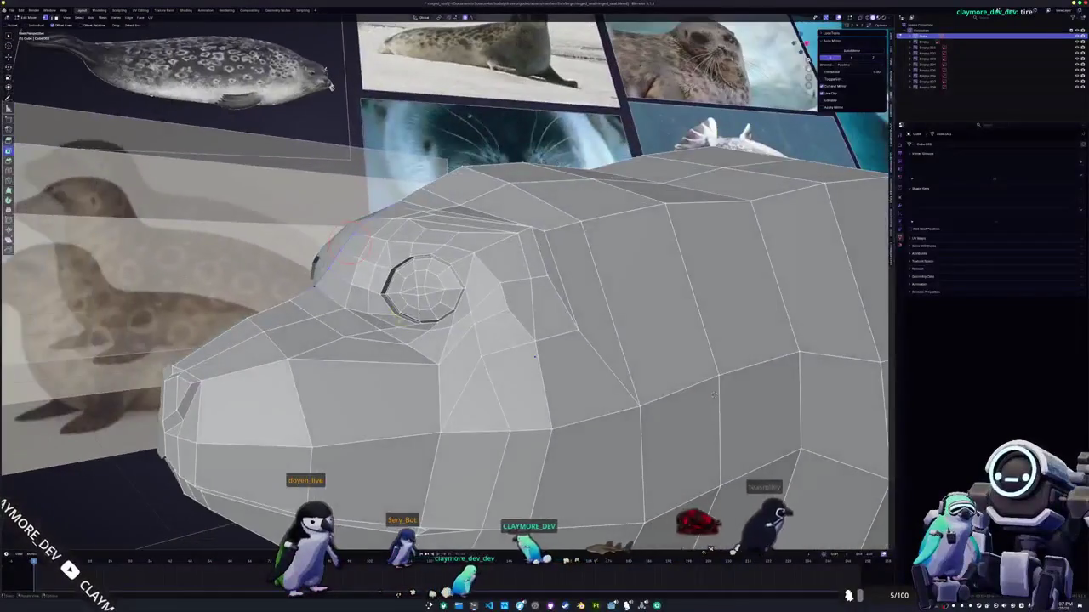
key("g")
key("g")
left_click(484, 349)
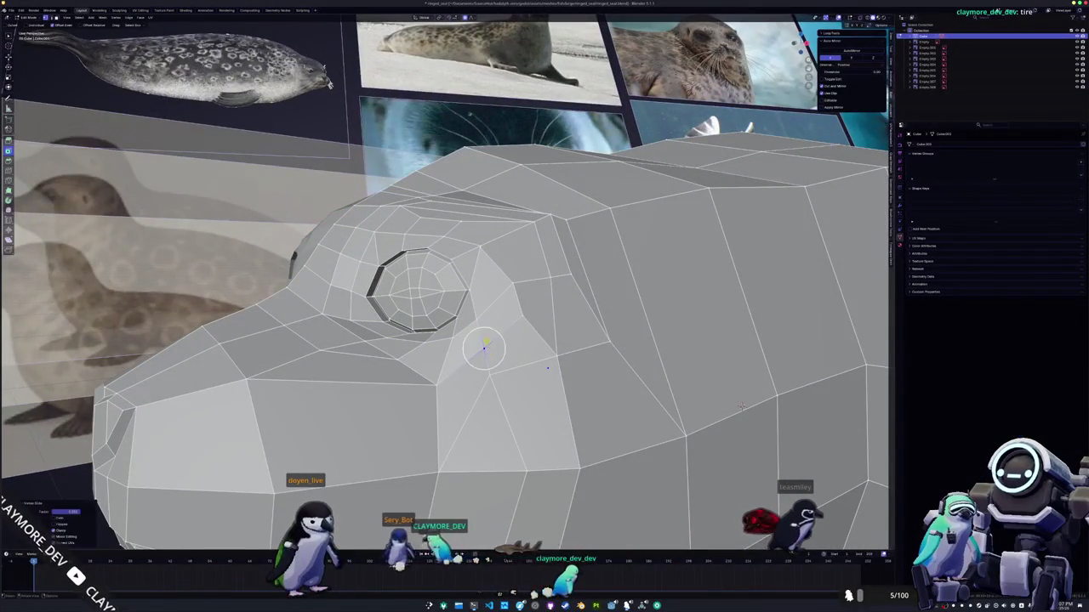
left_click(466, 289)
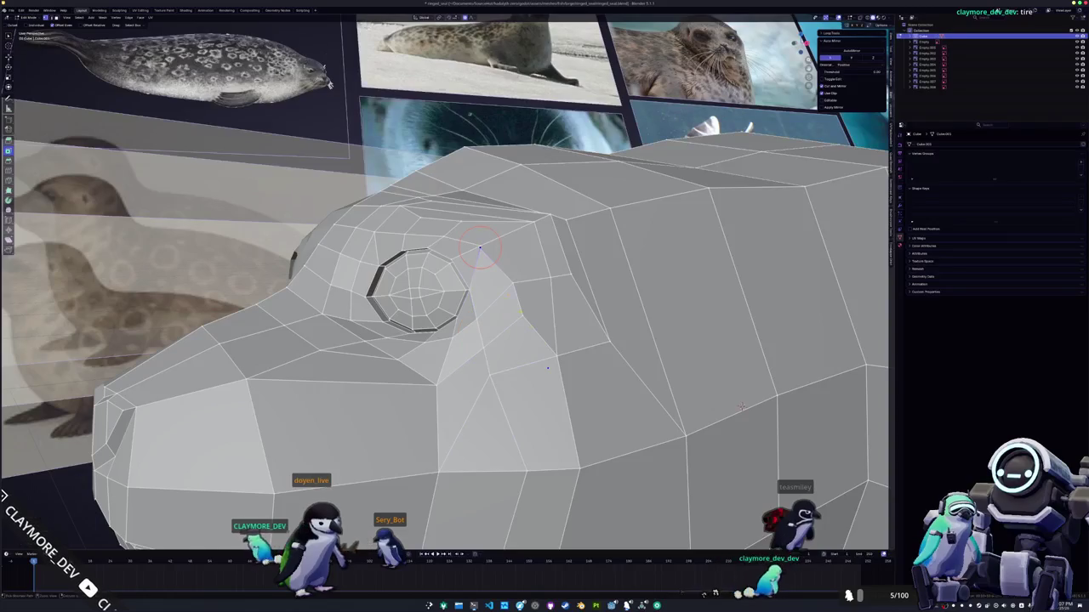
mouse_move(548, 367)
middle_mouse_down()
mouse_move(538, 338)
mouse_move(819, 389)
middle_mouse_up()
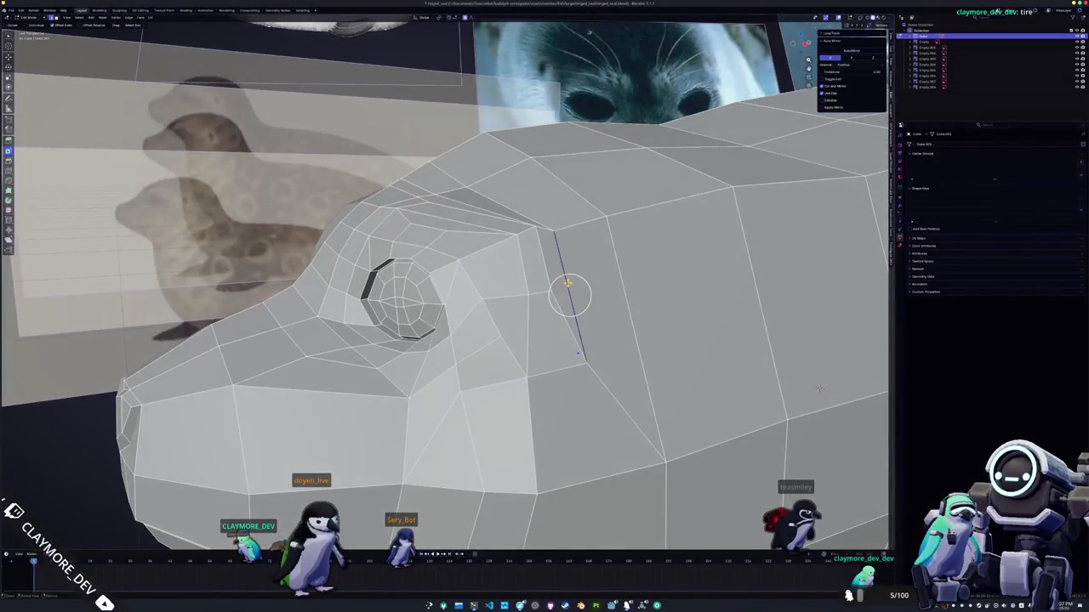
mouse_move(569, 293)
middle_mouse_down()
mouse_move(547, 298)
mouse_move(572, 239)
middle_mouse_up()
key("g")
key("g")
left_click(540, 348)
- Nudge the brow vertex upward and slide a vertex above the eye to match the references
key("g")
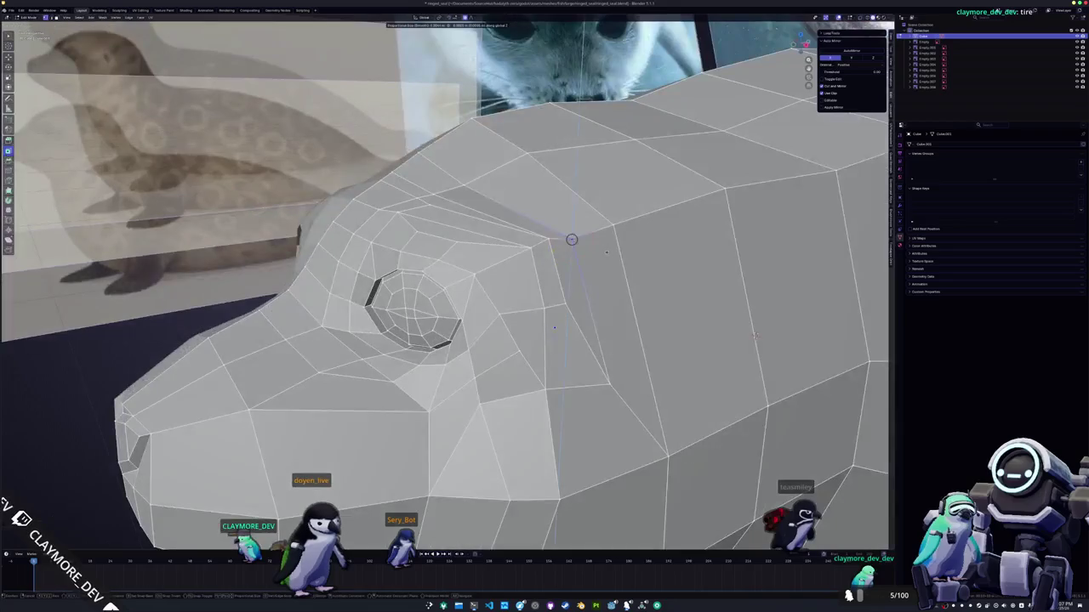
left_click(573, 228)
middle_click_drag(554, 327, 523, 351)
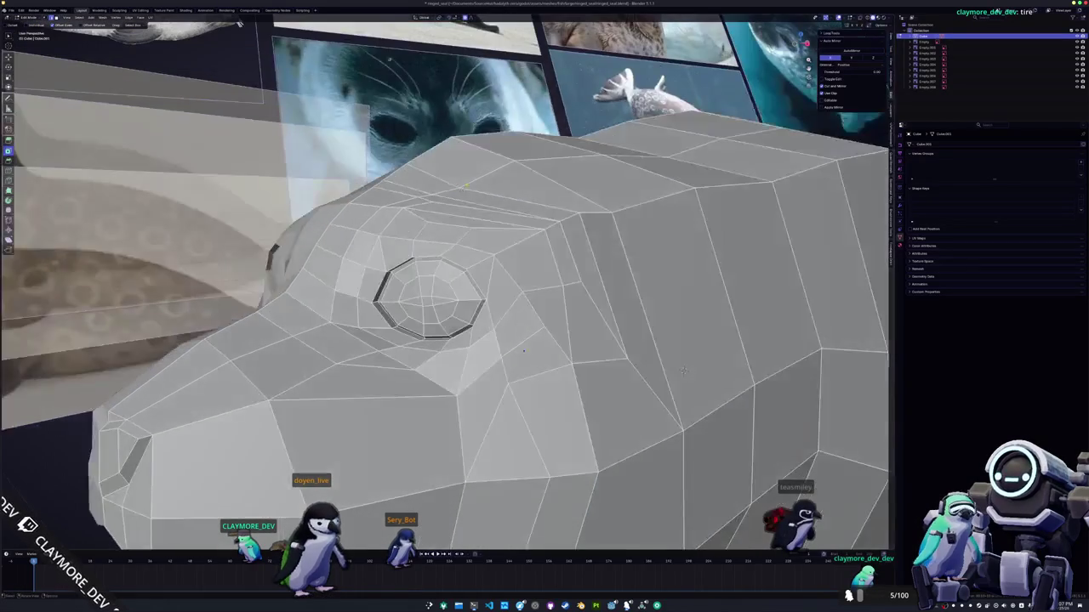
key("g")
middle_click_drag(445, 191, 438, 176)
left_click(440, 180)
scroll(441, 180, "up", 3)
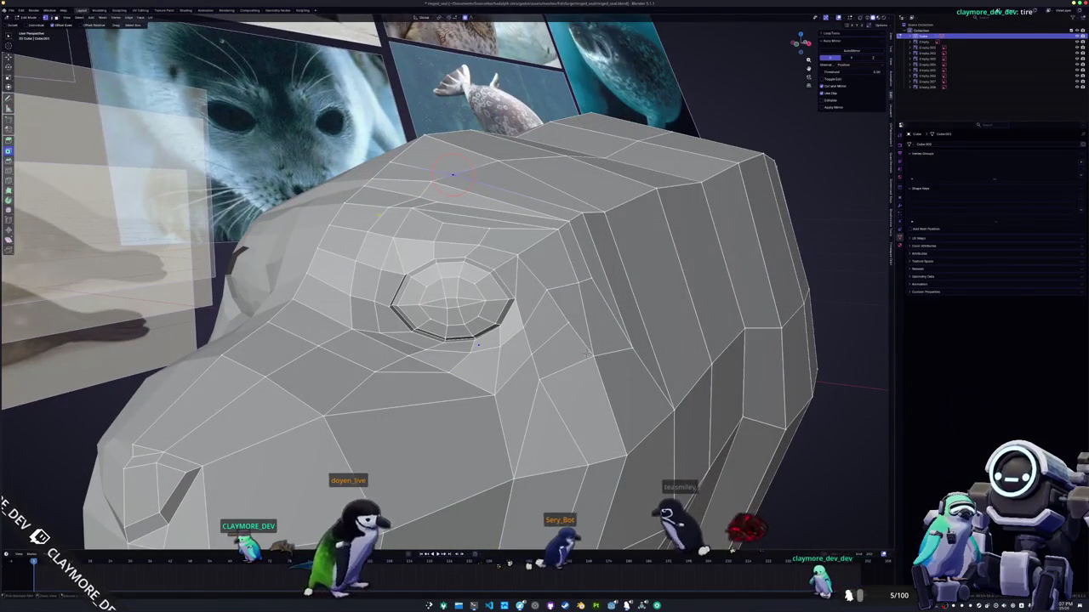
middle_click_drag(421, 204, 434, 196)
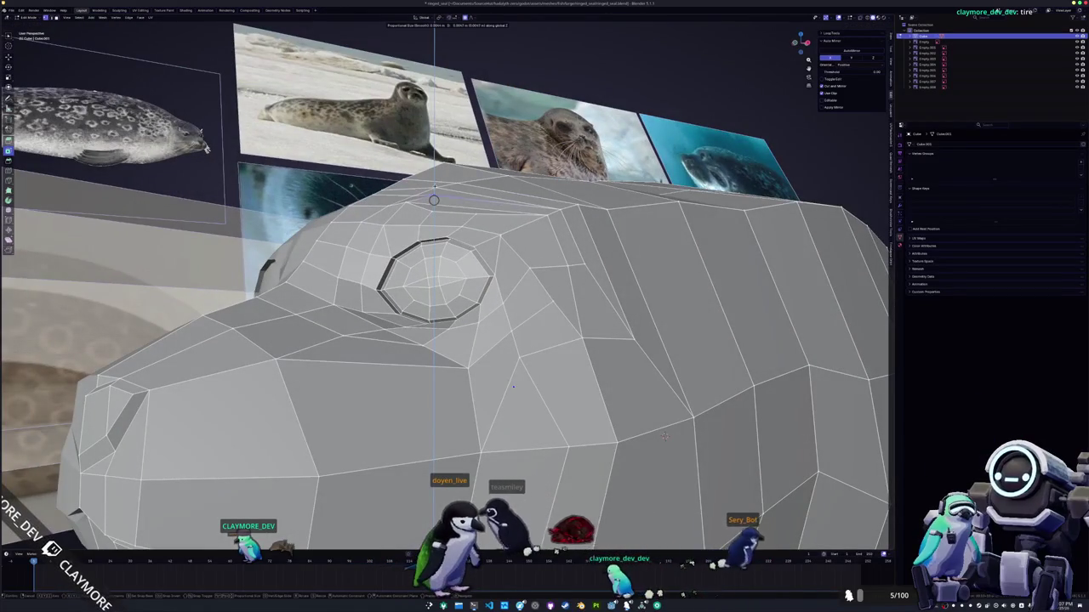
key("g")
left_click(433, 195)
mouse_move(434, 196)
middle_mouse_down()
mouse_move(445, 201)
mouse_move(416, 268)
middle_mouse_up()
key("shift+v")
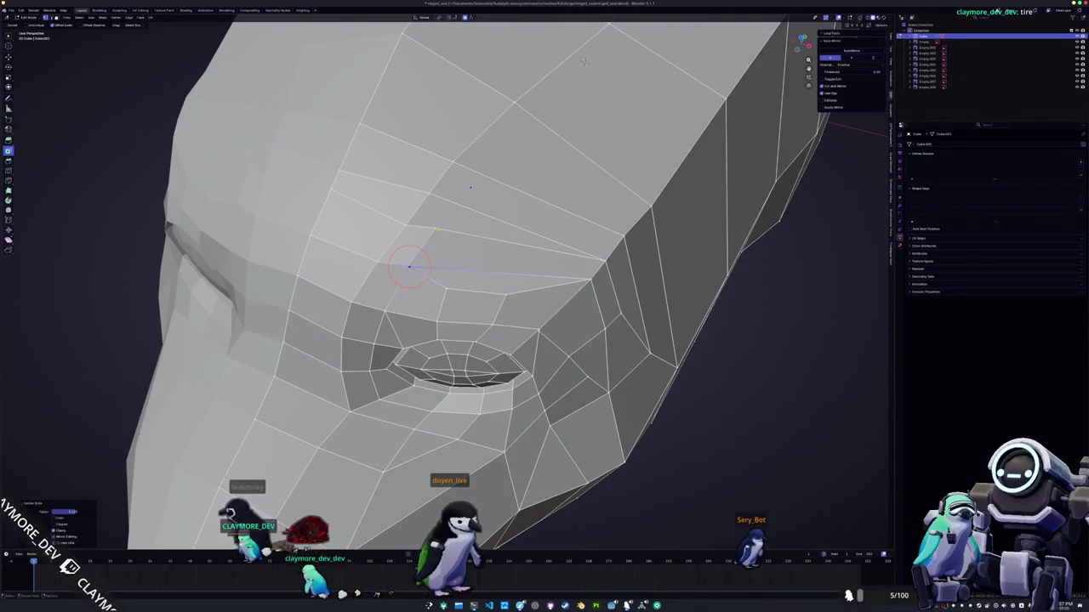
left_click(434, 228)
mouse_move(428, 235)
middle_mouse_down()
mouse_move(417, 182)
mouse_move(419, 201)
mouse_move(425, 189)
middle_mouse_up()
- Raise the eye-area vertices along Z with proportional falloff, enlarging its radius
key("g")
key("z")
scroll(421, 194, "up", 3)
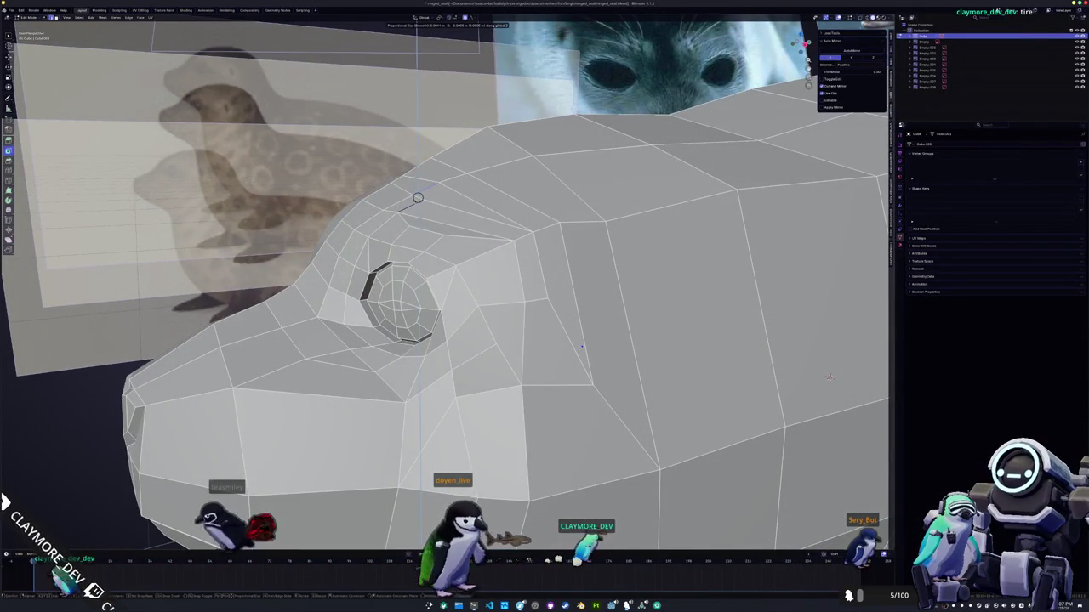
left_click(418, 197)
middle_click_drag(418, 197, 406, 189)
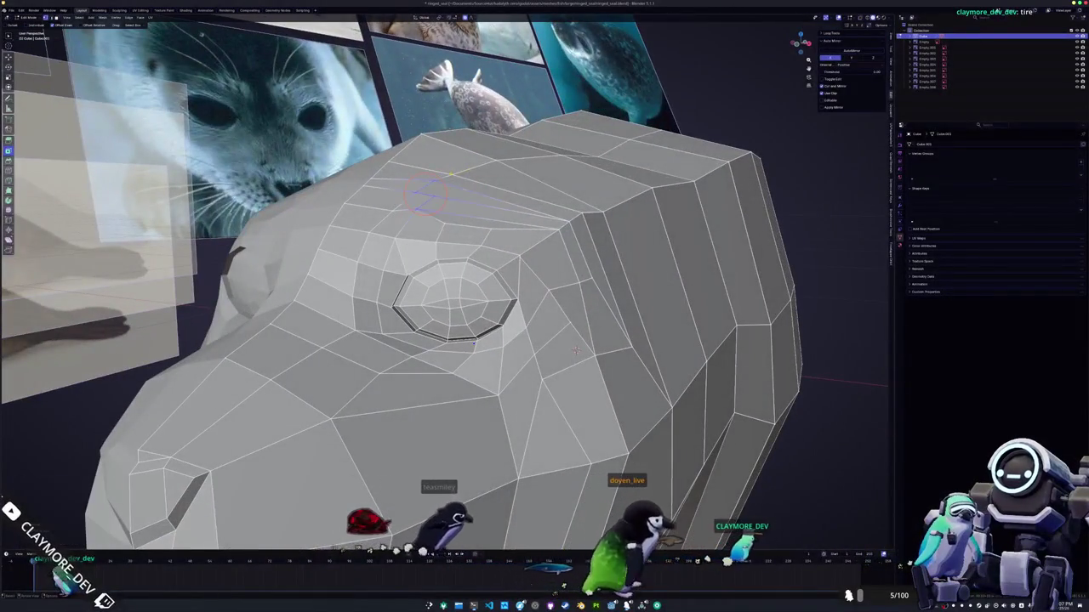
key("g")
key("z")
scroll(451, 175, "up", 3)
mouse_move(576, 350)
middle_mouse_down()
mouse_move(573, 375)
mouse_move(466, 226)
middle_mouse_up()
left_click(573, 375)
- Check the seal's shape in local view from the front, then restore the references
key("Tab")
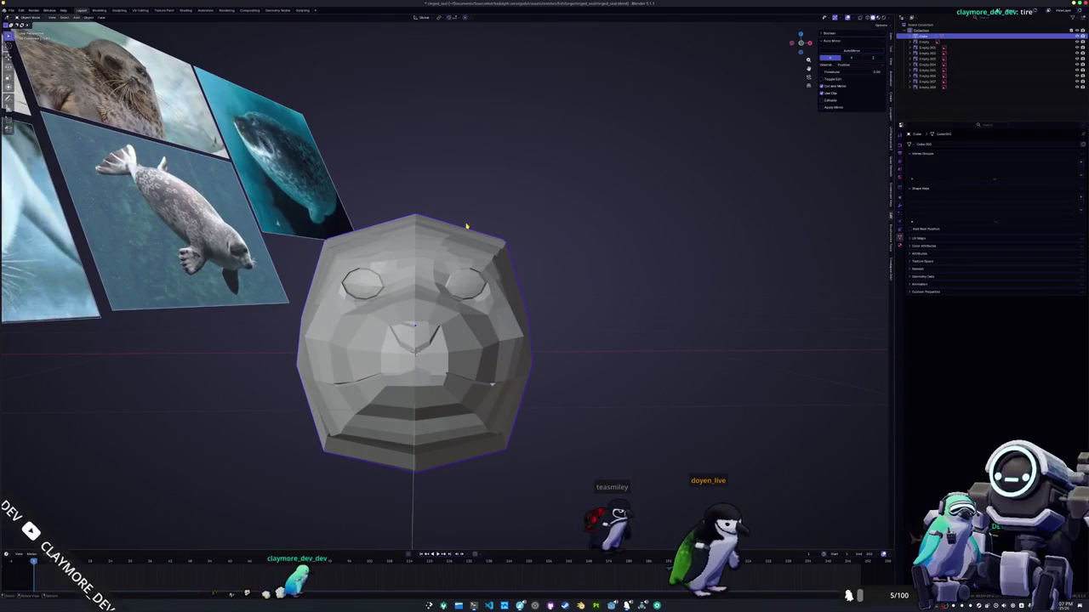
key("KP_Divide")
key("Tab")
scroll(390, 175, "up", 3)
key("KP_Divide")
mouse_move(390, 174)
middle_mouse_down()
mouse_move(425, 168)
mouse_move(446, 226)
mouse_move(433, 230)
middle_mouse_up()
scroll(425, 168, "down", 5)
- In right side view, select the side face behind the eye with the mesh opaque
middle_click_drag(400, 374, 408, 366)
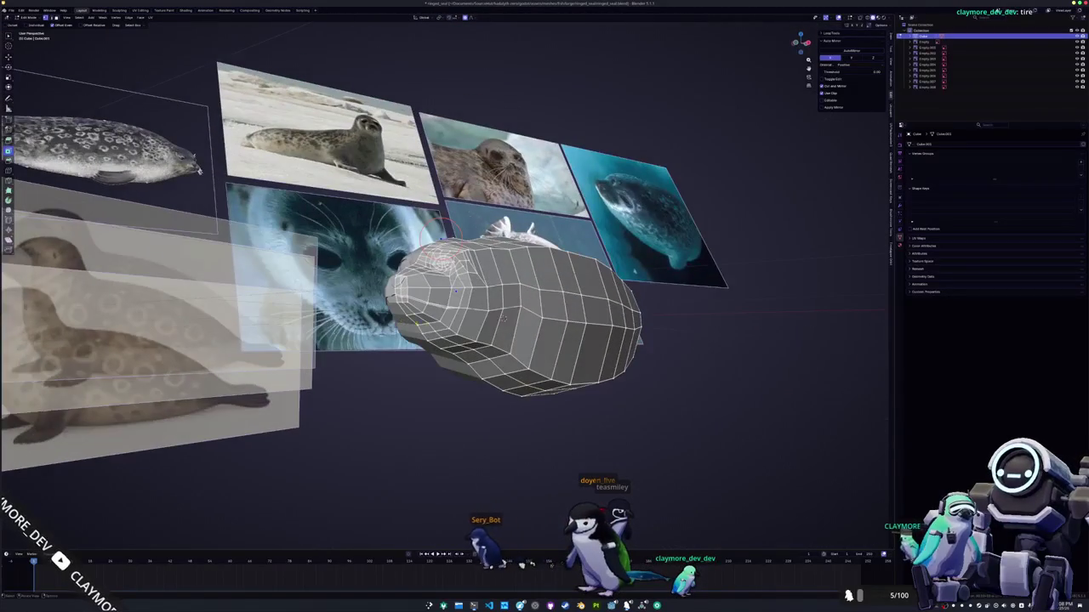
middle_click_drag(453, 291, 436, 290)
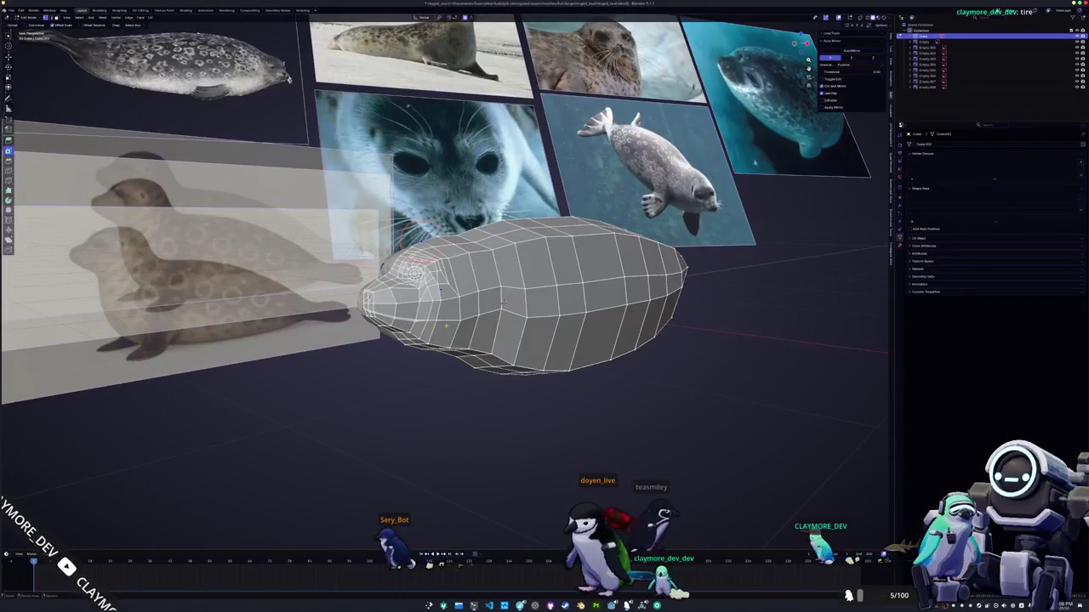
middle_click_drag(502, 302, 527, 315)
key("KP_3")
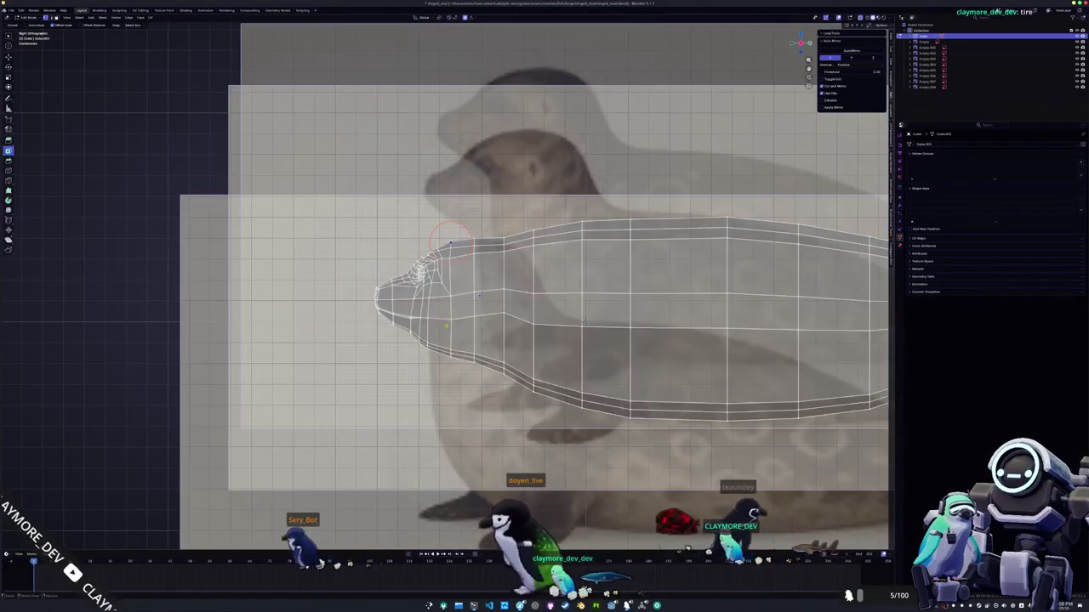
scroll(645, 338, "up", 3)
left_click(505, 265)
scroll(528, 259, "up", 3)
key("alt+z")
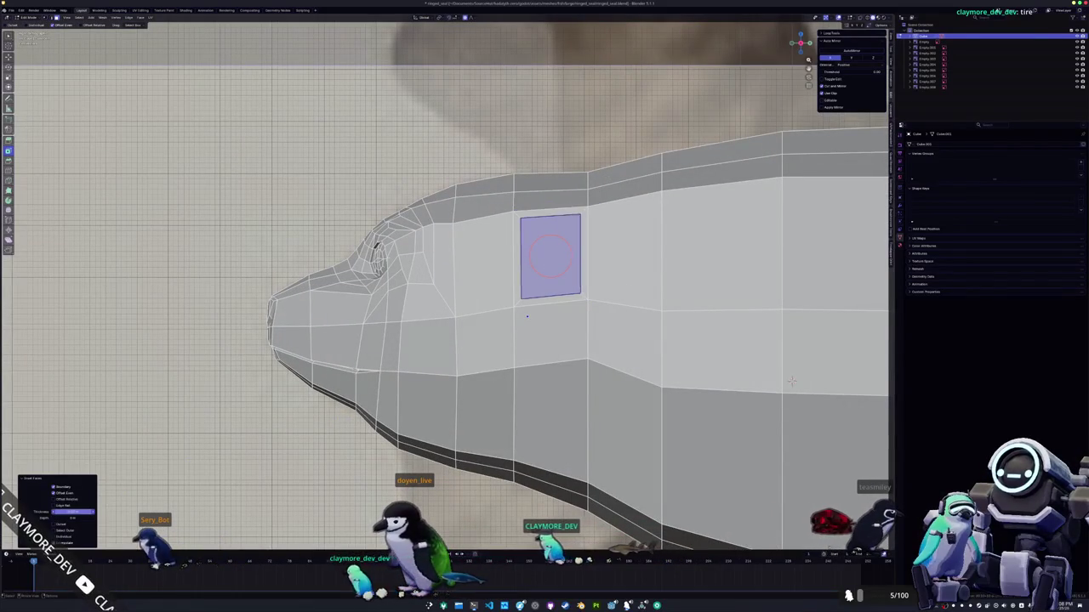
- Reshape the selected side face into a narrow rectangle
middle_click_drag(791, 382, 698, 306)
key("g")
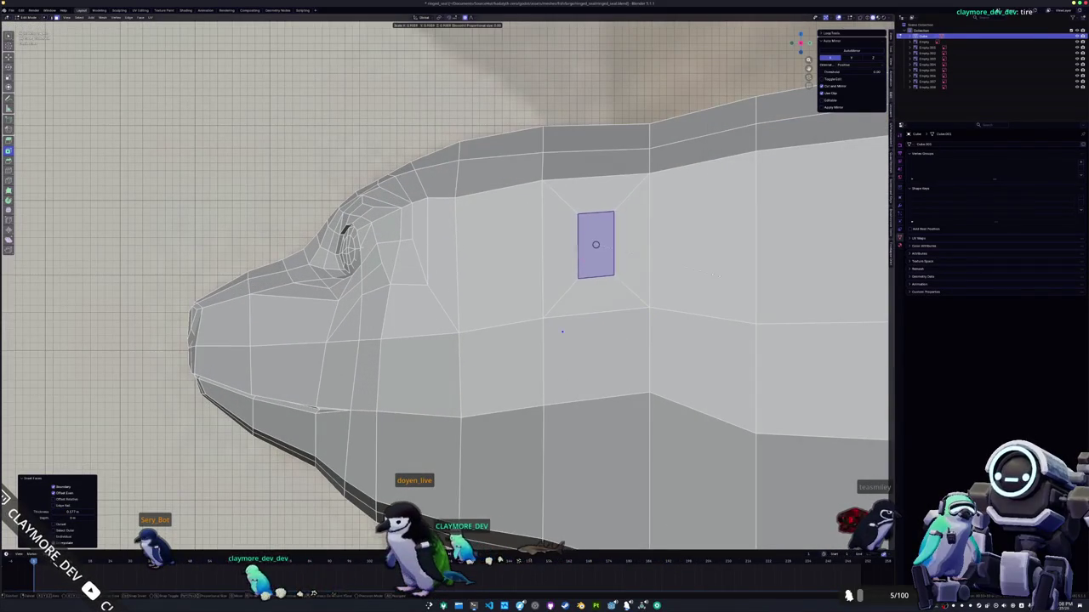
left_click(680, 287)
key("r")
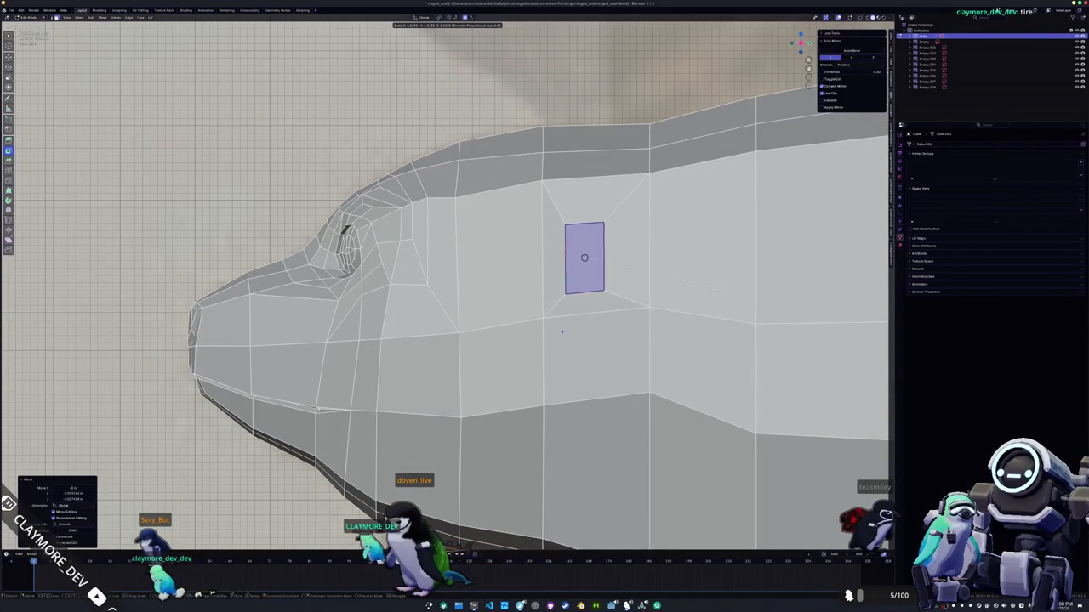
left_click(679, 287)
key("alt+z")
mouse_move(680, 287)
middle_mouse_down()
mouse_move(15, 76)
mouse_move(596, 323)
mouse_move(601, 338)
mouse_move(611, 296)
middle_mouse_up()
key("alt+z")
- Shift the face along X and push it inward along Z to form the recess
key("g")
key("x")
left_click(601, 339)
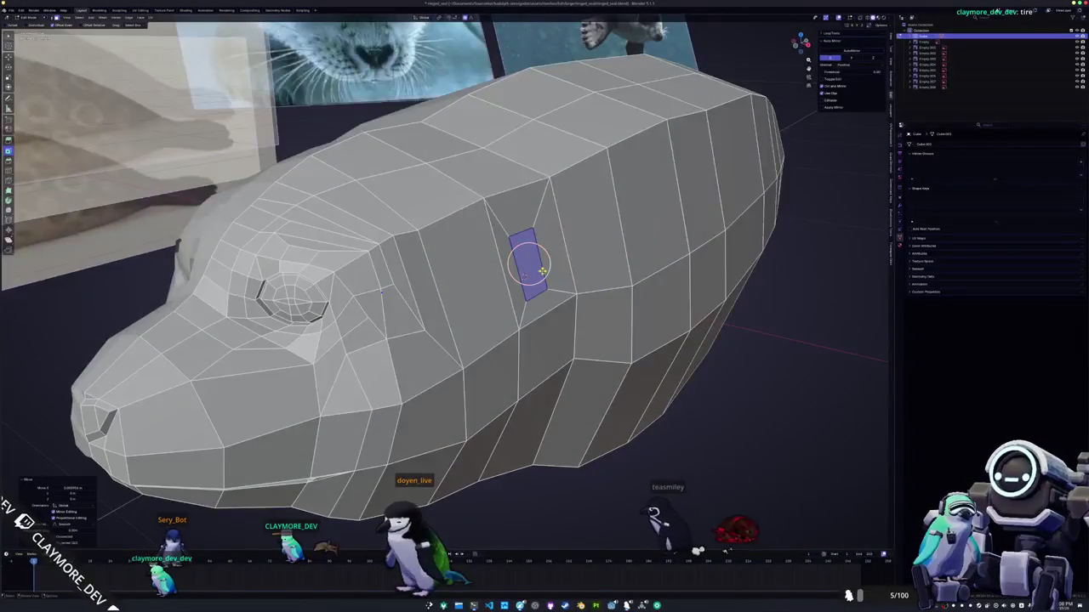
key("g")
key("z")
mouse_move(544, 269)
middle_mouse_down()
mouse_move(521, 303)
mouse_move(728, 367)
middle_mouse_up()
left_click(520, 303)
key("g")
key("x")
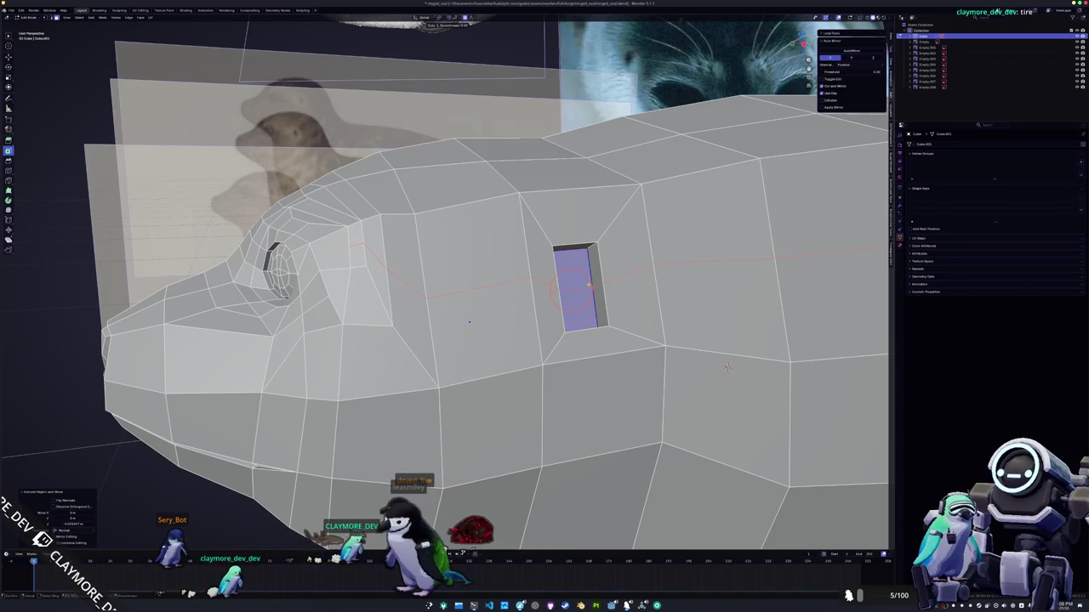
- Confirm the recess's sideways move and commit the new knife cuts around it
left_click(727, 367)
middle_click_drag(727, 368, 492, 305)
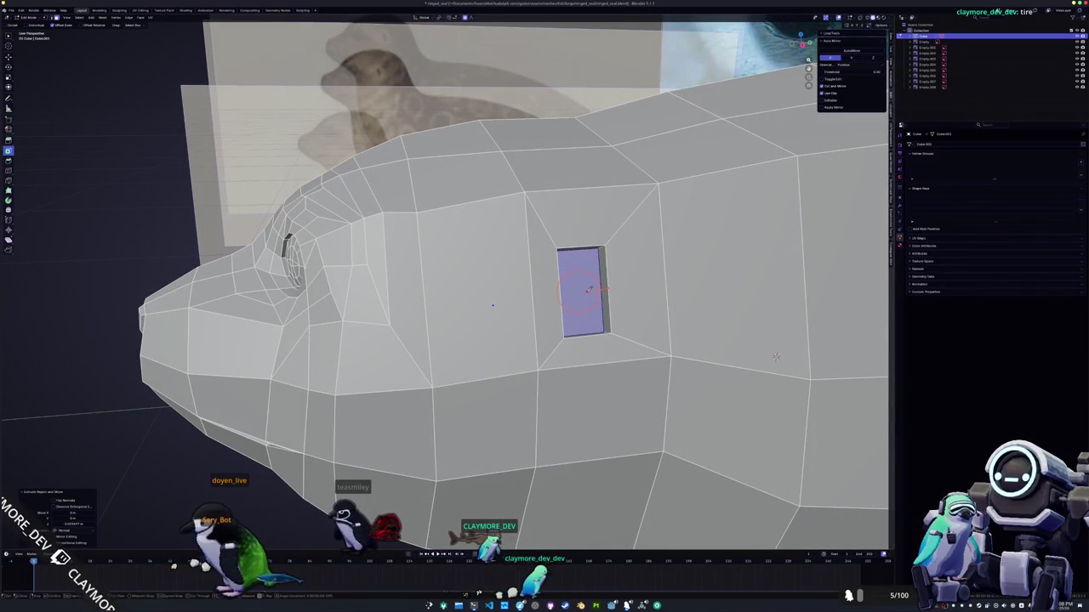
middle_click_drag(492, 305, 584, 320)
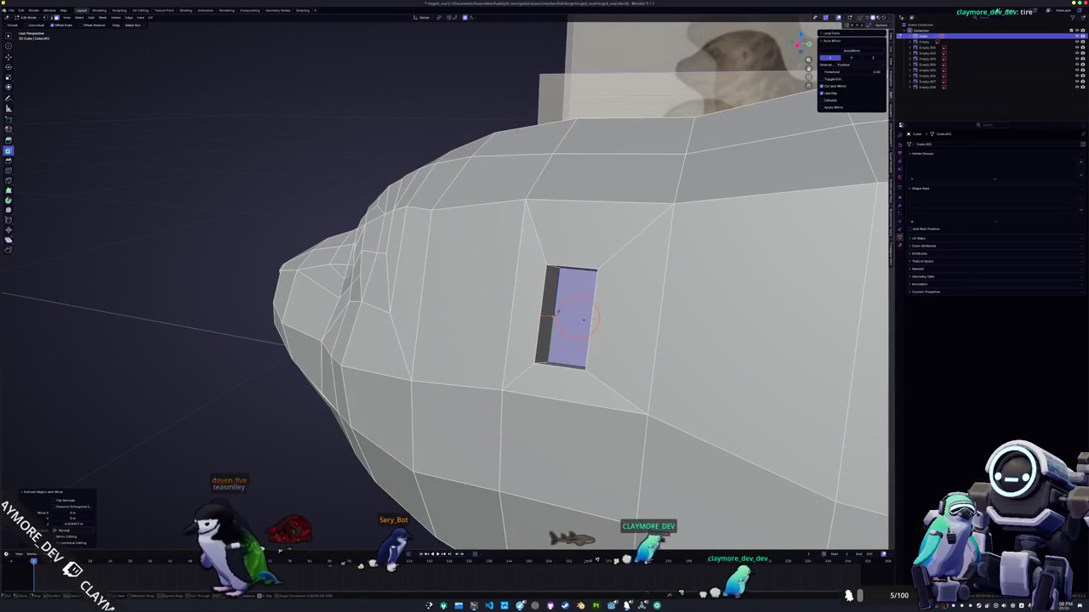
middle_click_drag(556, 313, 600, 296)
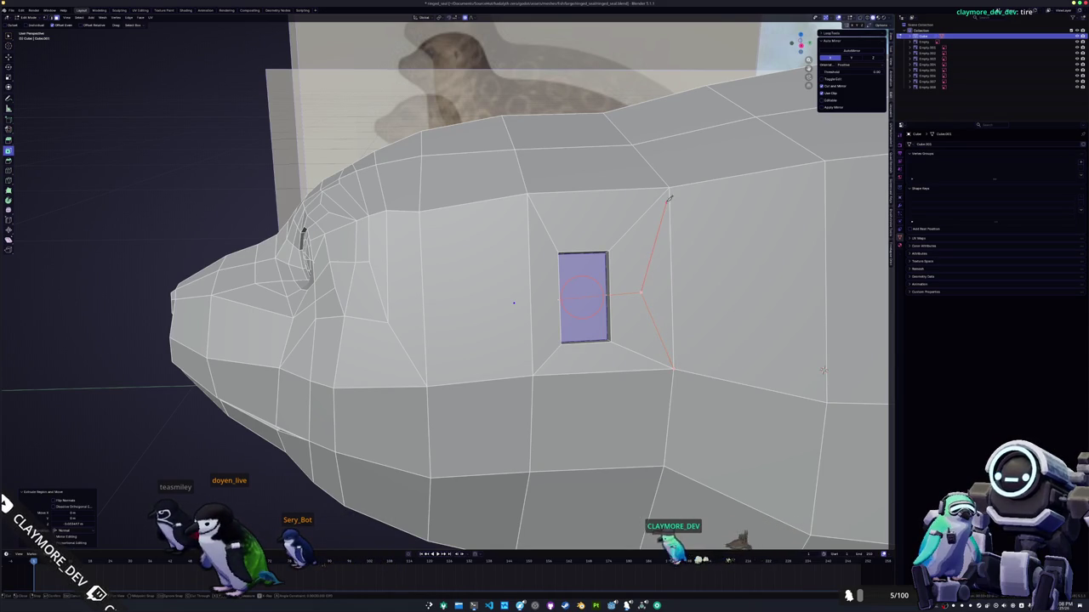
key("Return")
- Inset the recess face again and clear the selection
mouse_move(823, 370)
middle_mouse_down()
mouse_move(872, 381)
mouse_move(817, 374)
middle_mouse_up()
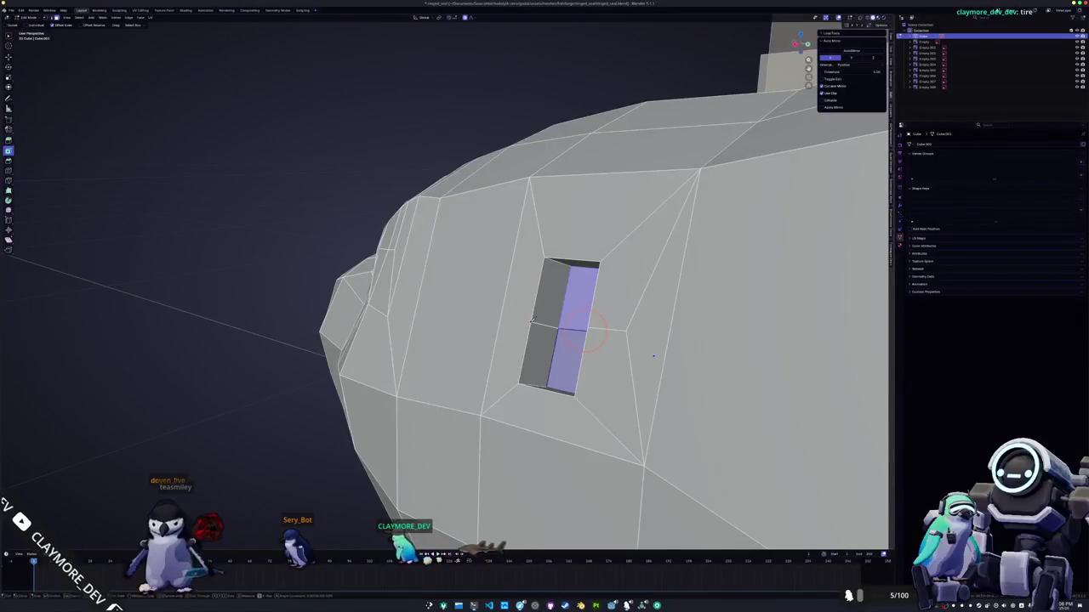
middle_click_drag(513, 315, 550, 310)
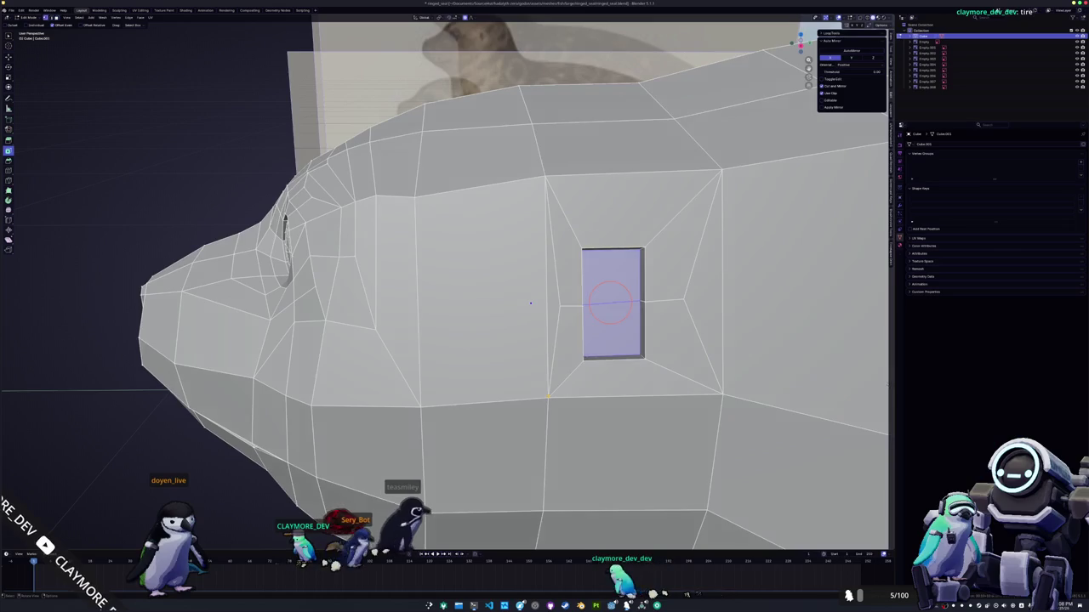
middle_click_drag(550, 392, 562, 366)
key("i")
key("Escape")
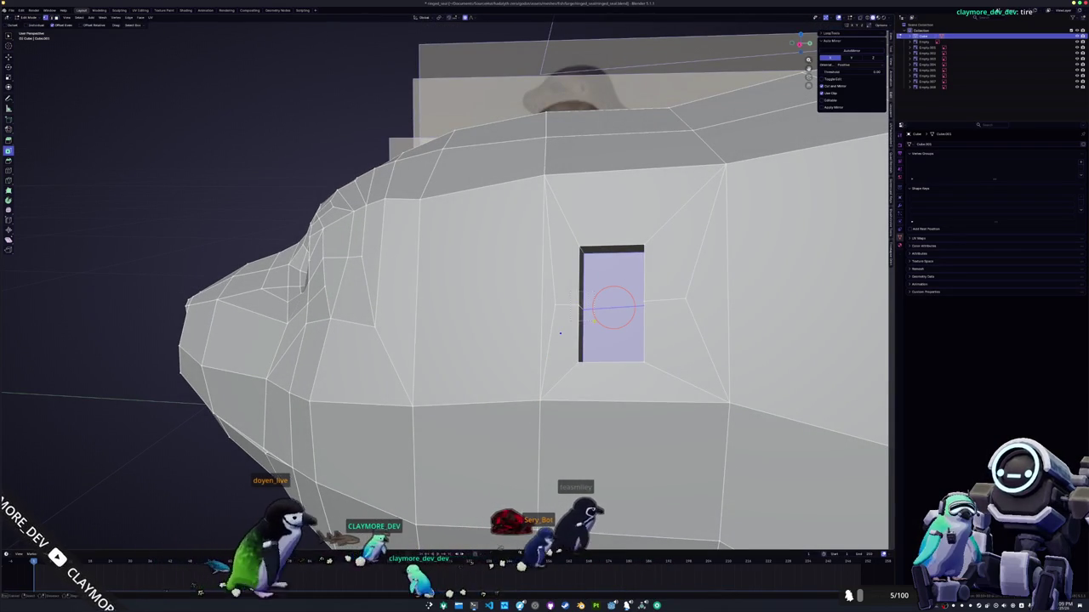
key("alt+a")
- Nudge a vertex beside the recess and slide the top-right corner down its edge
middle_click_drag(560, 334, 583, 347)
key("g")
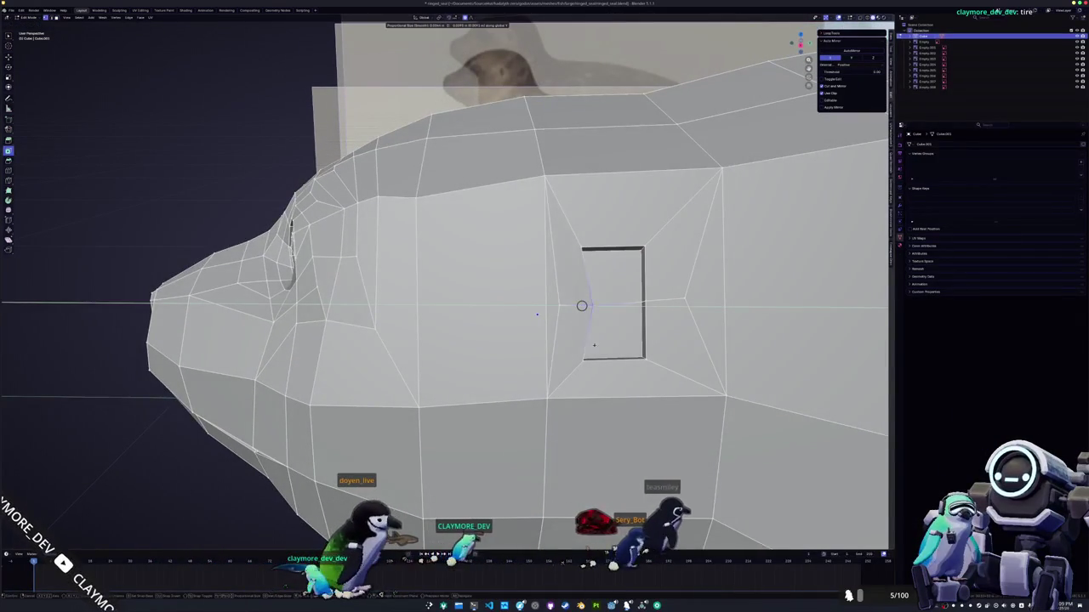
key("Return")
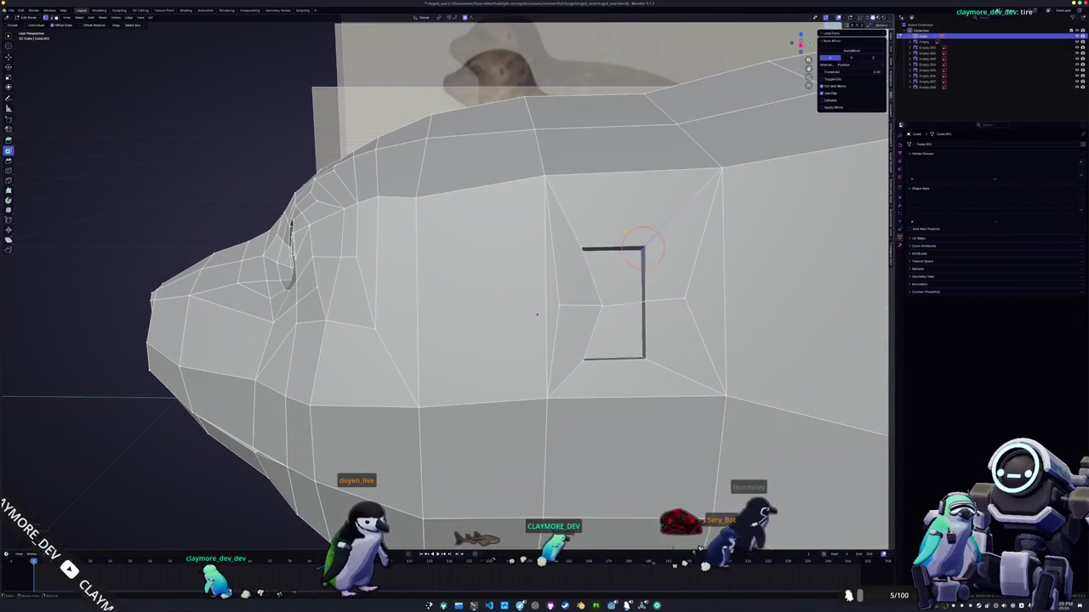
middle_click_drag(629, 255, 642, 246)
key("g")
key("g")
left_click(644, 256)
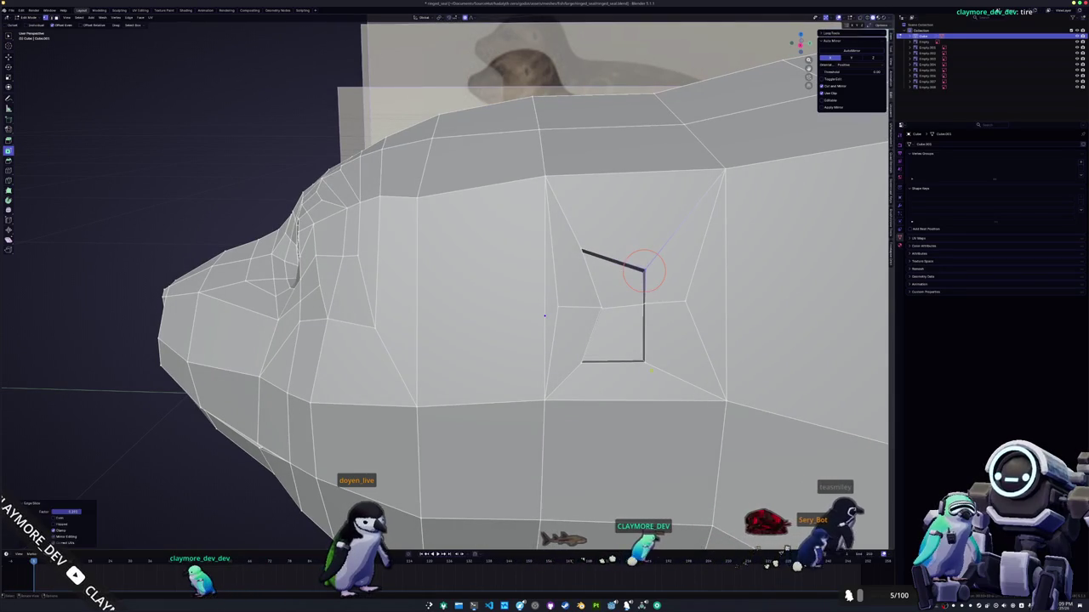
- Slide the recess's bottom-right corner up along its edge
left_click(644, 360)
key("g")
key("g")
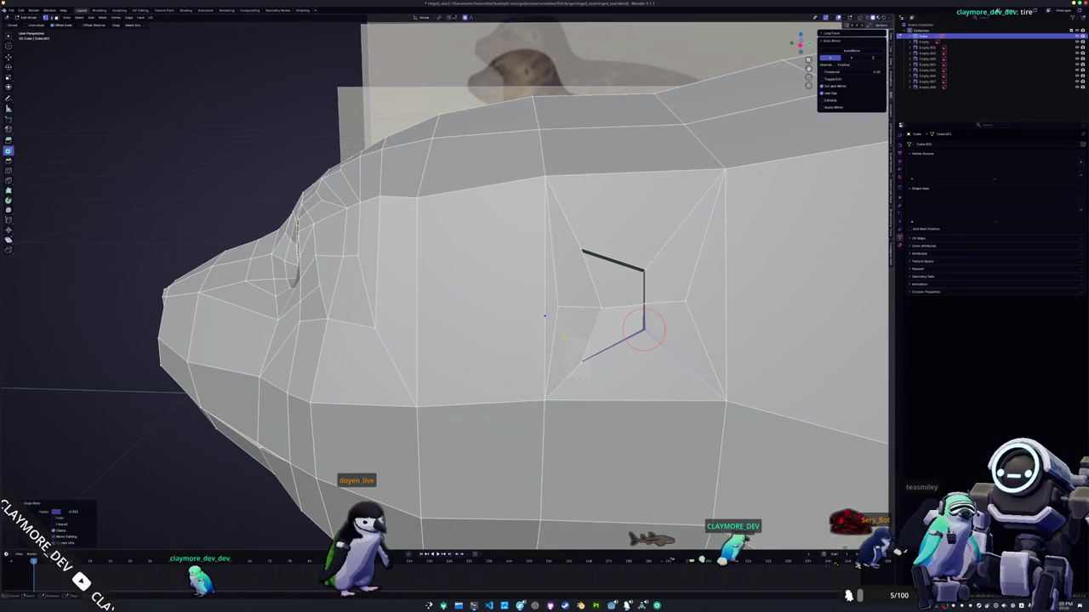
key("g")
key("g")
left_click(581, 361)
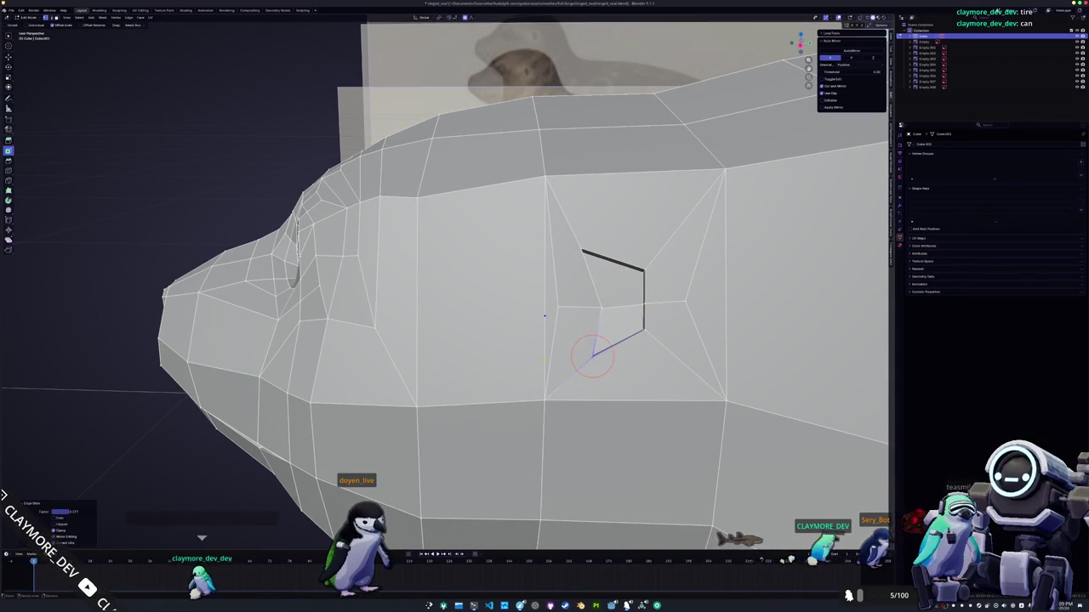
middle_click_drag(581, 362, 859, 472)
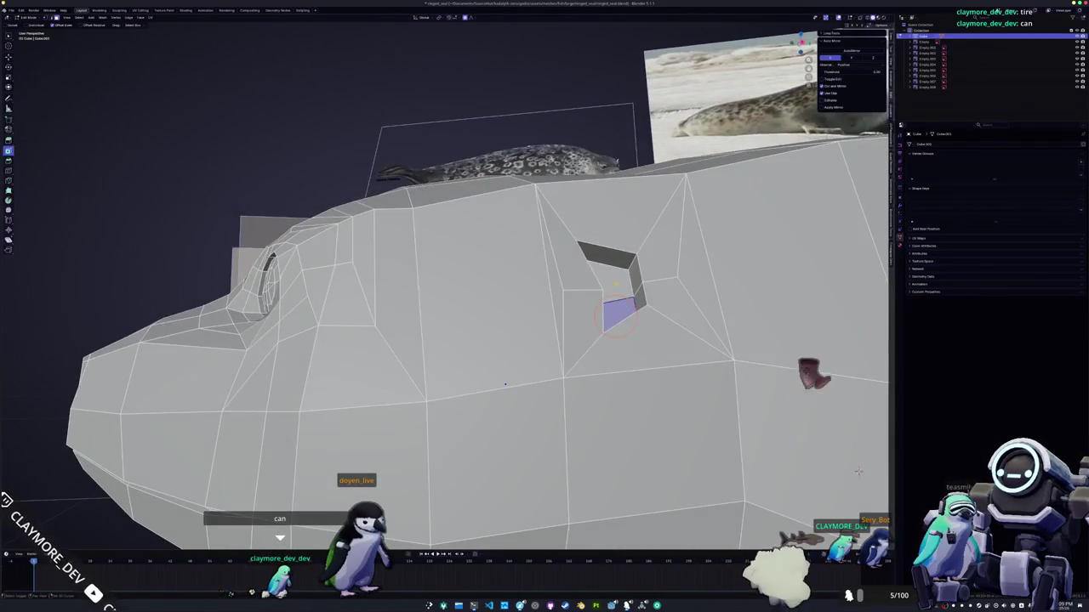
middle_click_drag(504, 385, 711, 391)
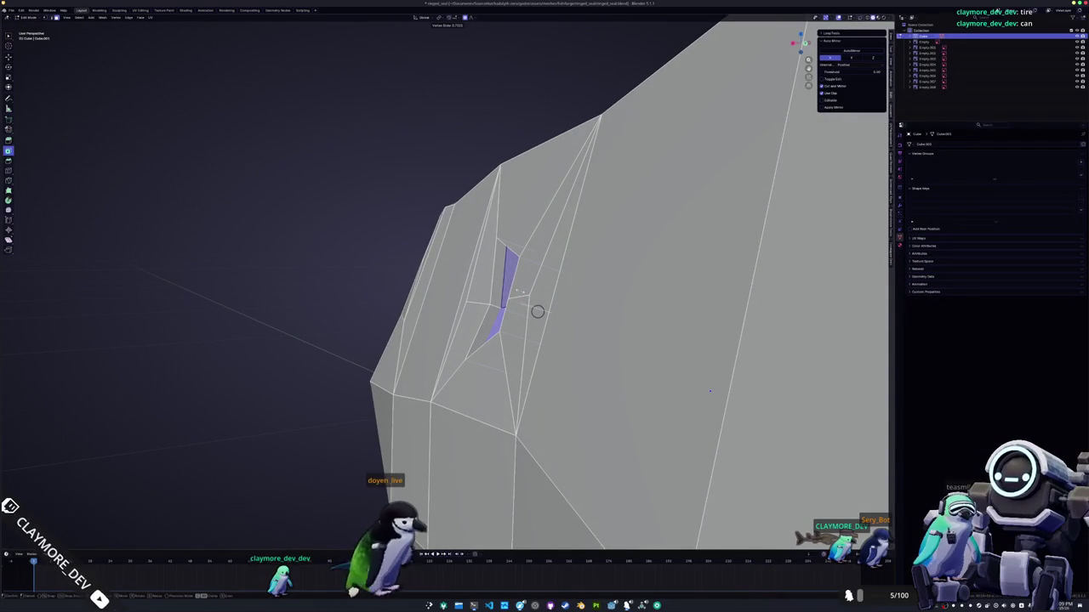
left_click(710, 391)
- Shift the selected recess vertices sideways along the X axis
scroll(710, 392, "down", 3)
mouse_move(710, 391)
middle_mouse_down()
mouse_move(384, 336)
mouse_move(318, 291)
middle_mouse_up()
scroll(384, 336, "up", 2)
scroll(340, 362, "up", 2)
key("g")
key("x")
left_click(317, 291)
- Nudge the vertices along X again so the recess narrows into an angled slit
scroll(276, 294, "up", 2)
scroll(277, 294, "down", 3)
mouse_move(277, 293)
middle_mouse_down()
mouse_move(660, 366)
mouse_move(628, 331)
mouse_move(596, 336)
mouse_move(648, 351)
mouse_move(595, 340)
middle_mouse_up()
left_click(659, 366)
key("g")
key("x")
left_click(649, 350)
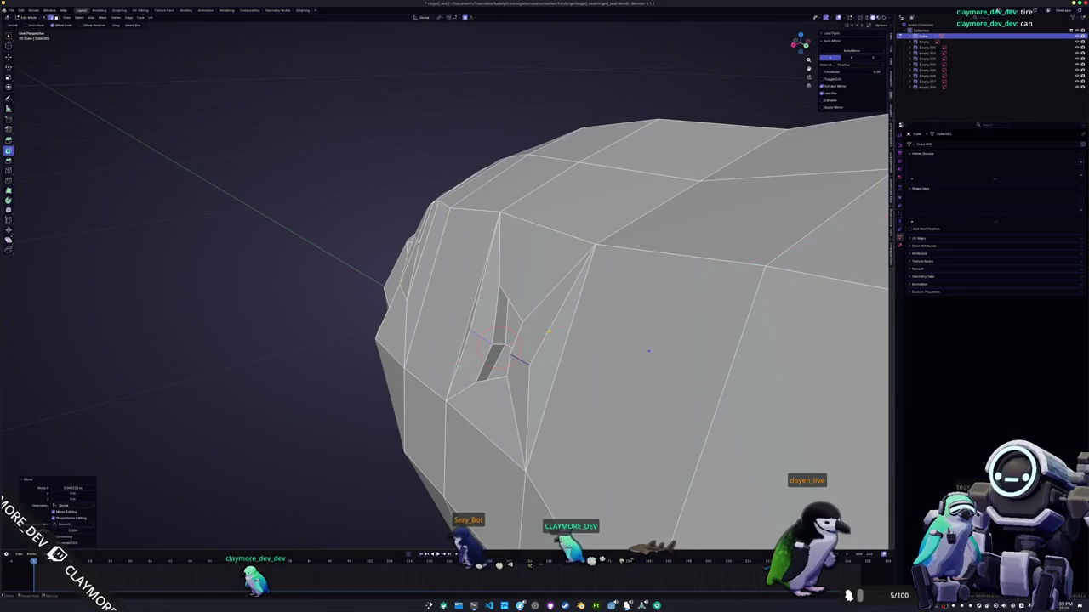
scroll(596, 340, "down", 5)
key("Tab")
key("Tab")
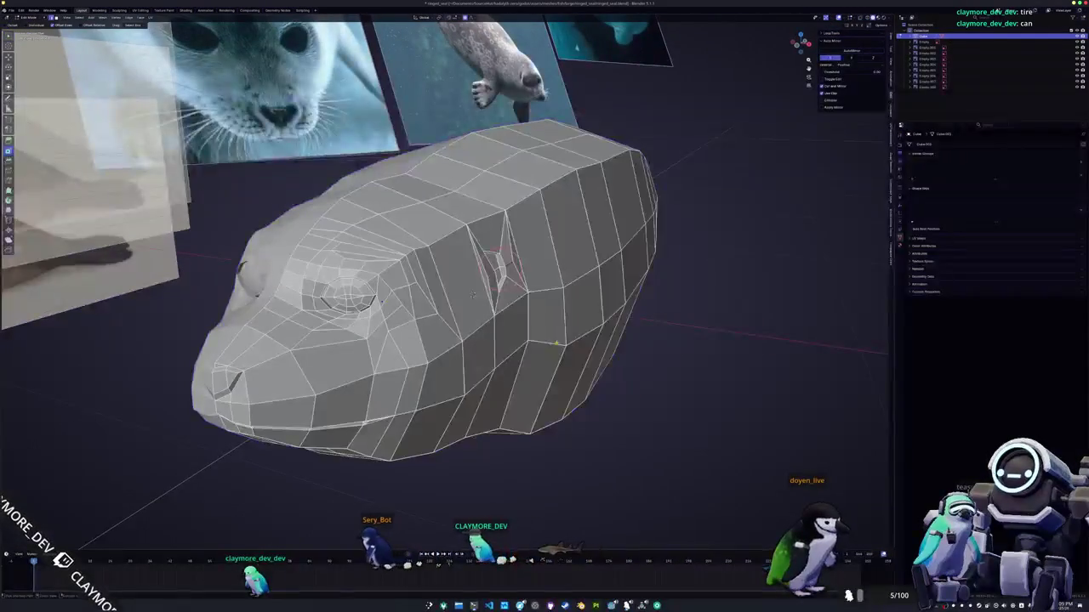
key("Tab")
middle_click_drag(472, 294, 593, 341)
scroll(593, 340, "up", 3)
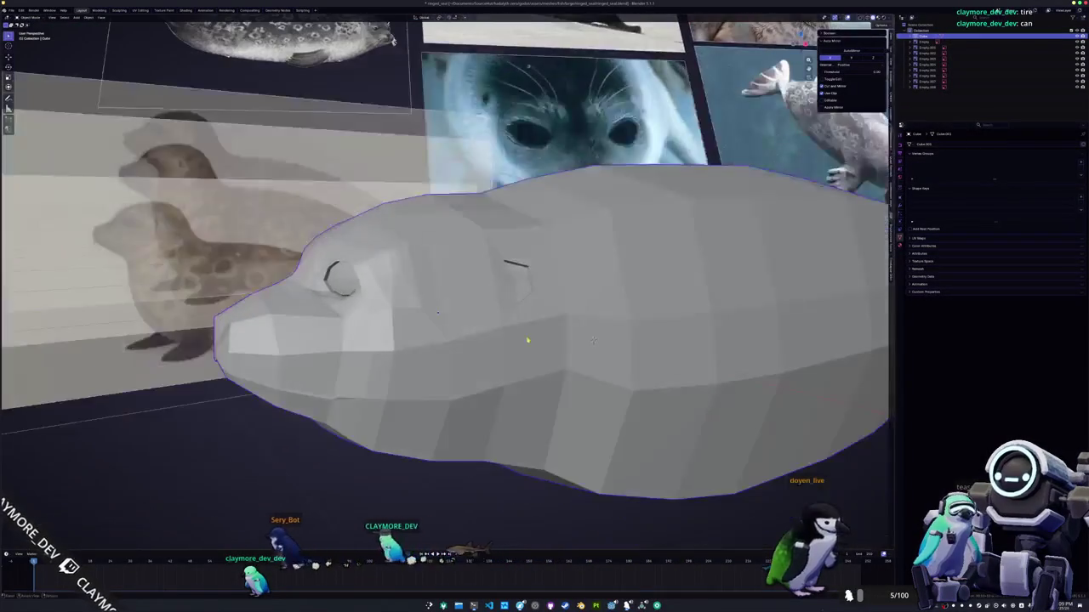
key("Tab")
key("alt+z")
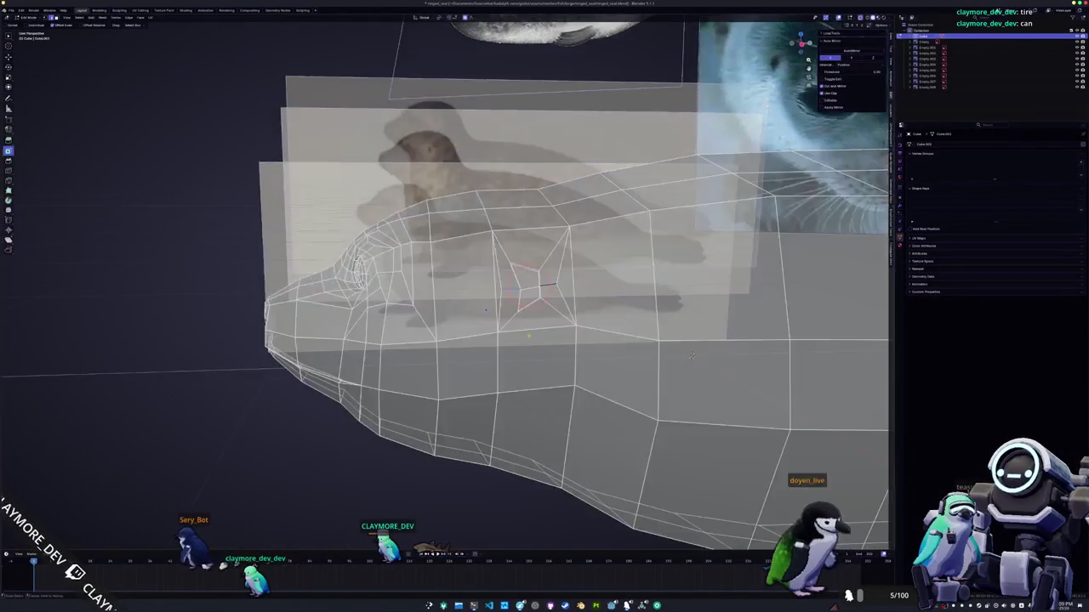
middle_click_drag(592, 340, 768, 381)
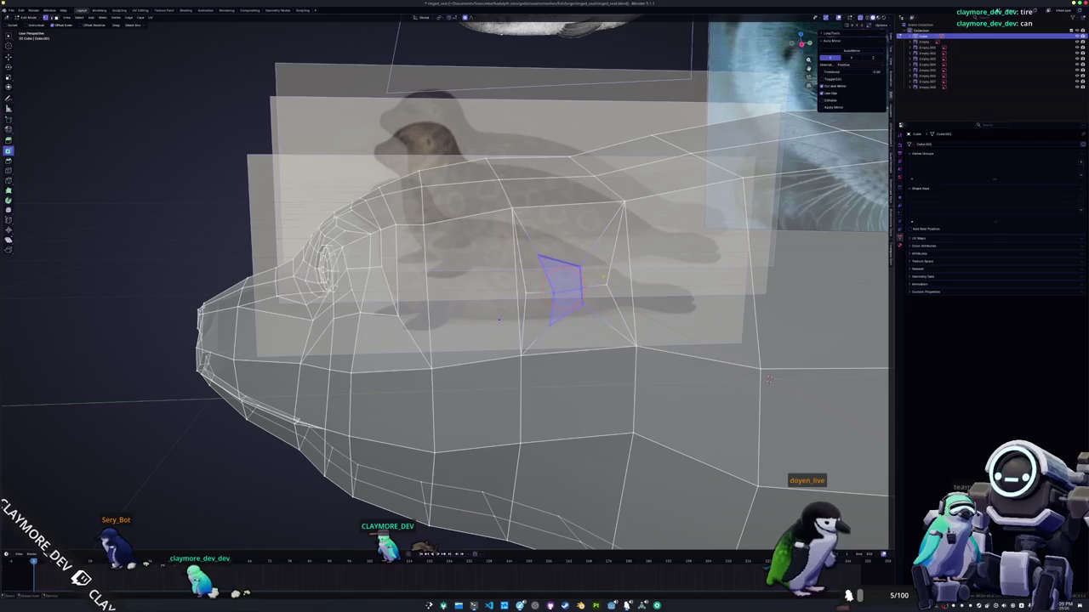
key("Tab")
key("alt+z")
mouse_move(768, 380)
middle_mouse_down()
mouse_move(551, 350)
mouse_move(564, 336)
mouse_move(488, 396)
mouse_move(462, 389)
mouse_move(474, 365)
middle_mouse_up()
key("Tab")
scroll(550, 351, "up", 5)
key("Tab")
key("Tab")
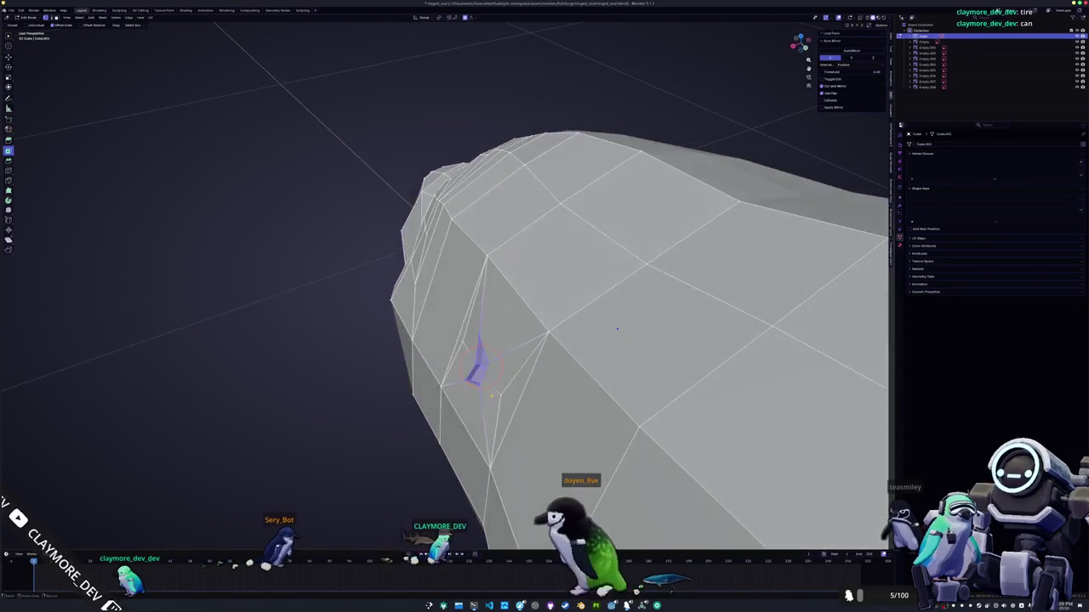
scroll(553, 336, "up", 3)
- Cancel a stray cut, dissolve the leftover vertex, and start a new knife cut beside the recess
left_click(554, 334)
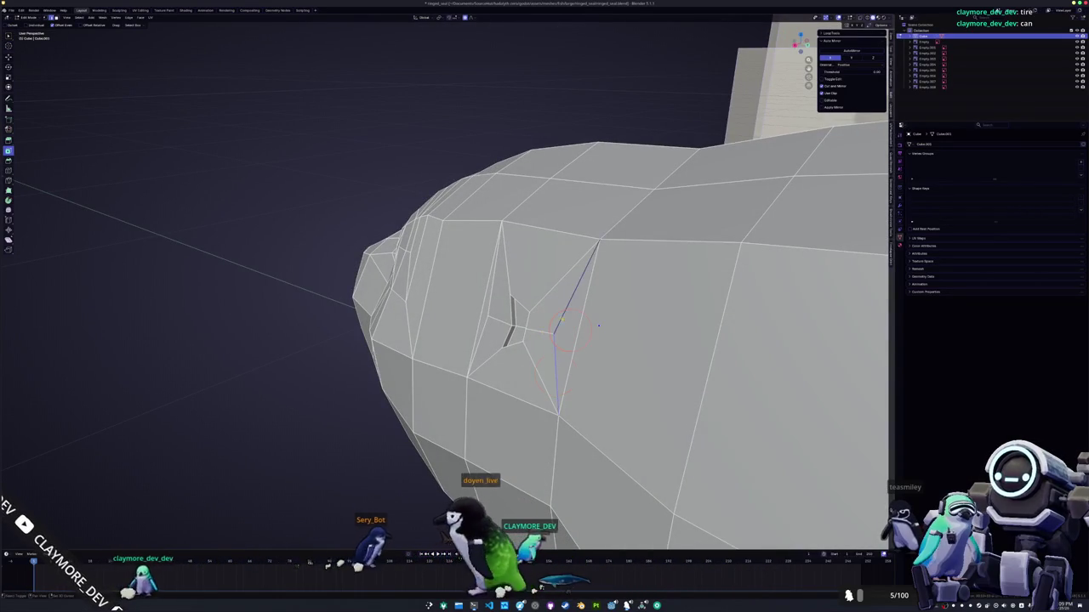
right_click(502, 315)
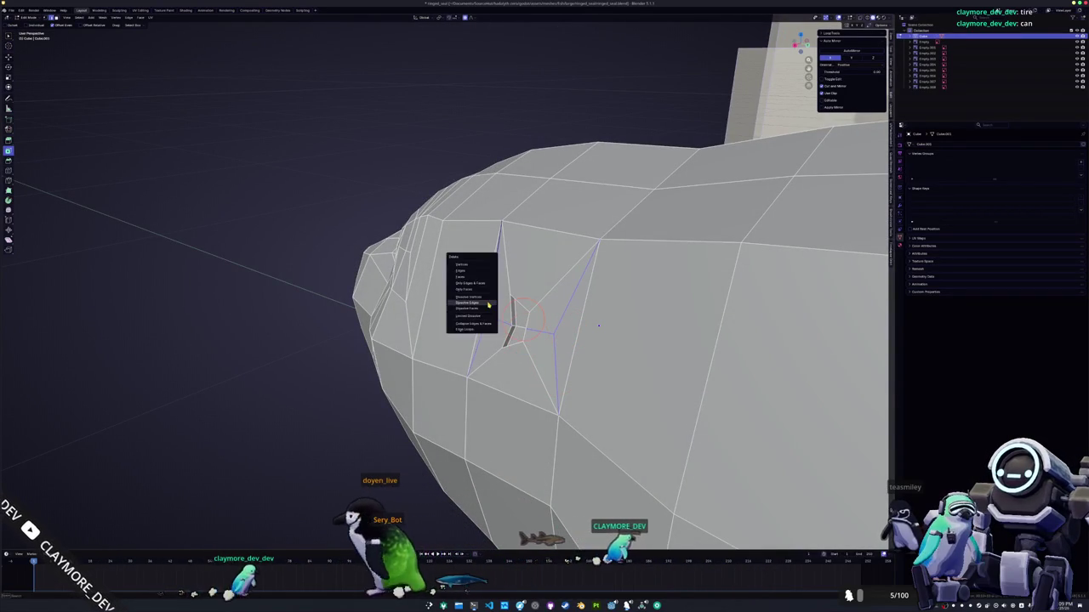
left_click(472, 319)
middle_click_drag(553, 336, 519, 315)
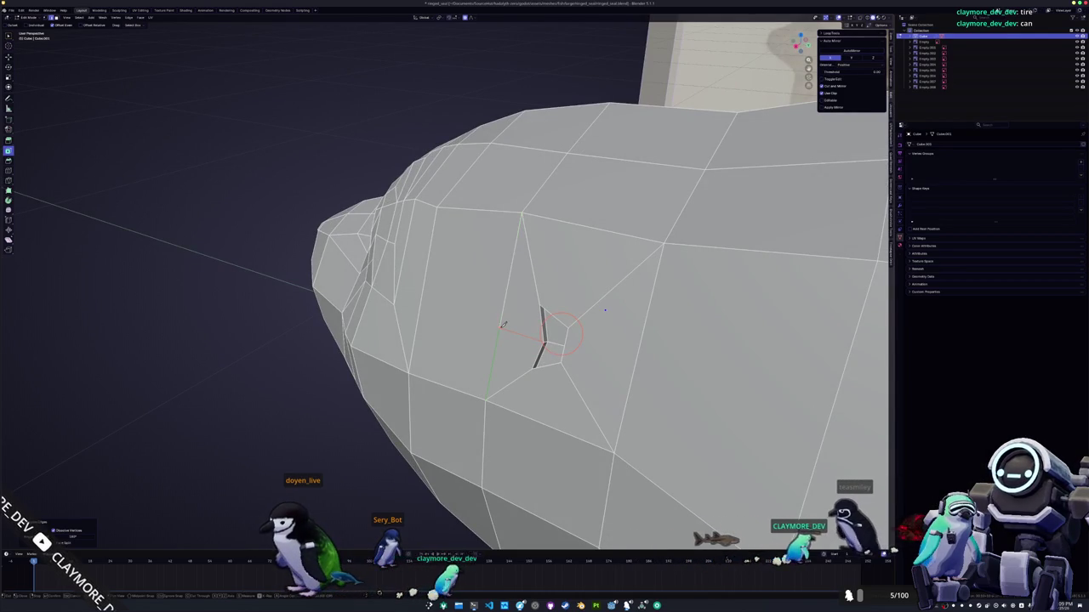
left_click(454, 313)
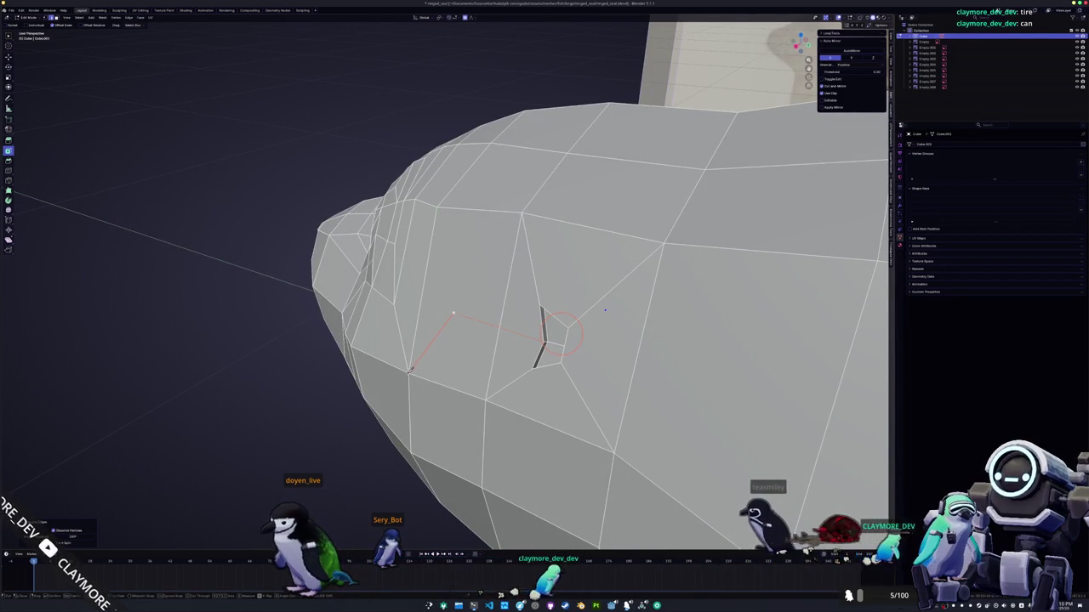
- Extend the cut back along the seal's body and move the new edge into place
middle_click_drag(442, 324, 504, 147)
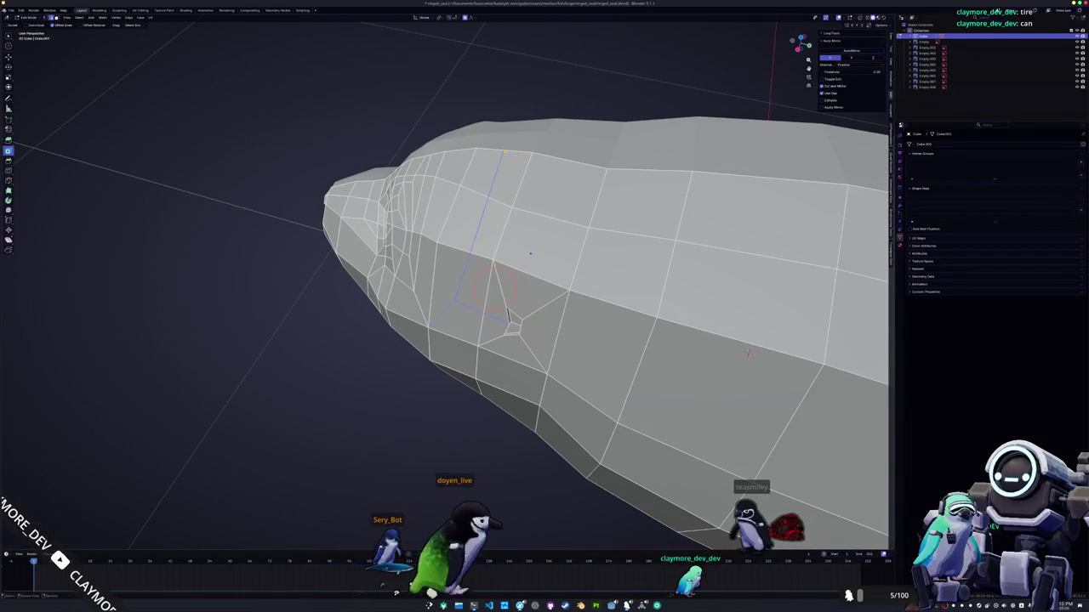
mouse_move(507, 149)
middle_mouse_down()
mouse_move(528, 308)
mouse_move(587, 281)
mouse_move(565, 291)
middle_mouse_up()
scroll(596, 272, "up", 4)
scroll(618, 264, "down", 3)
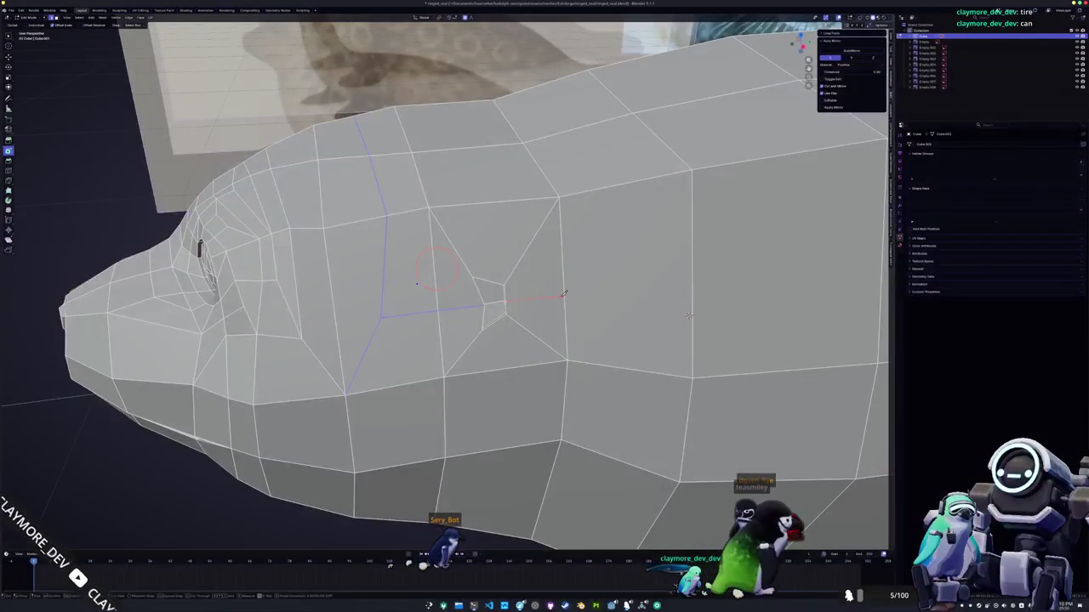
left_click(629, 287)
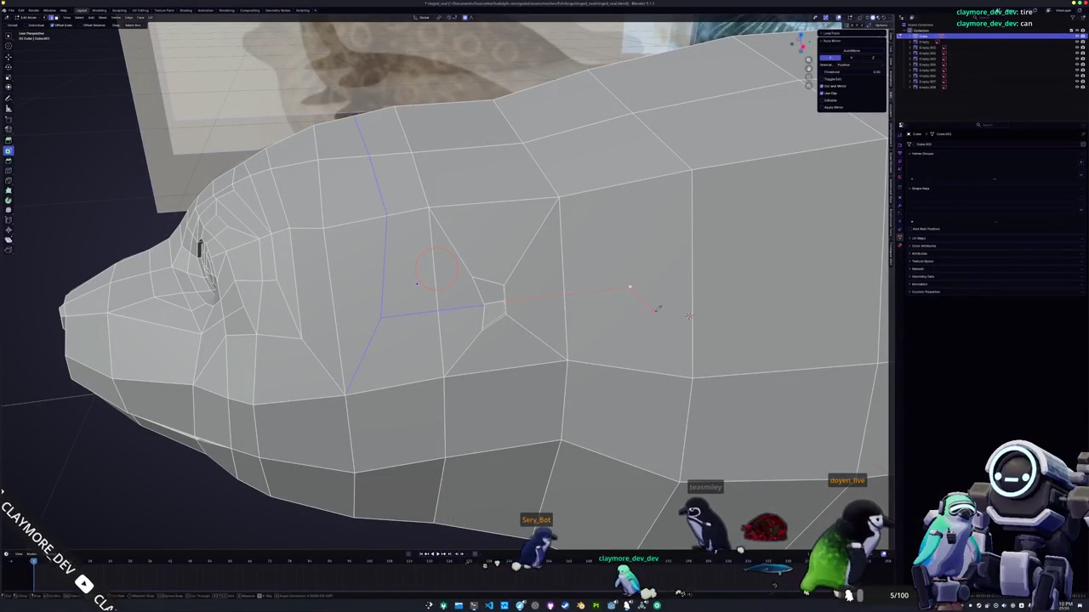
middle_click_drag(696, 375, 699, 231)
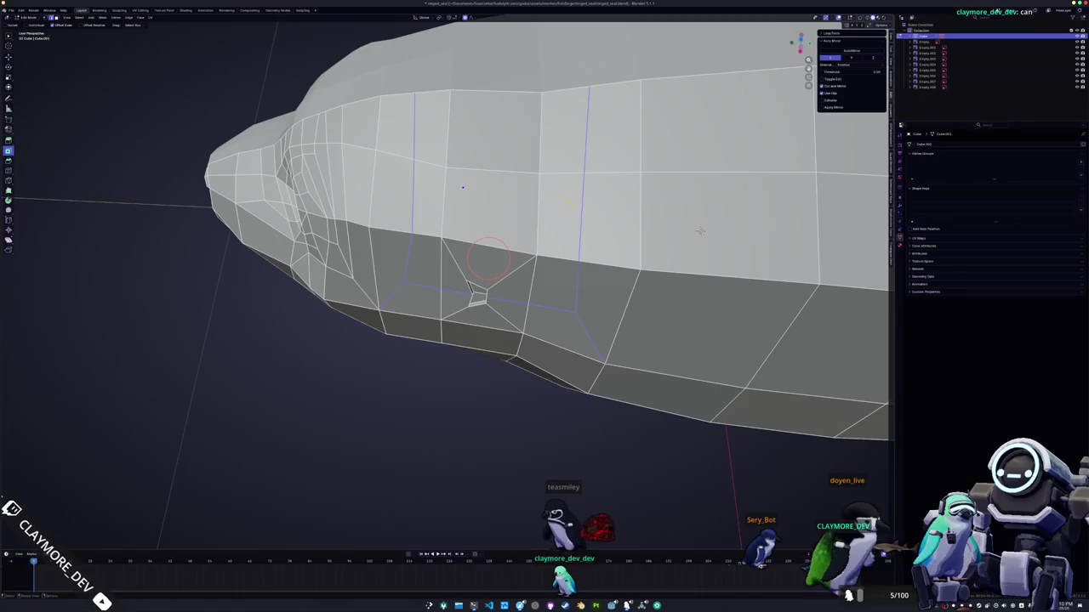
key("g")
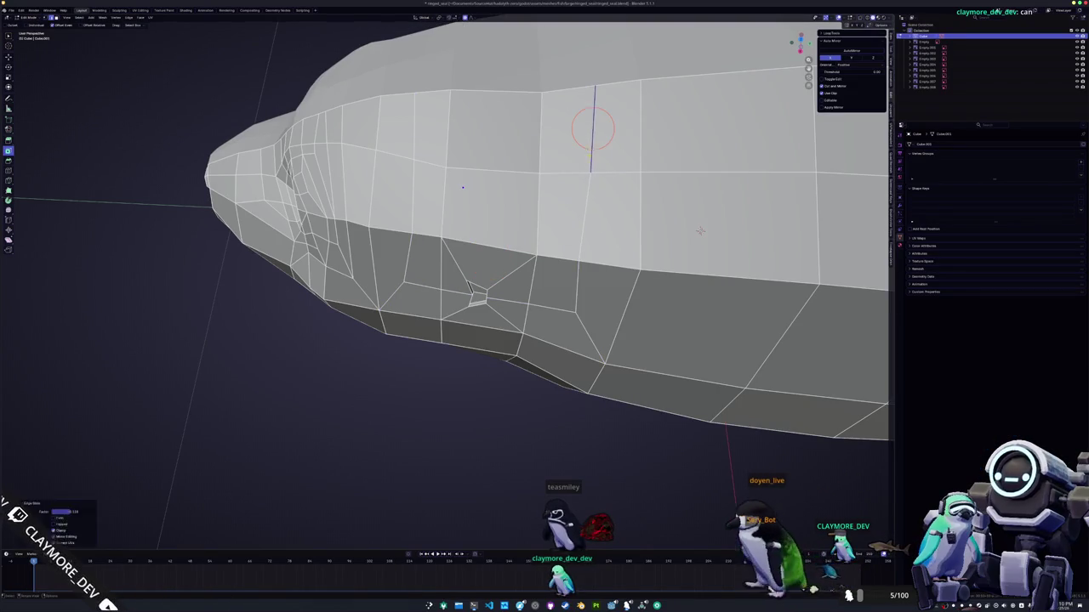
left_click(578, 260)
- Move a vertex vertically along Z with proportional falloff to even out the side
mouse_move(578, 261)
middle_mouse_down()
mouse_move(510, 226)
mouse_move(492, 336)
mouse_move(710, 324)
middle_mouse_up()
key("Tab")
key("Tab")
scroll(710, 323, "up", 3)
key("g")
key("z")
left_click(709, 324)
key("Tab")
scroll(709, 323, "down", 3)
mouse_move(709, 324)
middle_mouse_down()
mouse_move(462, 304)
mouse_move(449, 282)
mouse_move(408, 295)
middle_mouse_up()
- Preview the seal with smooth shading, then return it to flat shading in side view
right_click(449, 281)
left_click(443, 279)
right_click(431, 292)
left_click(426, 295)
right_click(407, 295)
left_click(404, 301)
key("KP_3")
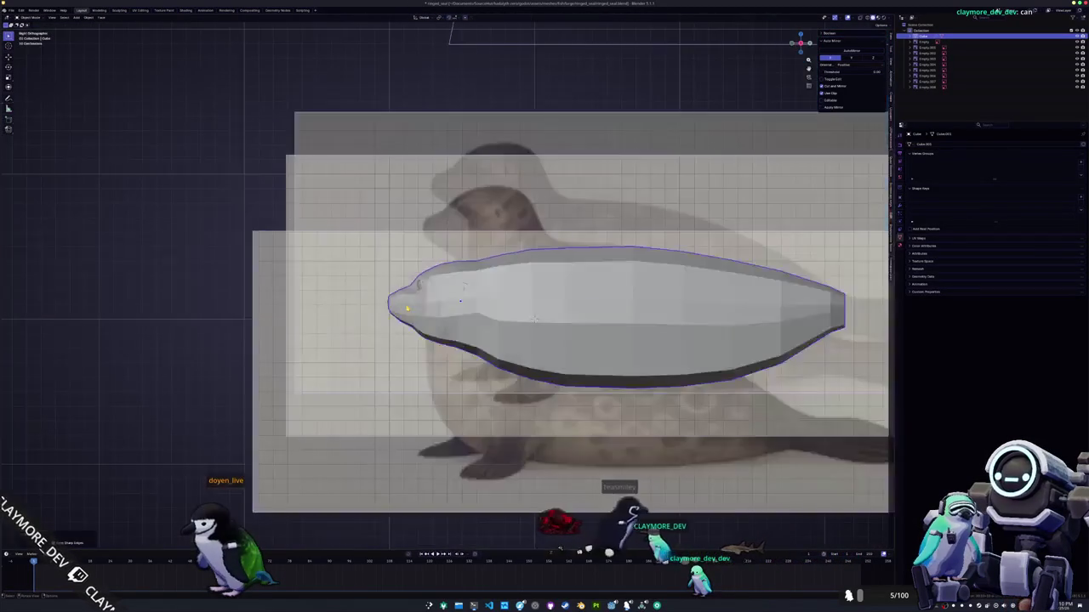
key("alt+z")
key("Tab")
scroll(406, 308, "up", 2)
scroll(383, 273, "up", 2)
scroll(362, 230, "up", 1)
key("3")
left_click(515, 349)
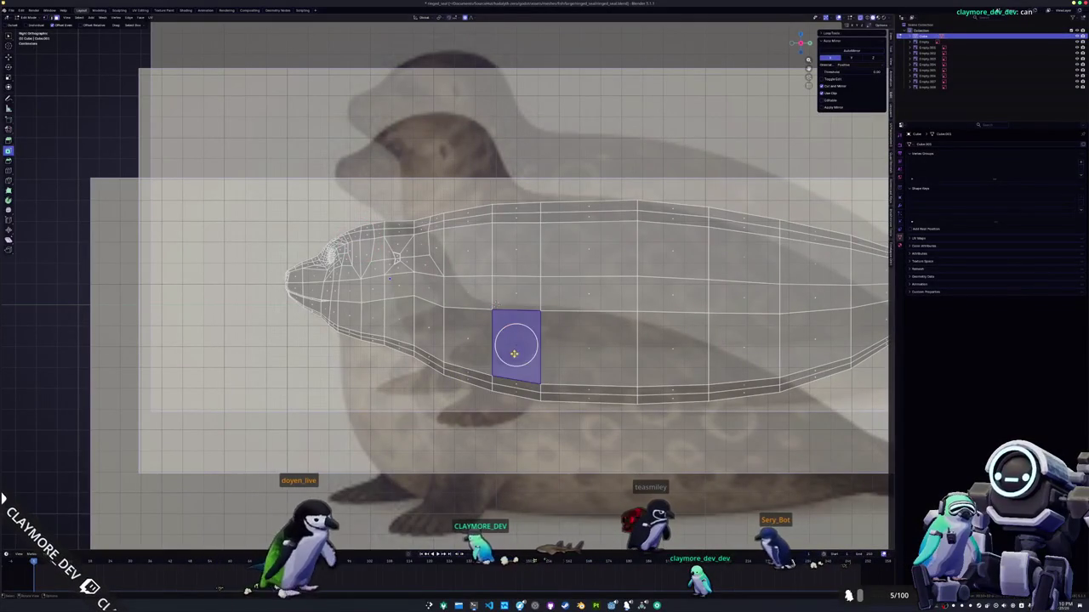
scroll(502, 332, "down", 4)
scroll(480, 313, "down", 1)
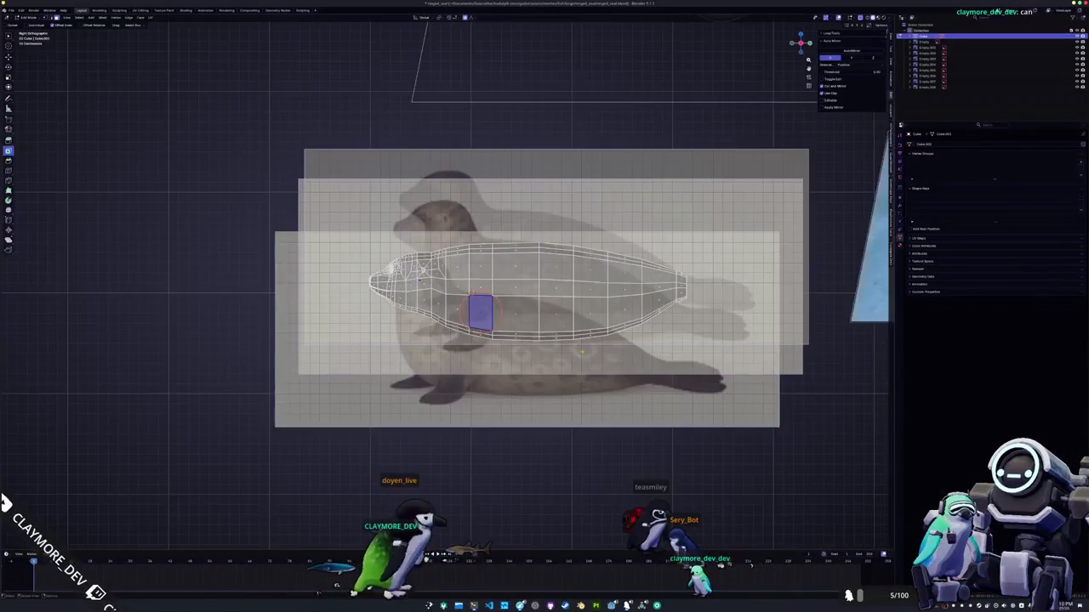
mouse_move(480, 314)
middle_mouse_down()
mouse_move(368, 310)
mouse_move(377, 340)
middle_mouse_up()
left_click(532, 307, "ctrl")
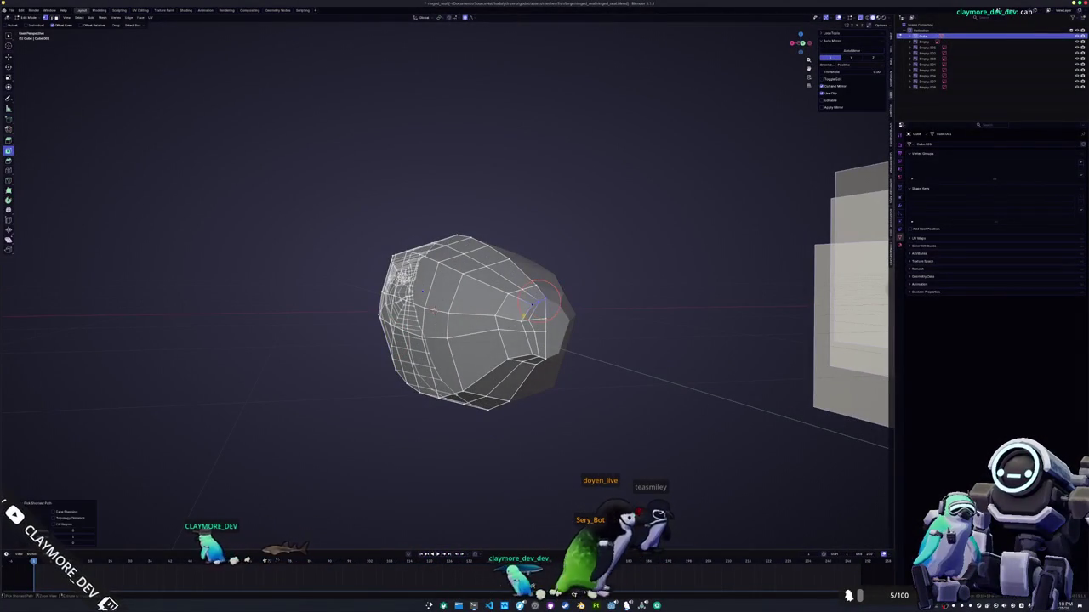
left_click(537, 359, "ctrl")
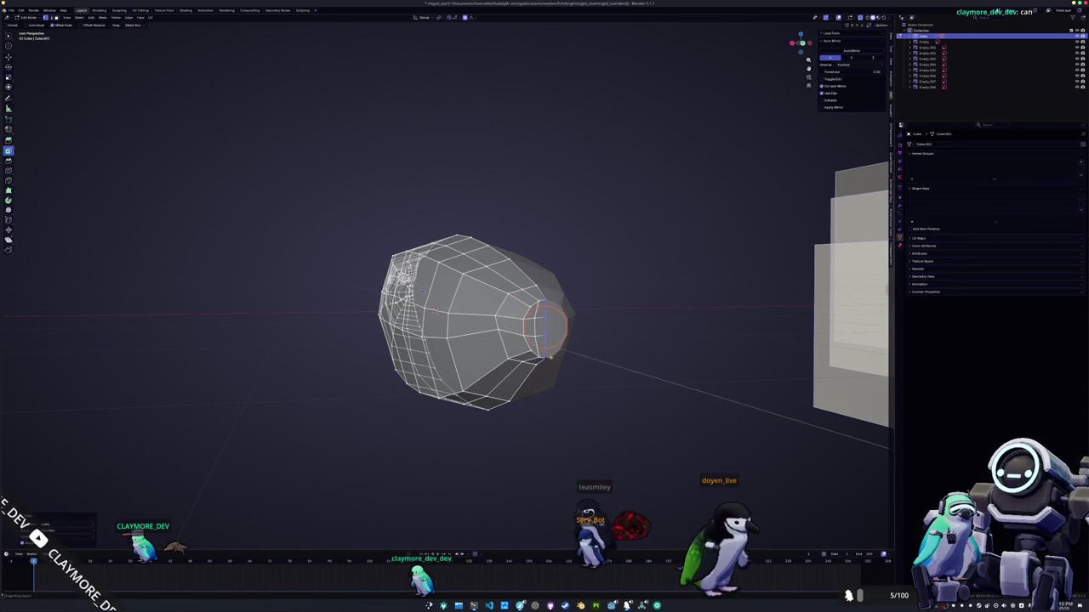
middle_click_drag(561, 356, 287, 328)
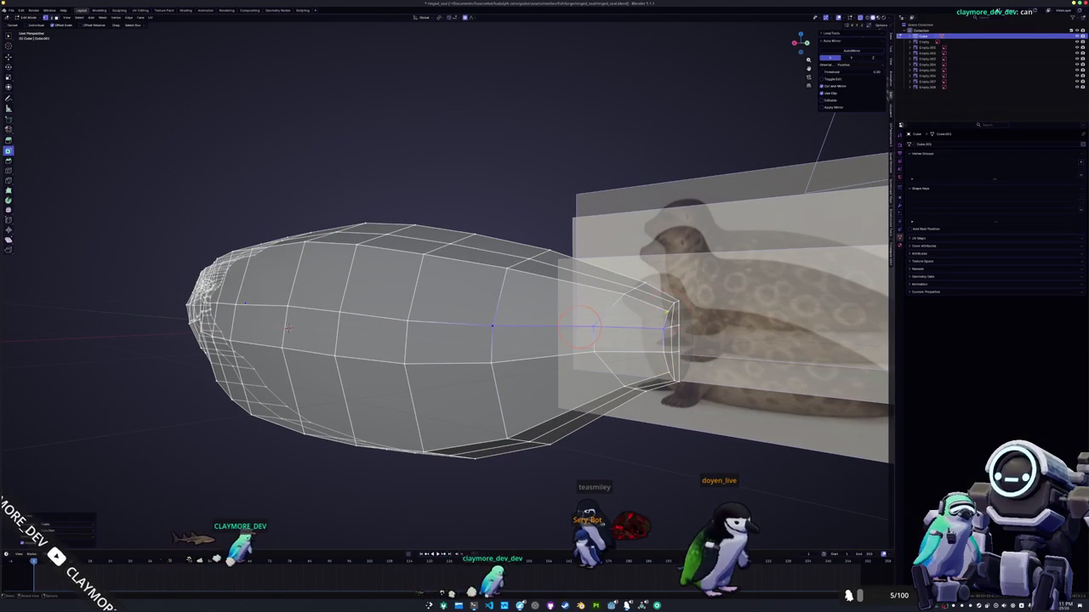
left_click(668, 308, "ctrl")
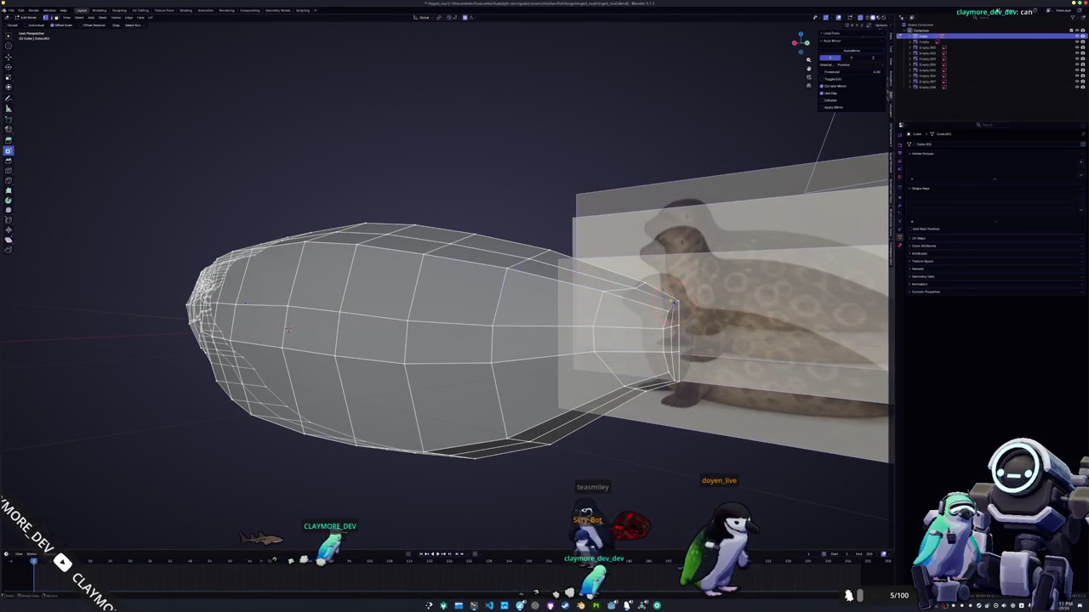
left_click(667, 306, "ctrl")
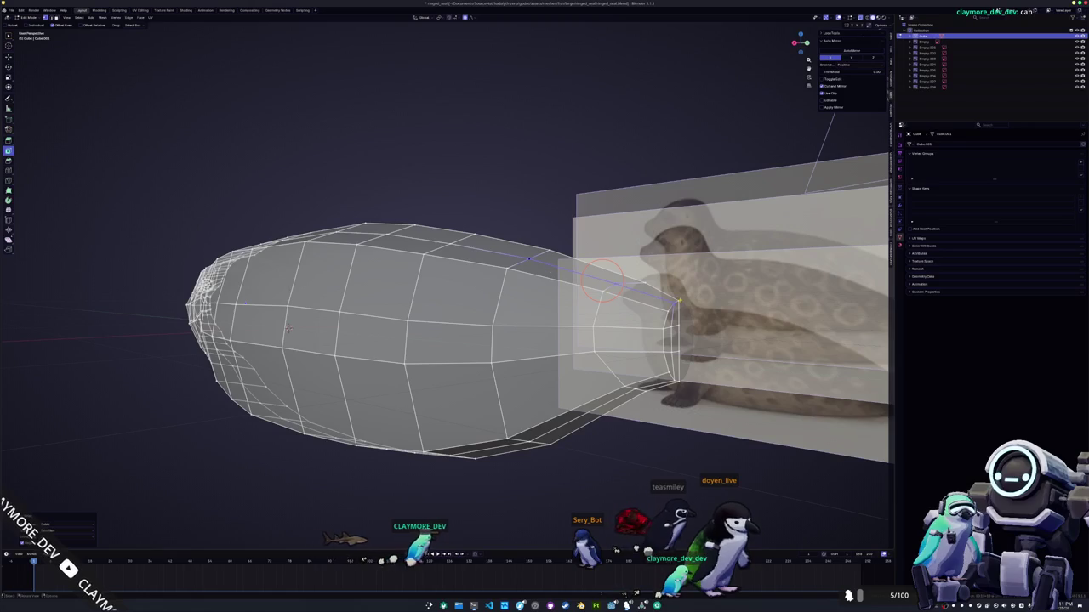
middle_click_drag(619, 281, 616, 254)
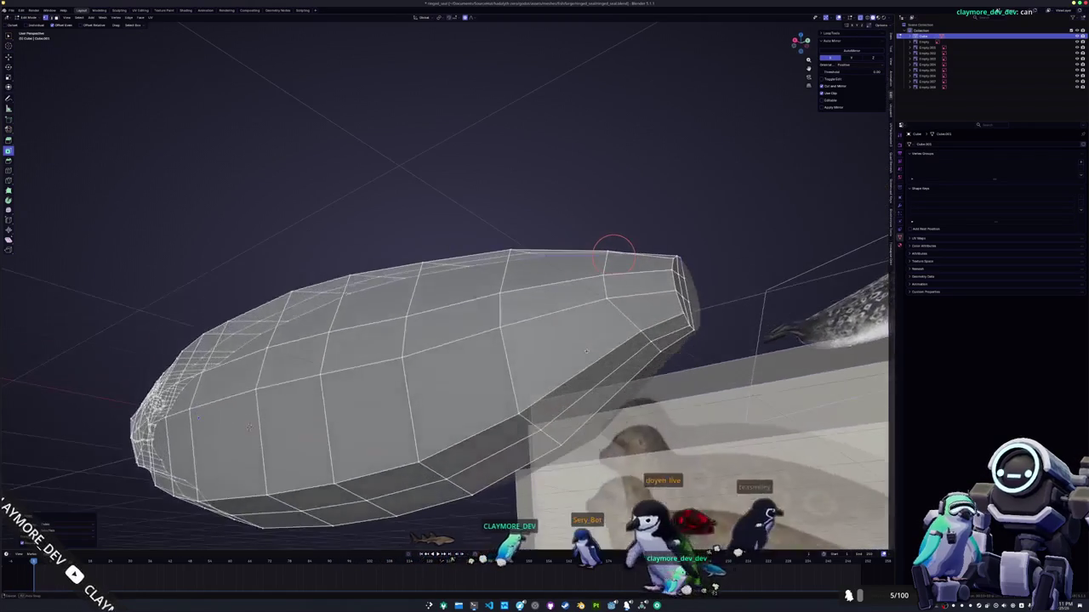
left_click(619, 370, "ctrl")
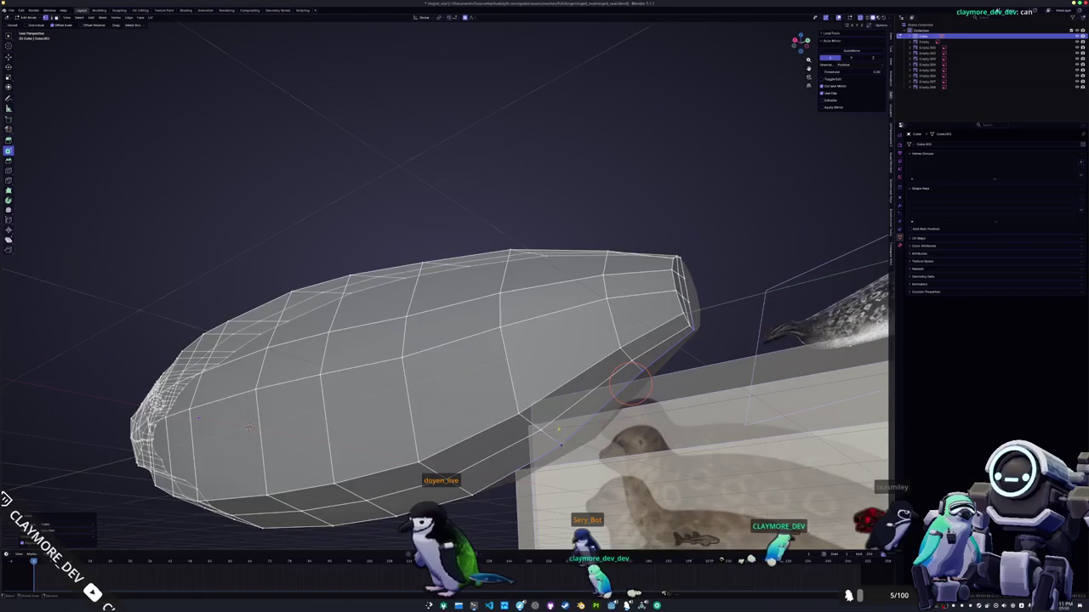
key("Tab")
scroll(559, 431, "down", 4)
middle_click_drag(559, 431, 601, 441)
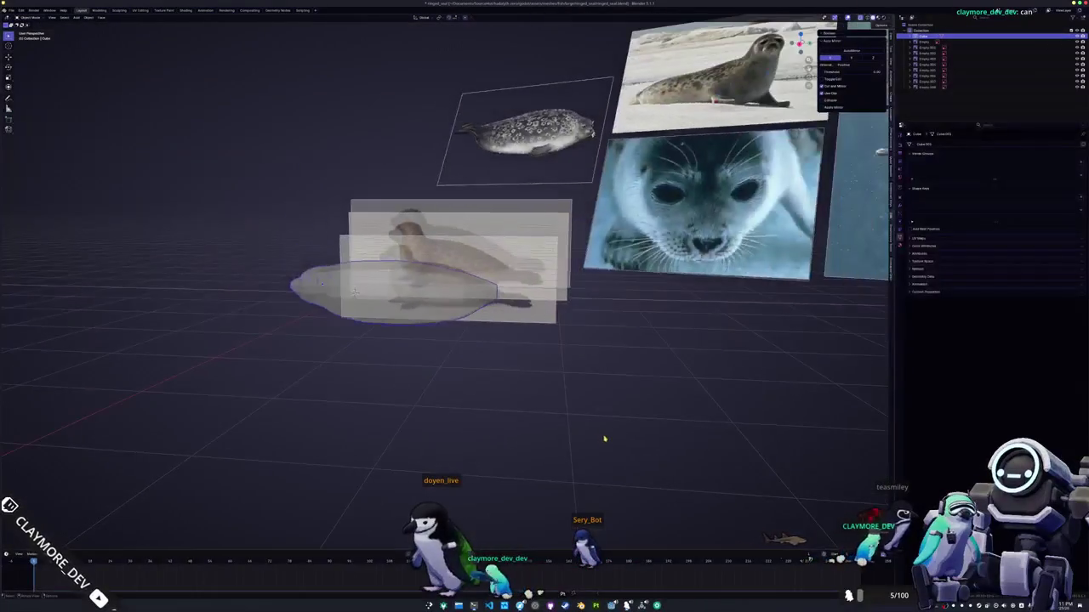
- Back in the browser, browse the seal results and preview a spotted ringed seal side-view image
key("alt+Tab")
scroll(691, 400, "down", 3)
scroll(691, 399, "down", 3)
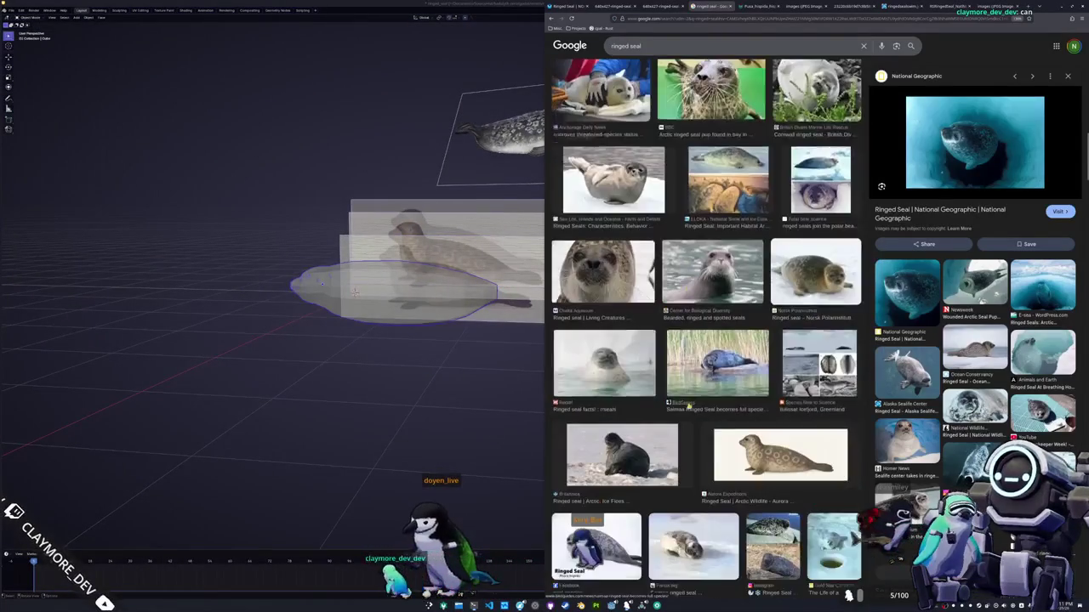
scroll(691, 400, "down", 1)
scroll(691, 400, "down", 1)
scroll(690, 400, "down", 1)
scroll(690, 399, "down", 2)
scroll(687, 401, "down", 2)
scroll(684, 404, "down", 2)
scroll(681, 408, "down", 2)
scroll(671, 415, "down", 2)
scroll(671, 415, "down", 2)
scroll(671, 415, "down", 2)
scroll(671, 415, "down", 2)
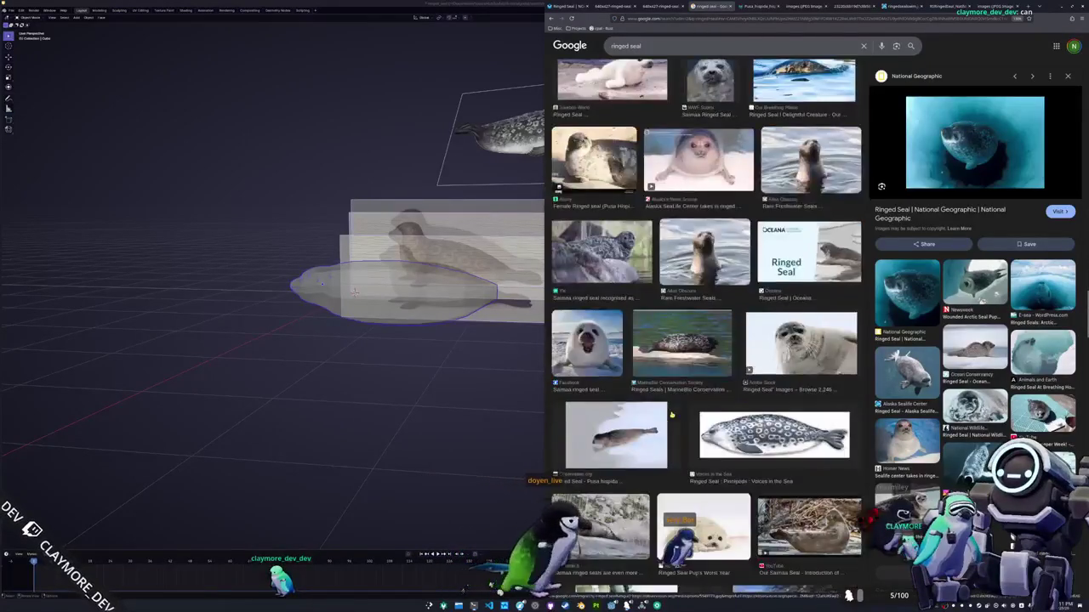
scroll(672, 416, "down", 2)
scroll(672, 416, "up", 1)
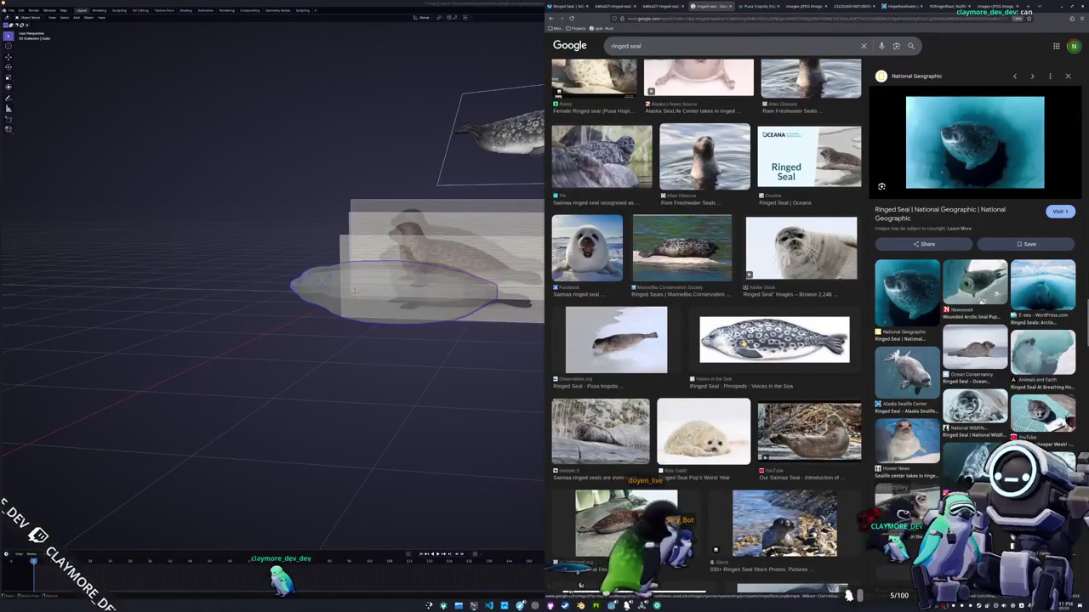
left_click(742, 342)
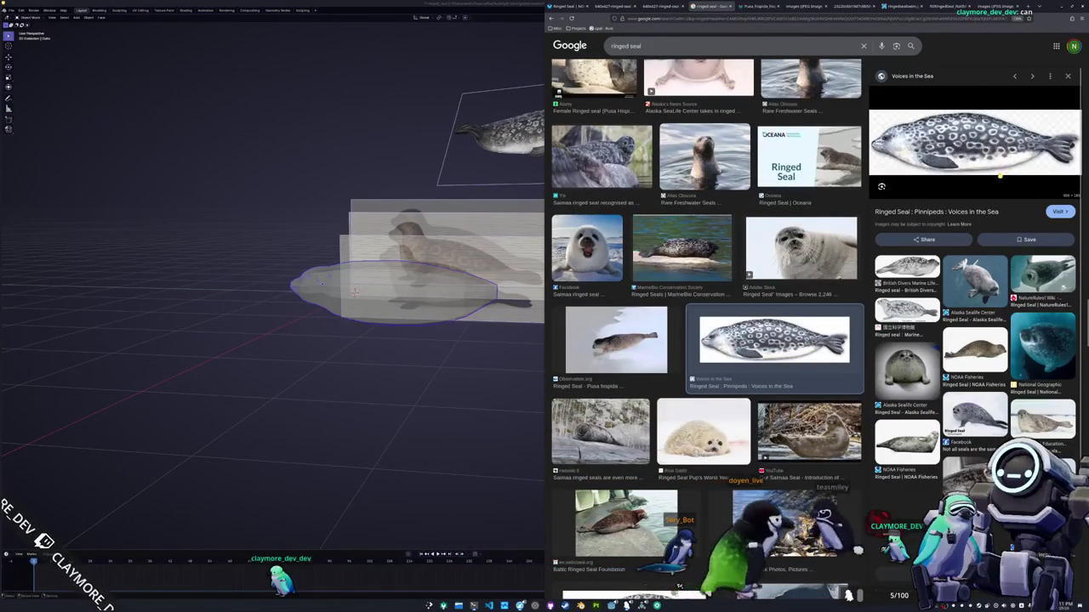
scroll(864, 269, "down", 3)
scroll(863, 268, "down", 2)
scroll(863, 268, "up", 5)
- Search 'ringed seal tail' and preview the Reddit rear-flipper photo and a NatureRules1 Wiki photo
left_click(723, 46)
type("tail")
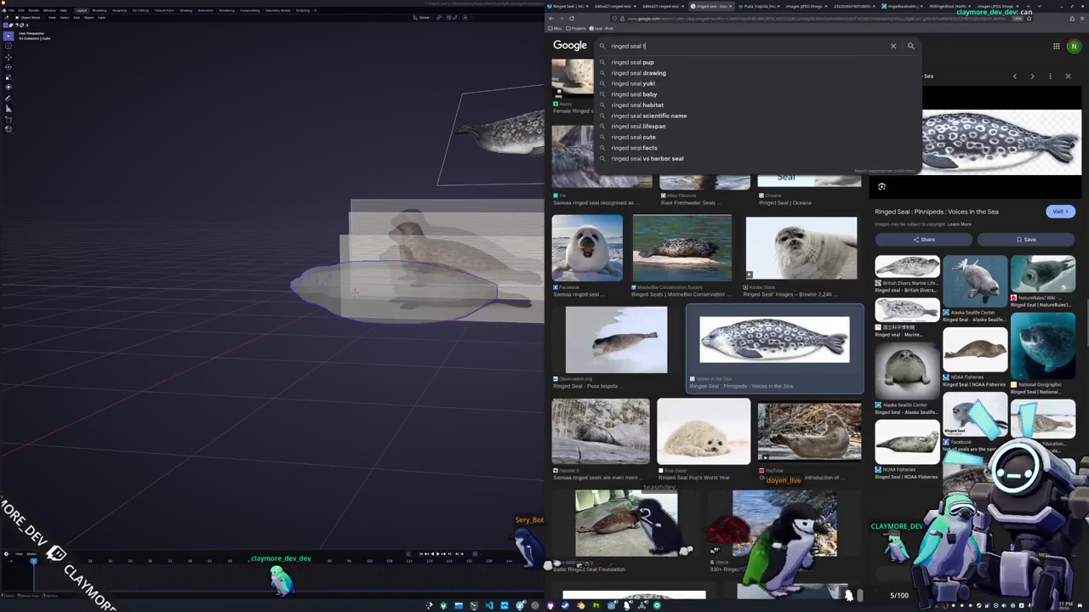
key("Return")
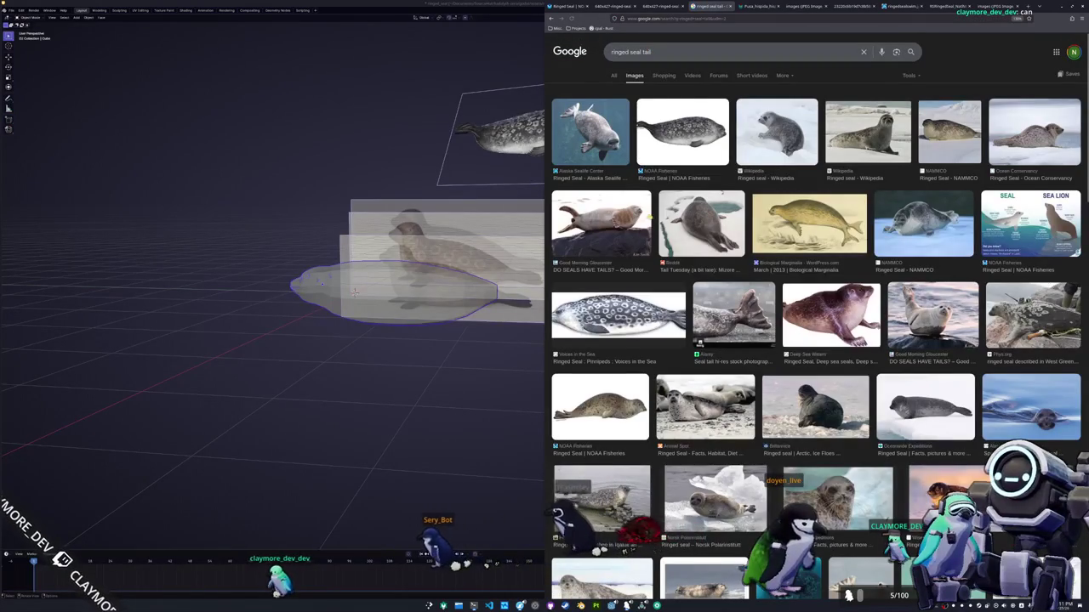
left_click(694, 223)
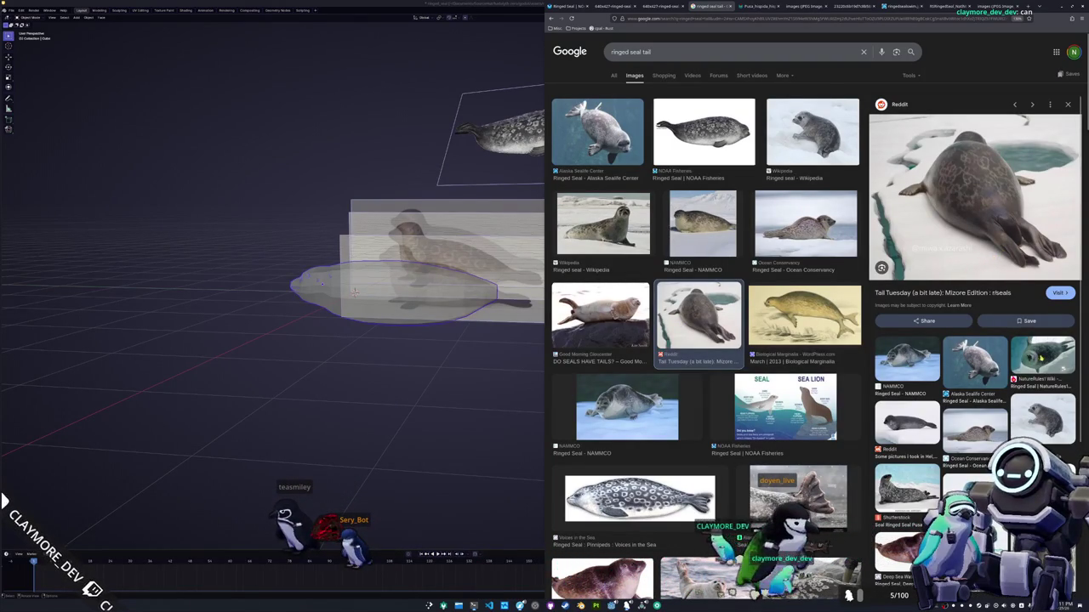
left_click(1039, 358)
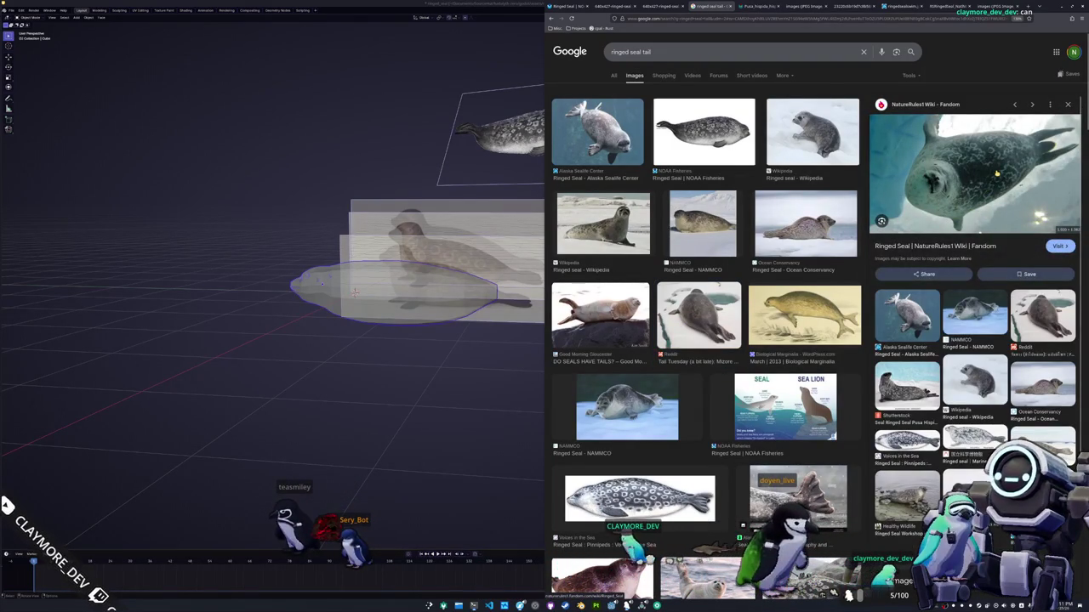
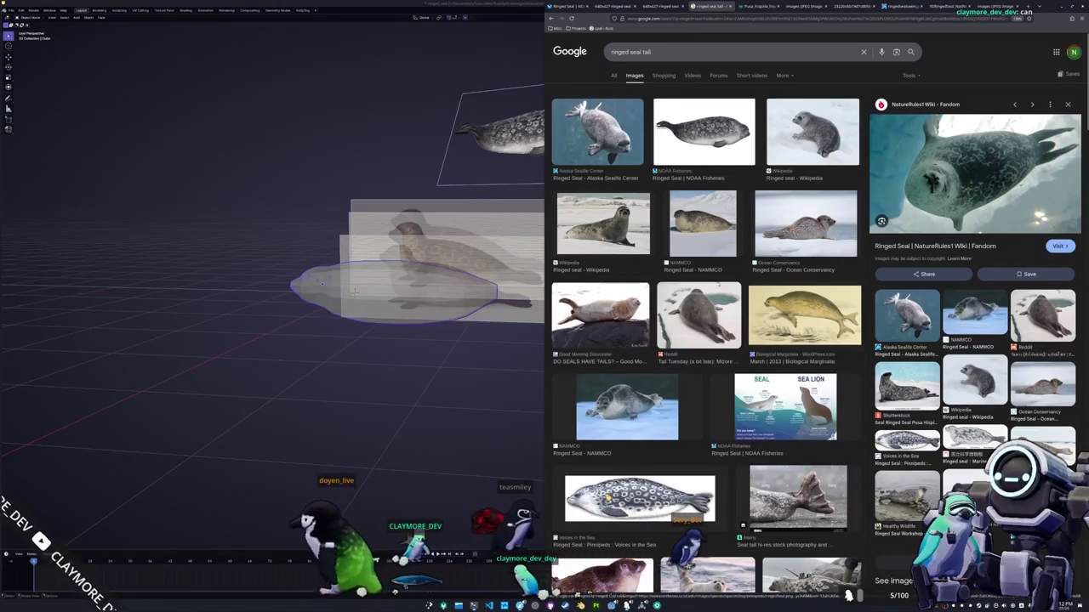
- Open the spotted ringed seal picture in a new browser tab
left_click(640, 498)
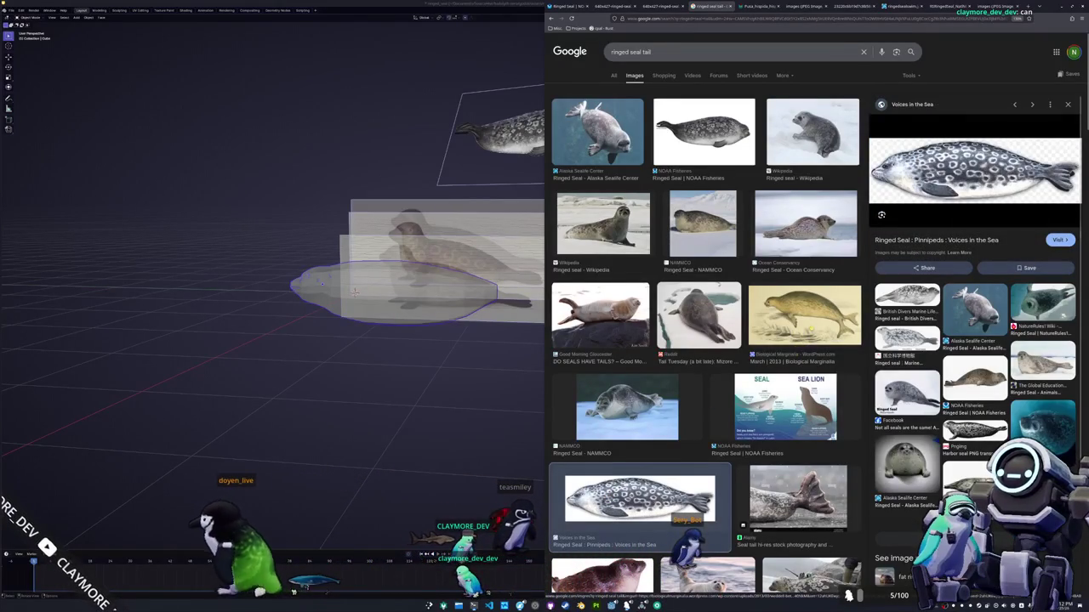
right_click(1004, 158)
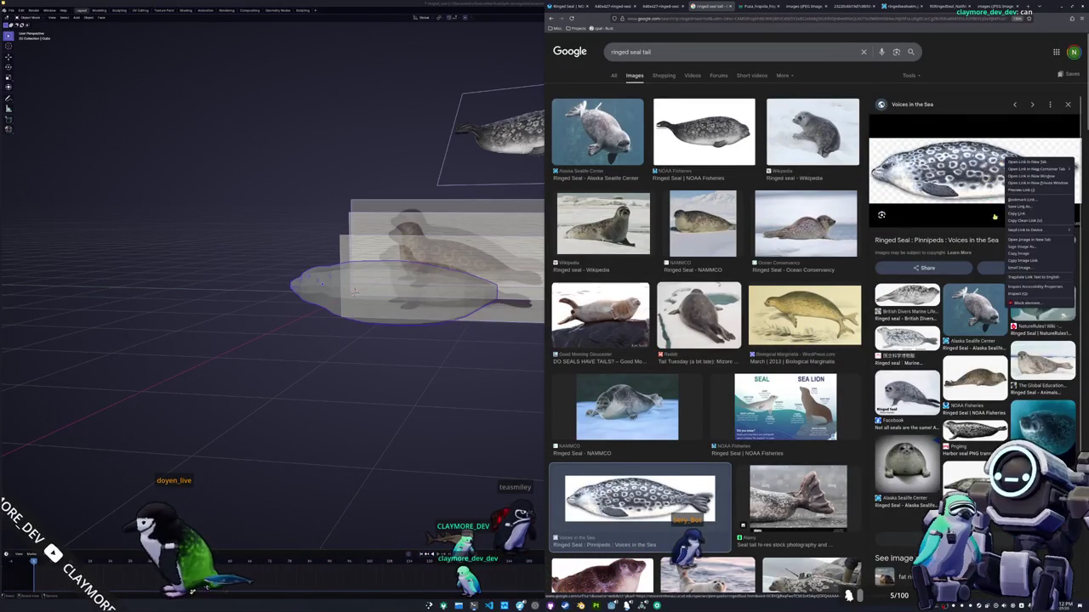
left_click(1021, 240)
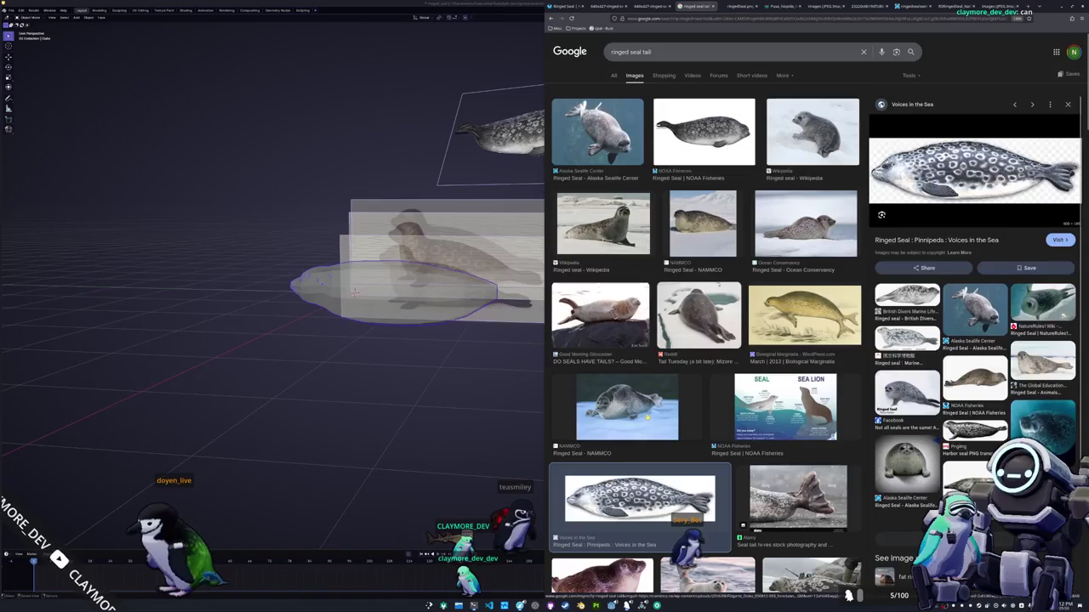
- Open the Reddit ringed seal tail photo in a new browser tab
left_click(714, 327)
right_click(960, 194)
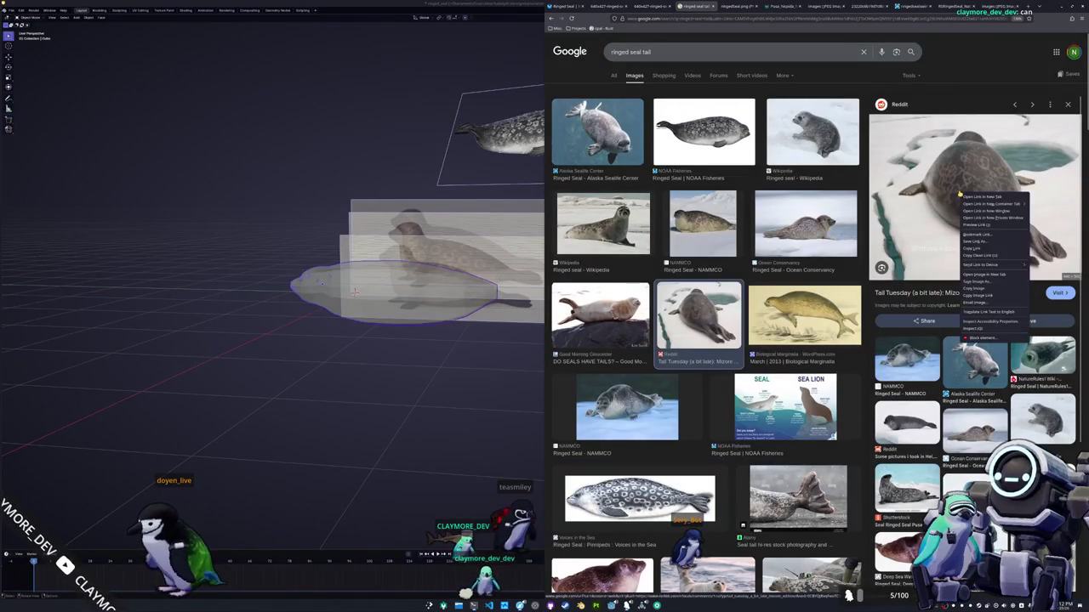
left_click(990, 274)
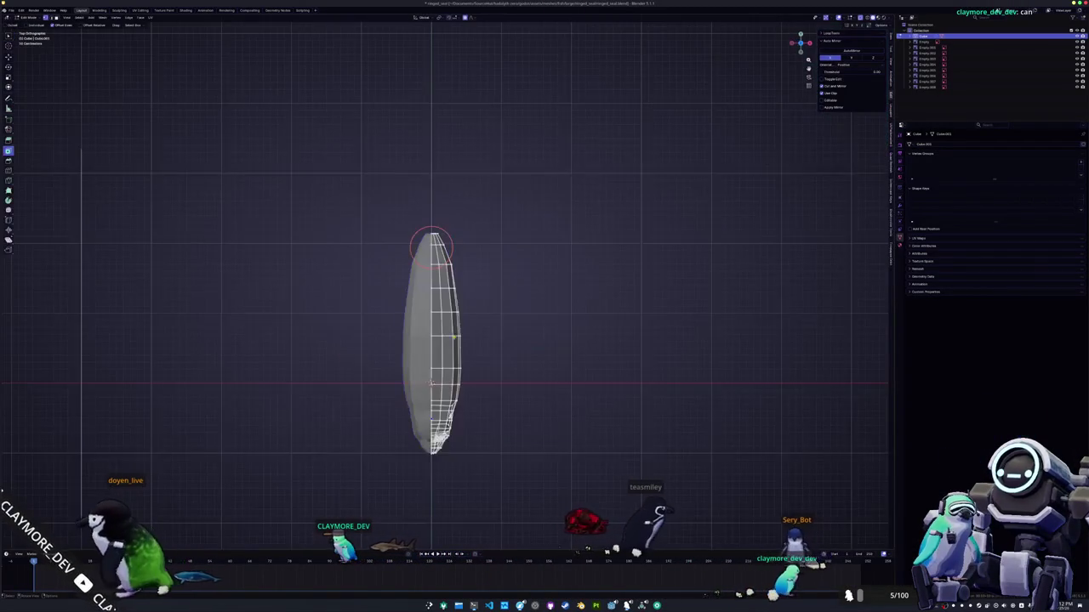
- In side X-ray view, shrink the extruded rear face to a point and pull it back
scroll(431, 246, "up", 1)
scroll(420, 163, "up", 3)
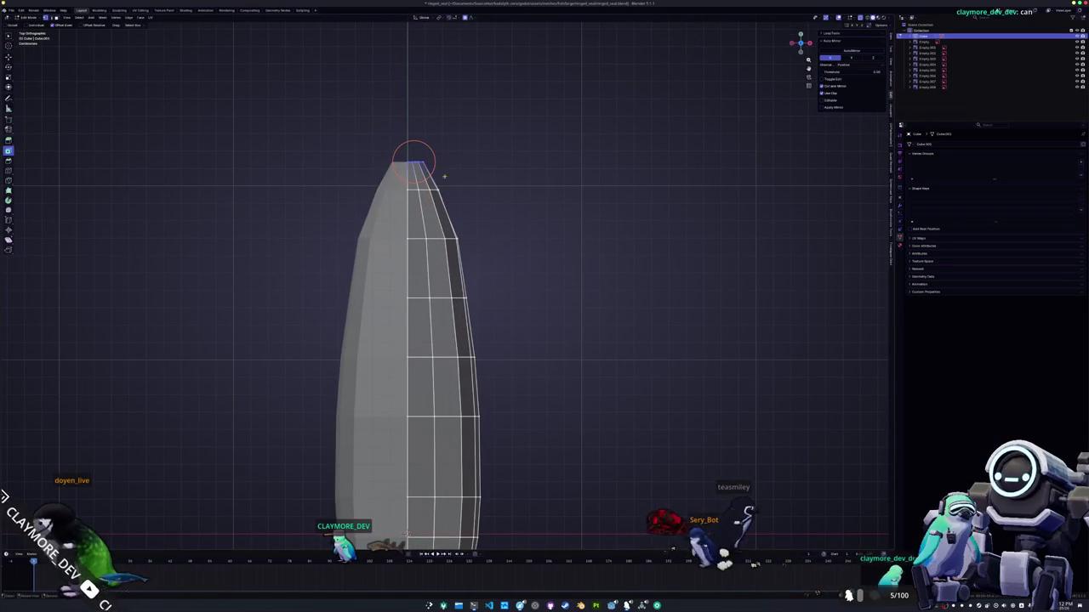
key("KP_3")
key("alt+z")
key("alt+z")
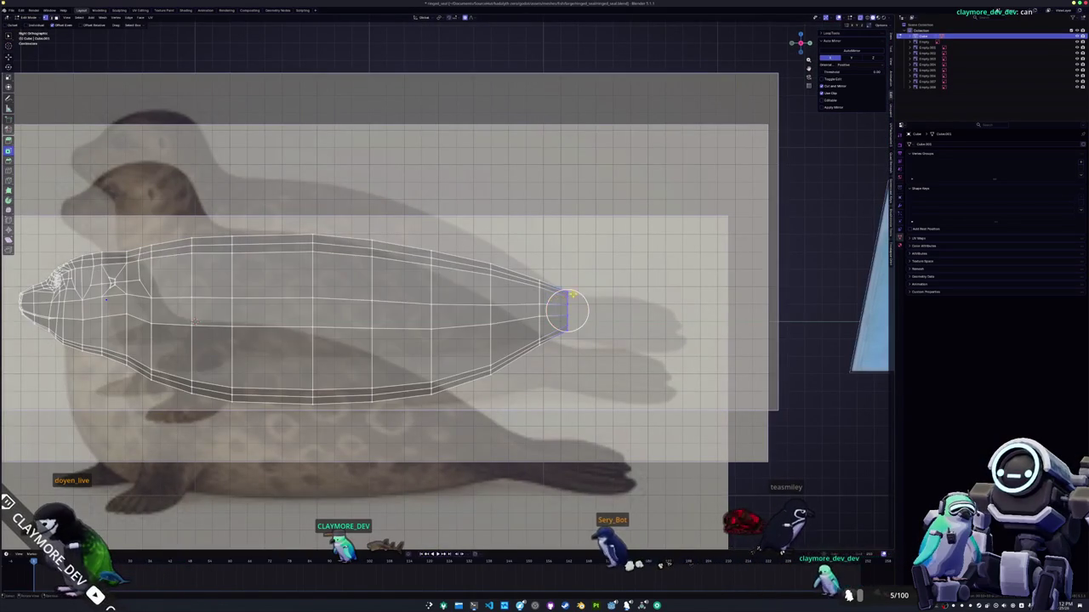
left_click(629, 297)
key("s")
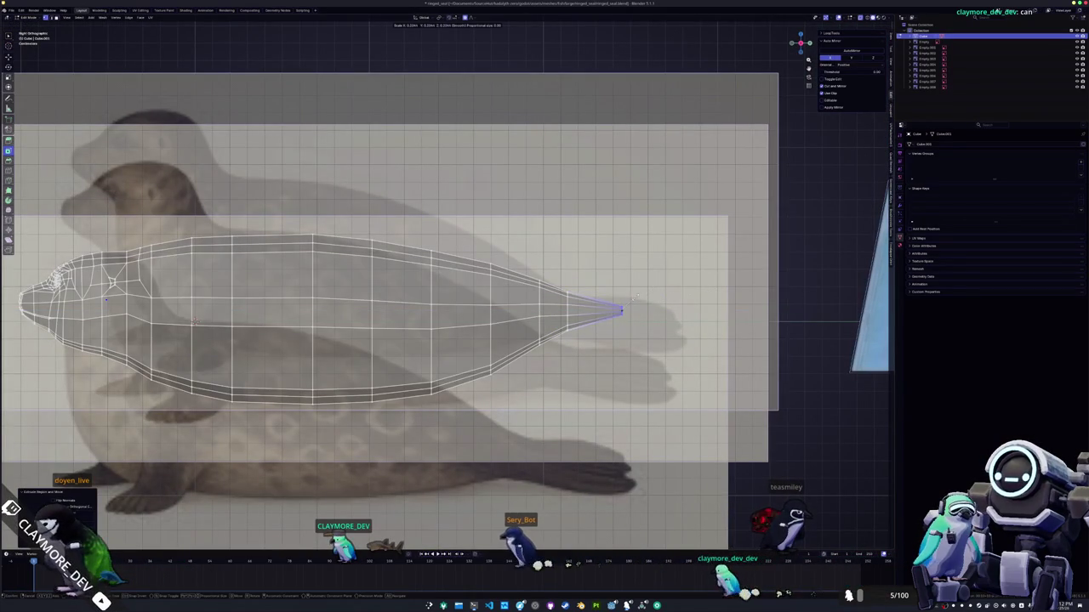
left_click(636, 298)
key("g")
left_click(654, 304)
- Reposition the tail tip along X, Y and Z, then add an edge loop across the tail
mouse_move(653, 304)
middle_mouse_down()
mouse_move(603, 340)
mouse_move(637, 369)
mouse_move(564, 306)
middle_mouse_up()
key("g")
key("x")
left_click(647, 366)
left_click(677, 270)
mouse_move(676, 270)
middle_mouse_down()
mouse_move(559, 275)
mouse_move(649, 255)
middle_mouse_up()
key("g")
key("y")
left_click(559, 275)
key("g")
key("z")
left_click(571, 275)
key("ctrl+r")
left_click(649, 255)
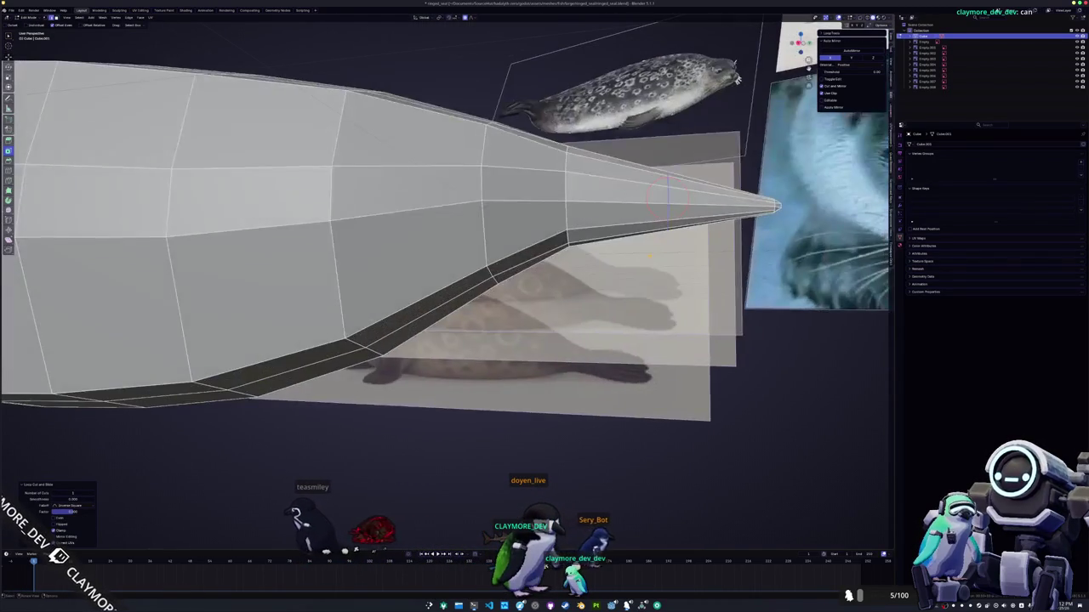
- Resize the new tail edge loop from the side view
key("KP_3")
scroll(657, 273, "down", 1)
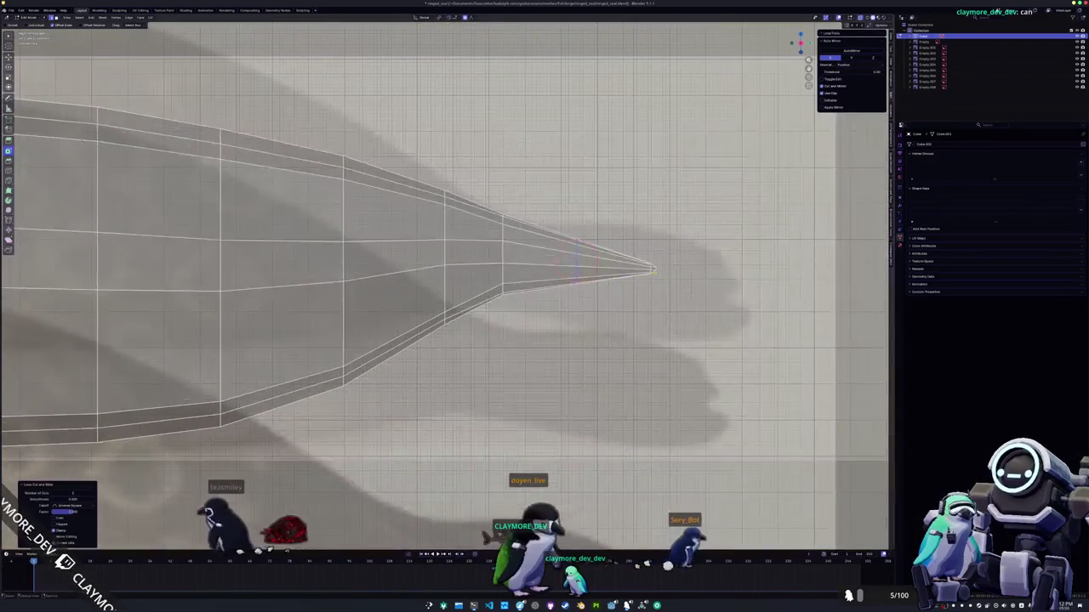
key("s")
left_click(653, 270)
scroll(653, 271, "up", 2)
middle_click_drag(653, 271, 627, 256)
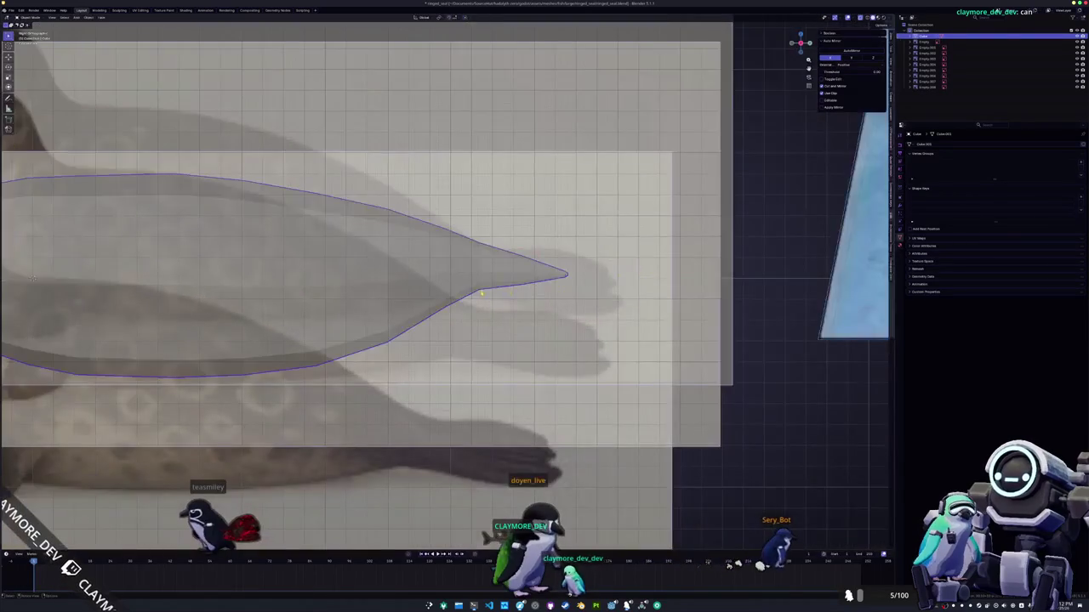
- Circle-select the side faces near the tail base and inset them
key("c")
left_click_drag(516, 260, 508, 267)
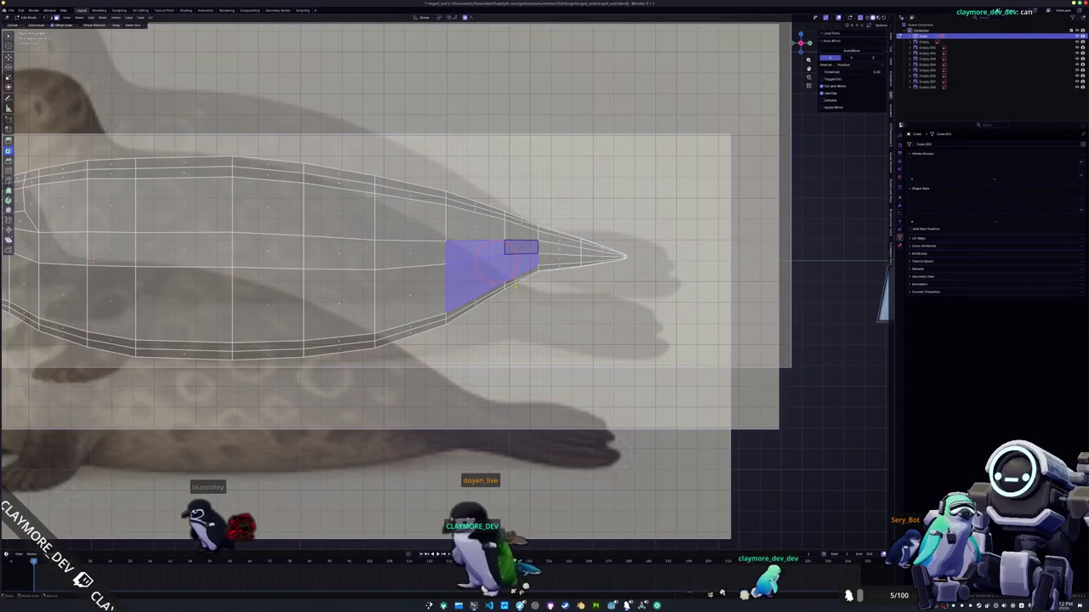
key("shift+z")
key("Escape")
key("i")
left_click(505, 272)
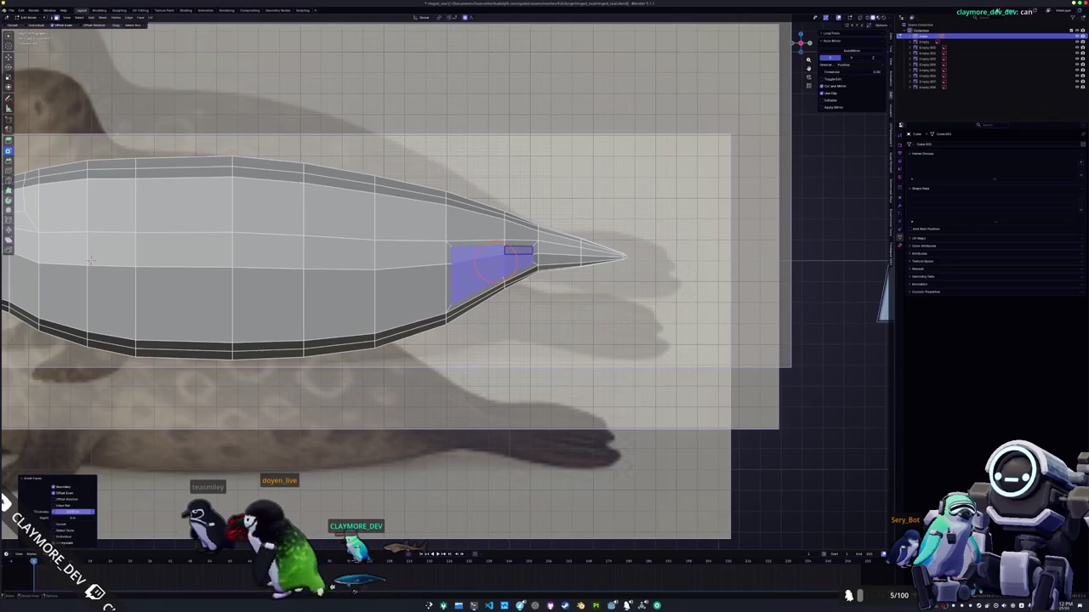
- Vertex-slide corner vertices of the inset patch along their edges
left_click(429, 397)
left_click(455, 278)
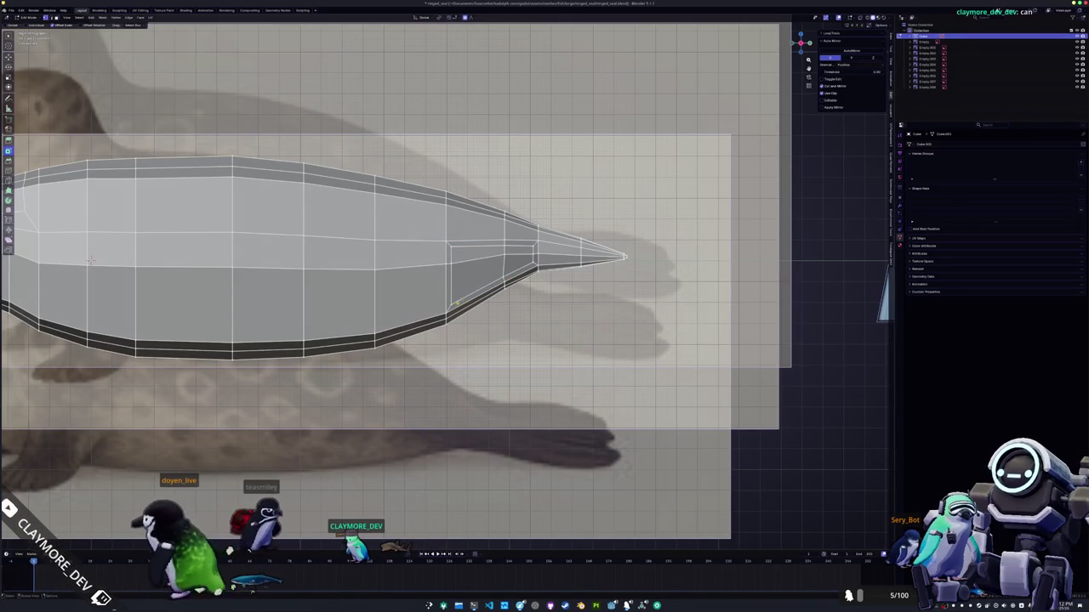
key("shift+v")
left_click(453, 281)
key("c")
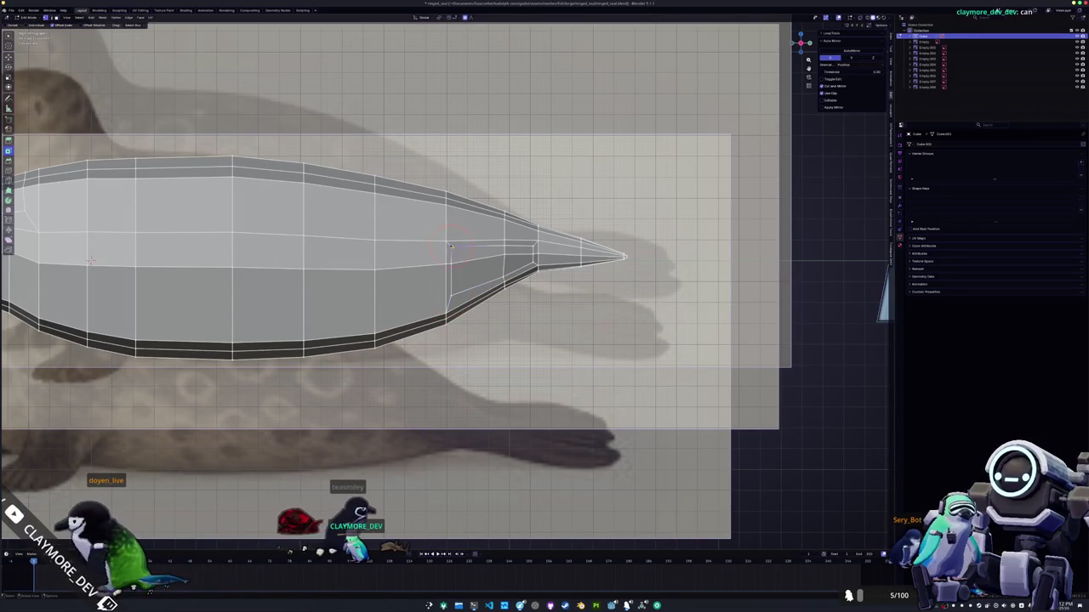
key("Escape")
key("shift+v")
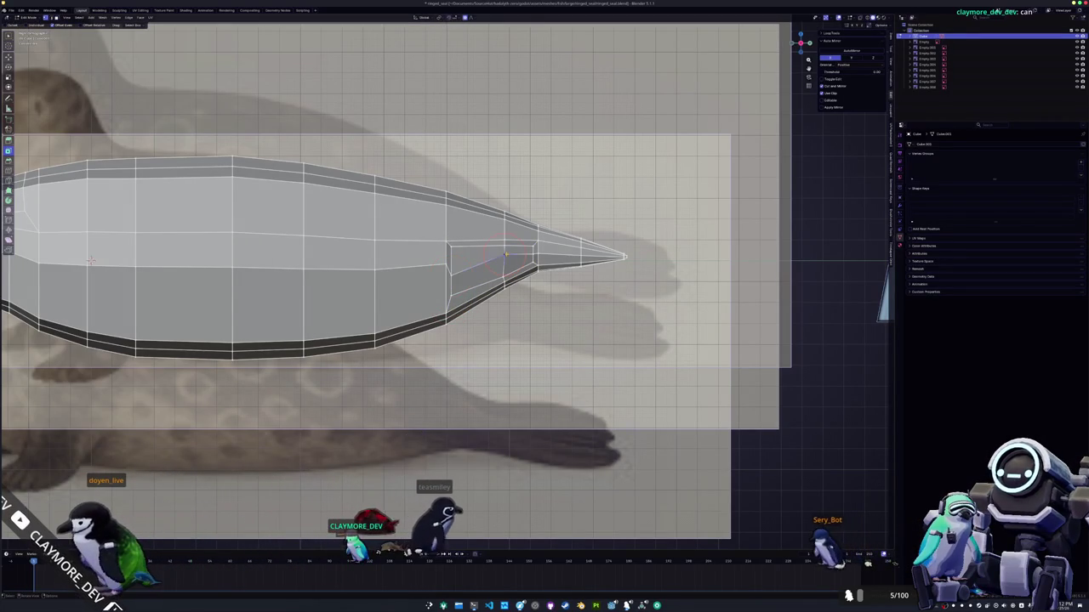
scroll(444, 277, "up", 3)
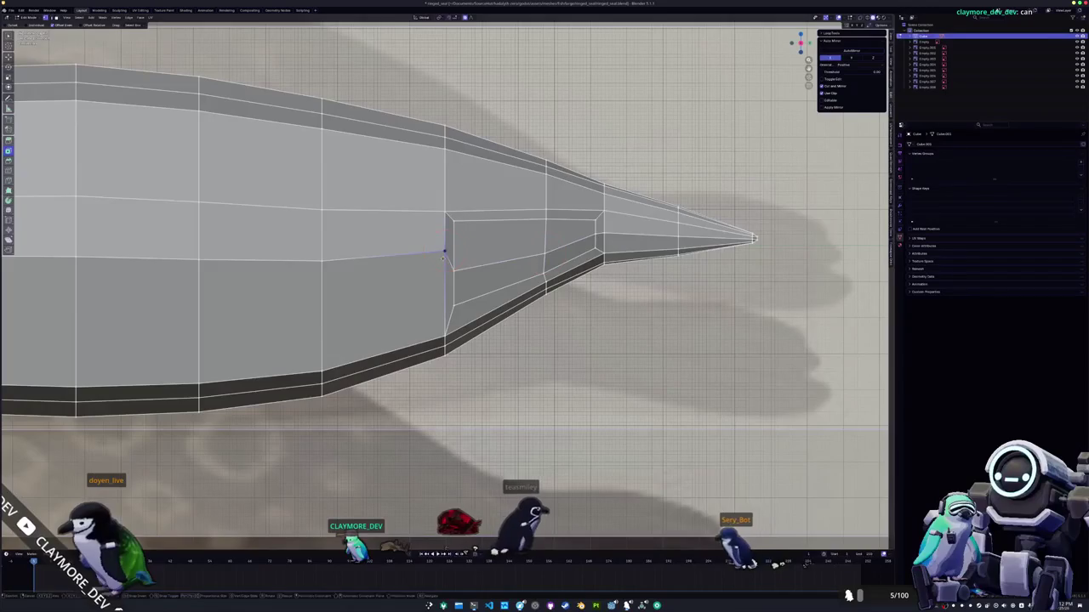
- Slide a patch vertex along the tail edge and the upper vertex toward the body
key("c")
key("Escape")
key("shift+v")
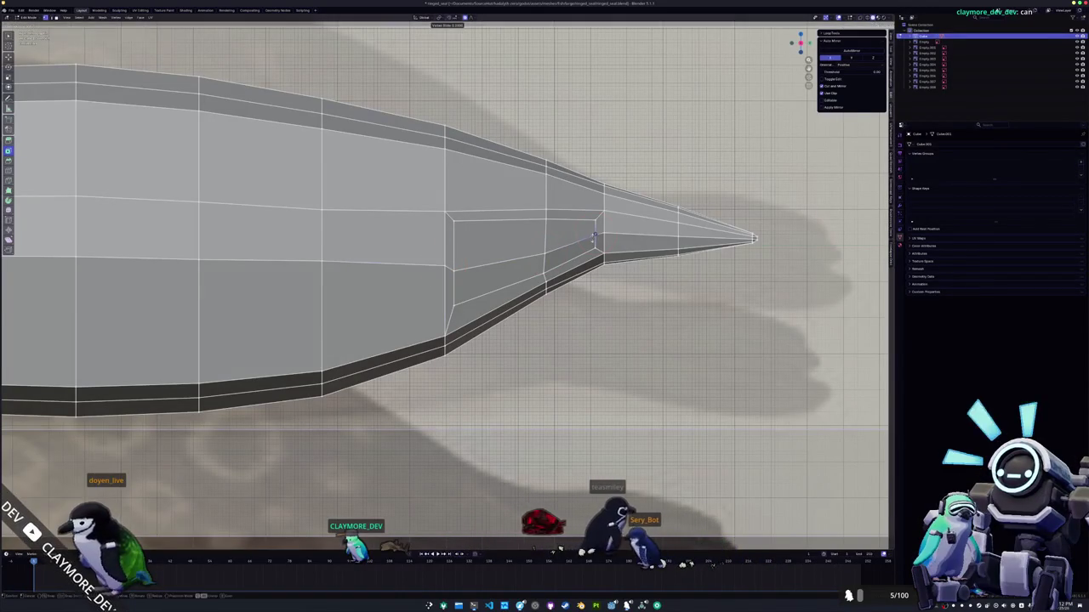
left_click(594, 225)
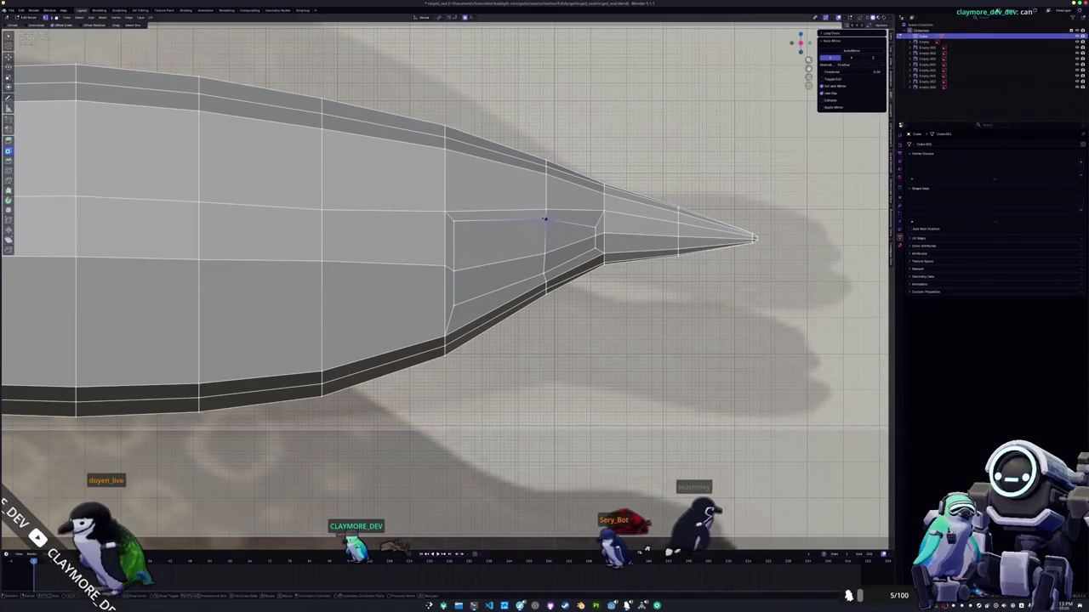
key("c")
key("Escape")
key("shift+v")
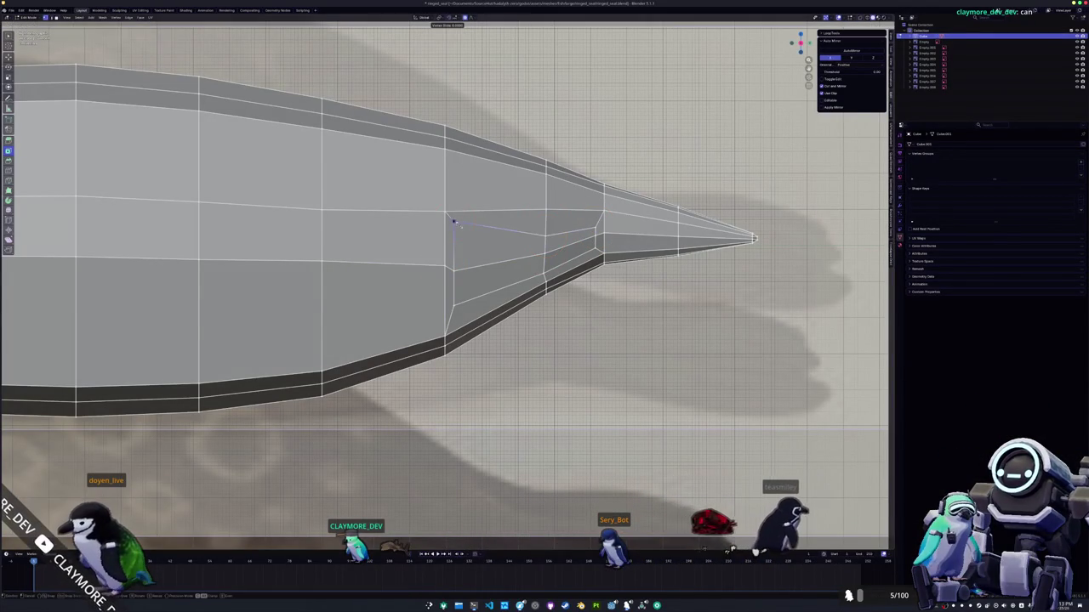
left_click(453, 222)
- Slide the lower patch vertex and remaining tail vertices along their edges to narrow the outline
key("c")
key("Escape")
key("shift+v")
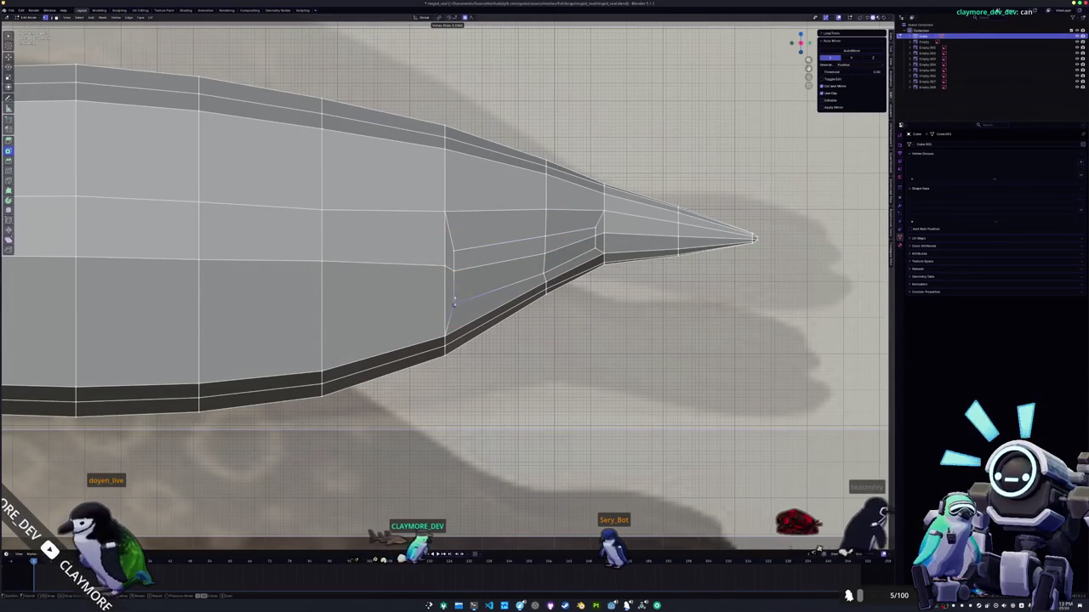
left_click(454, 294)
key("c")
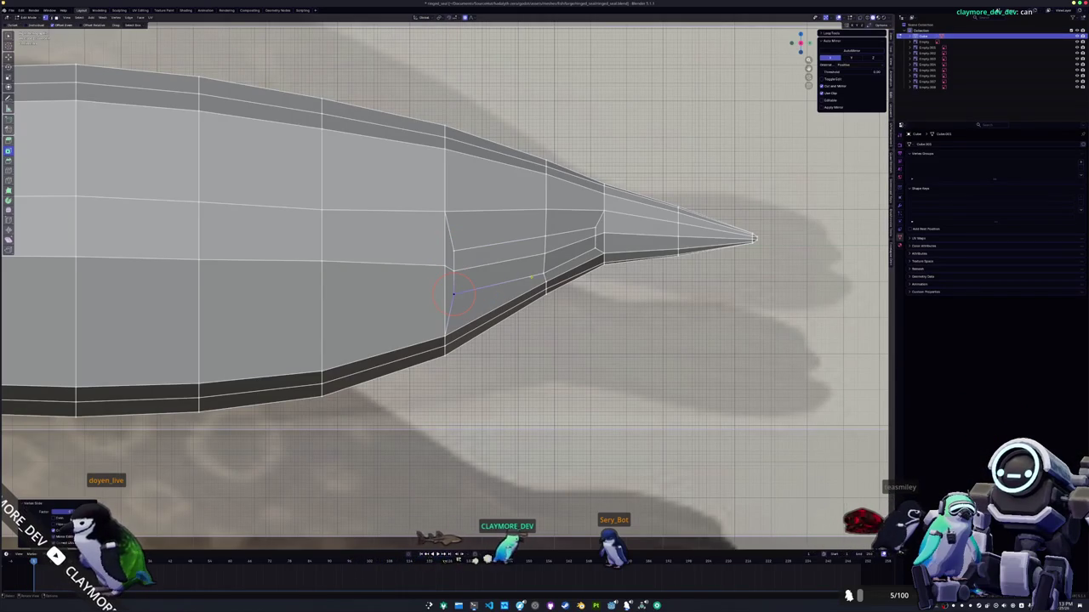
left_click(544, 274)
key("c")
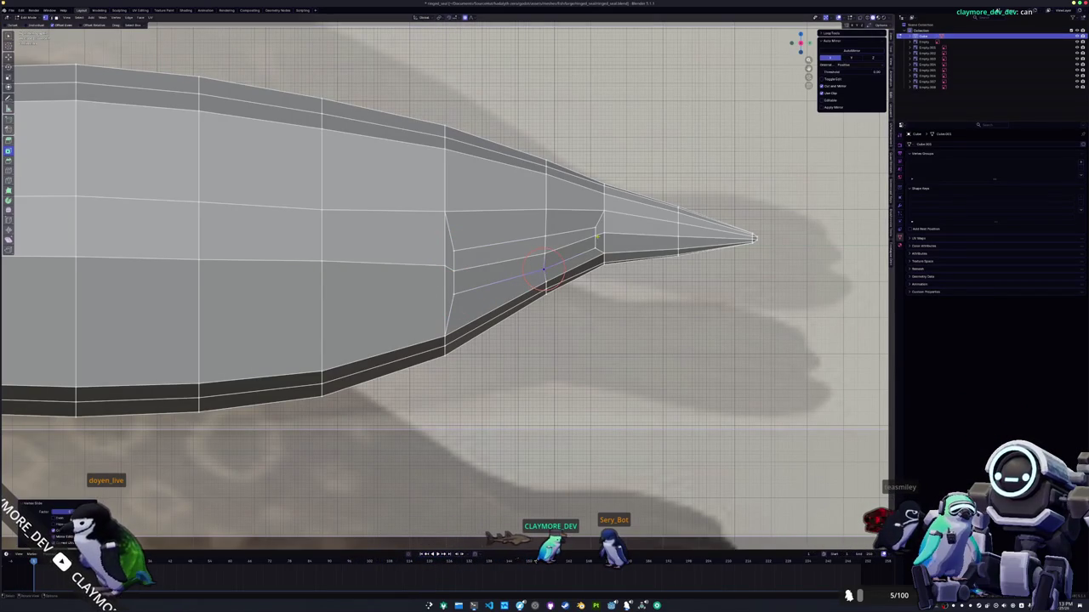
key("Escape")
key("shift+v")
left_click(597, 240)
key("c")
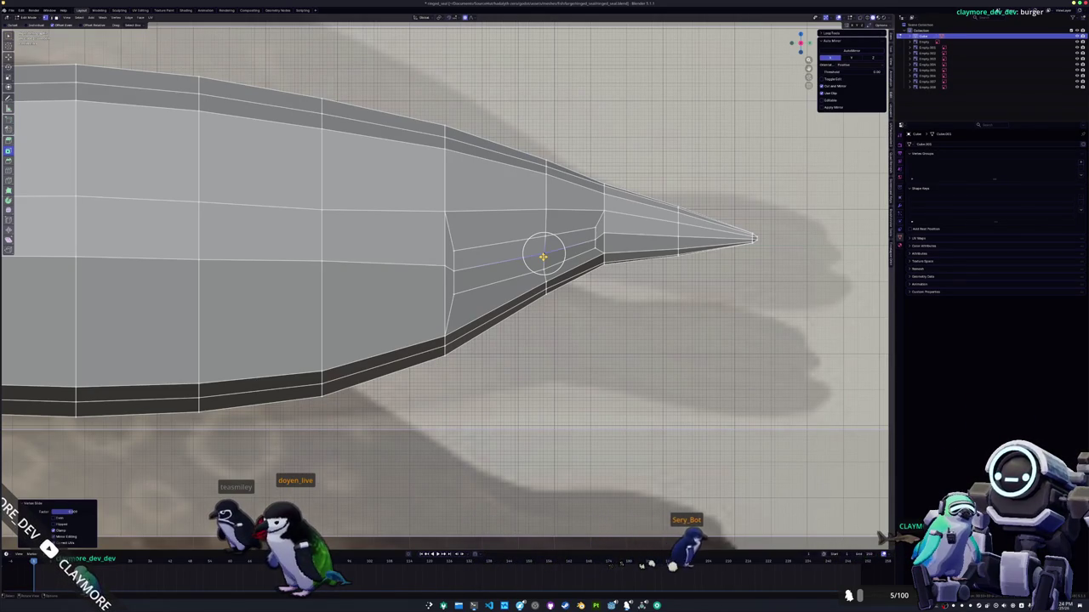
- Confirm the final vertex slide on the tail's inset patch
left_click(561, 253)
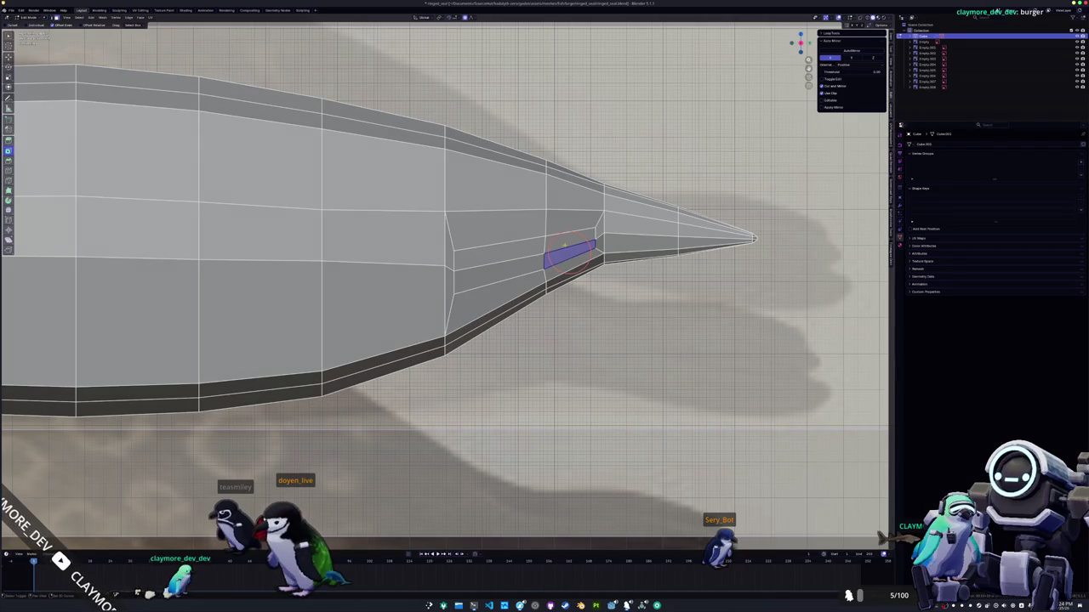
- Extrude the tail side patch into a flipper and move it toward the tail tip
key("e")
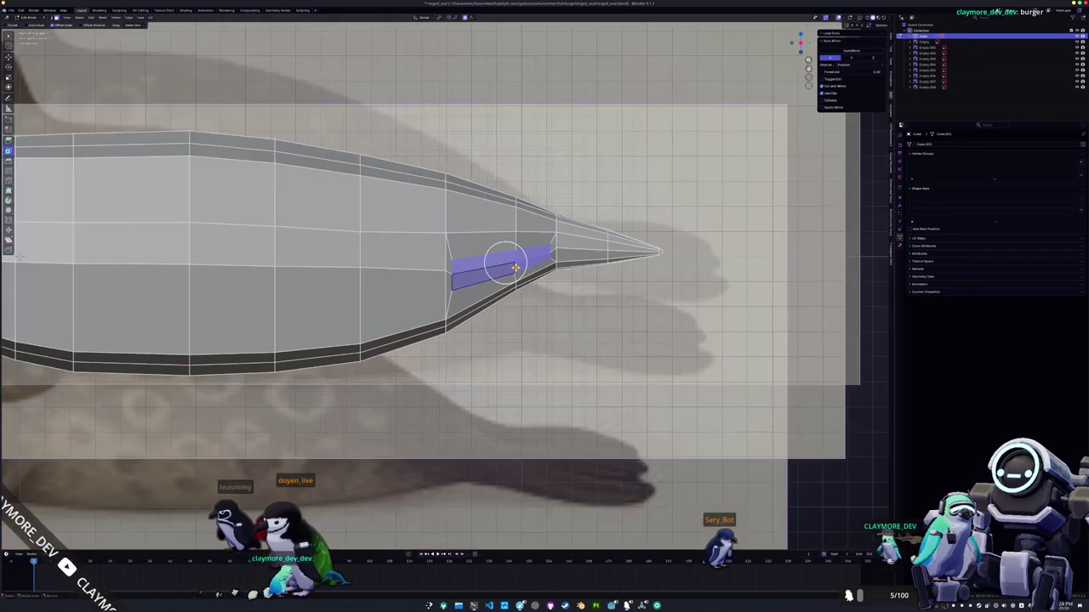
middle_click_drag(502, 257, 535, 279)
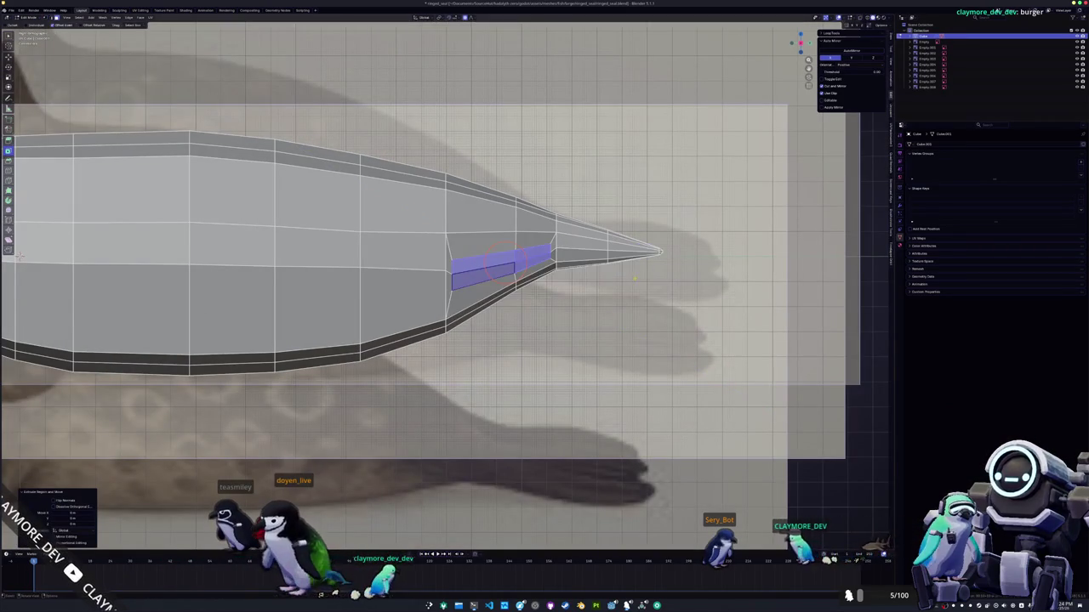
left_click(628, 279)
key("g")
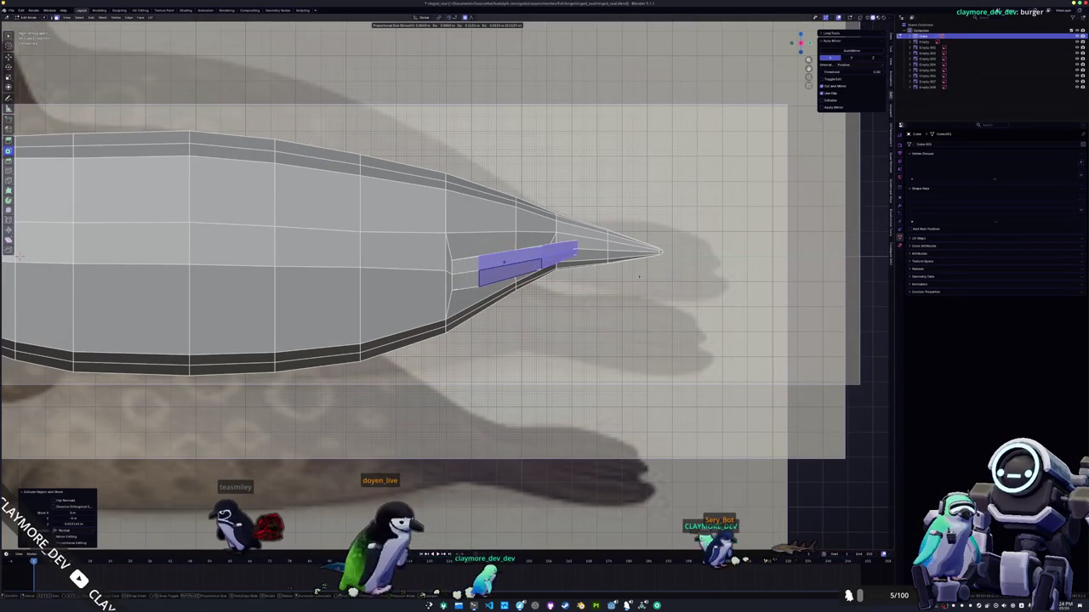
left_click(776, 282)
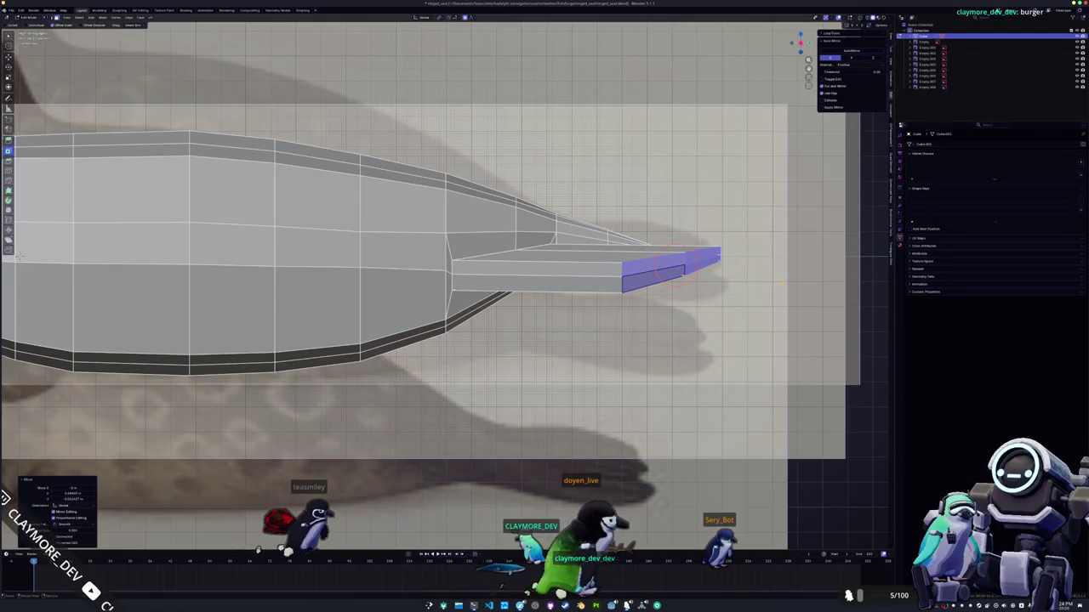
- Rotate the flipper end face to angle it back, then lengthen it in side view
middle_click_drag(778, 283, 721, 281)
key("r")
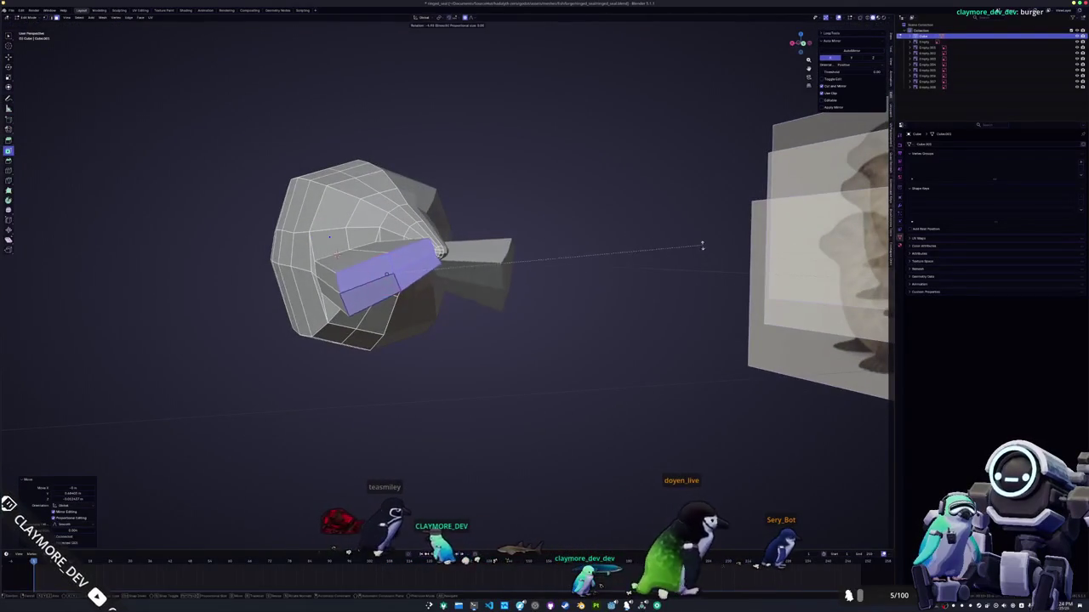
left_click(503, 200)
middle_click_drag(507, 203, 105, 253)
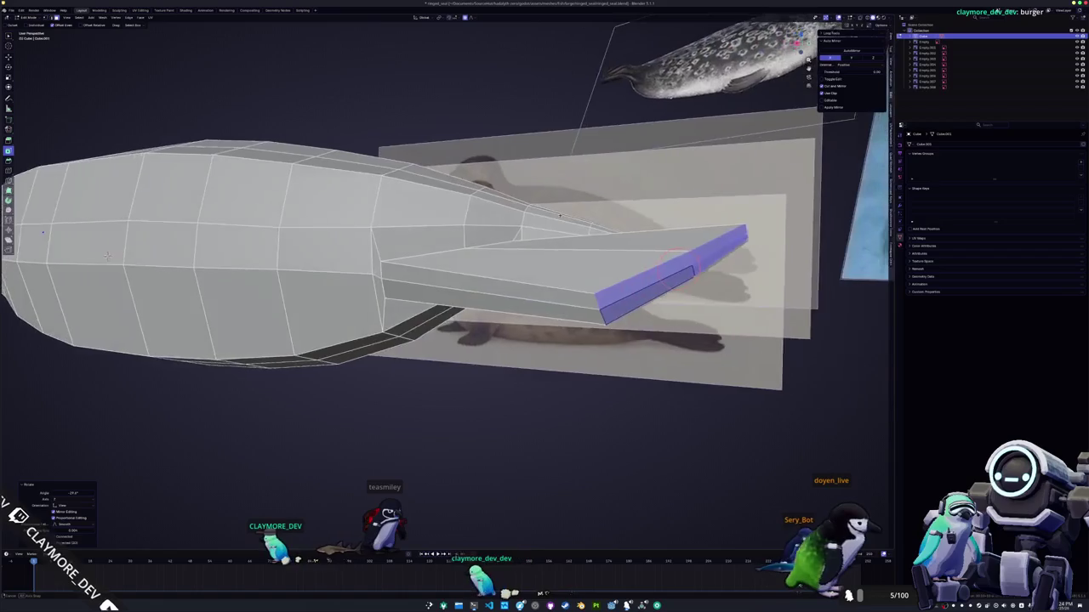
key("ctrl+z")
key("ctrl+z")
key("ctrl+shift+z")
key("ctrl+shift+z")
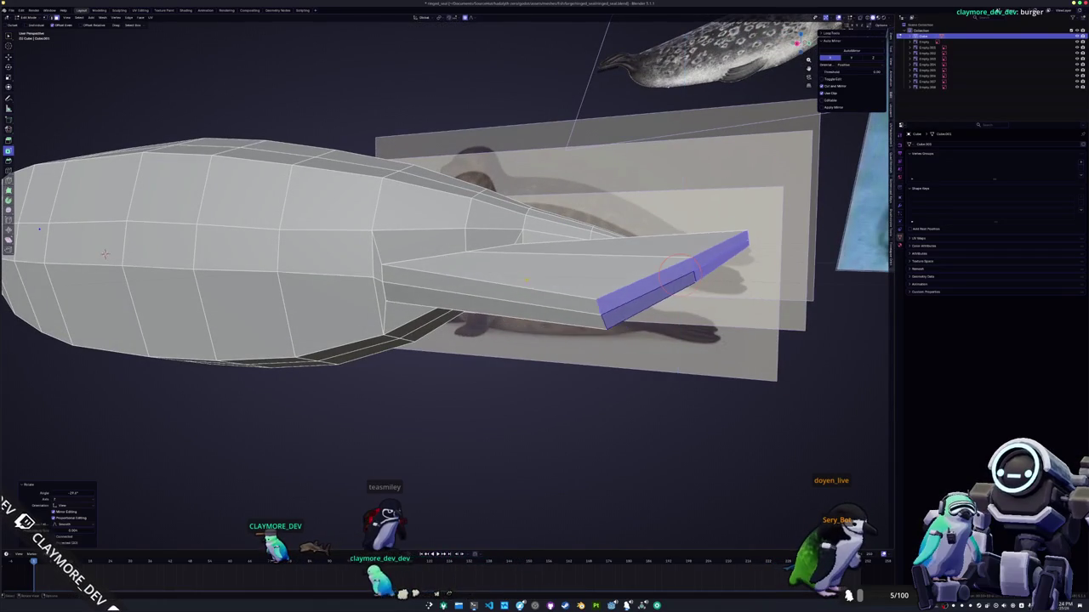
key("KP_3")
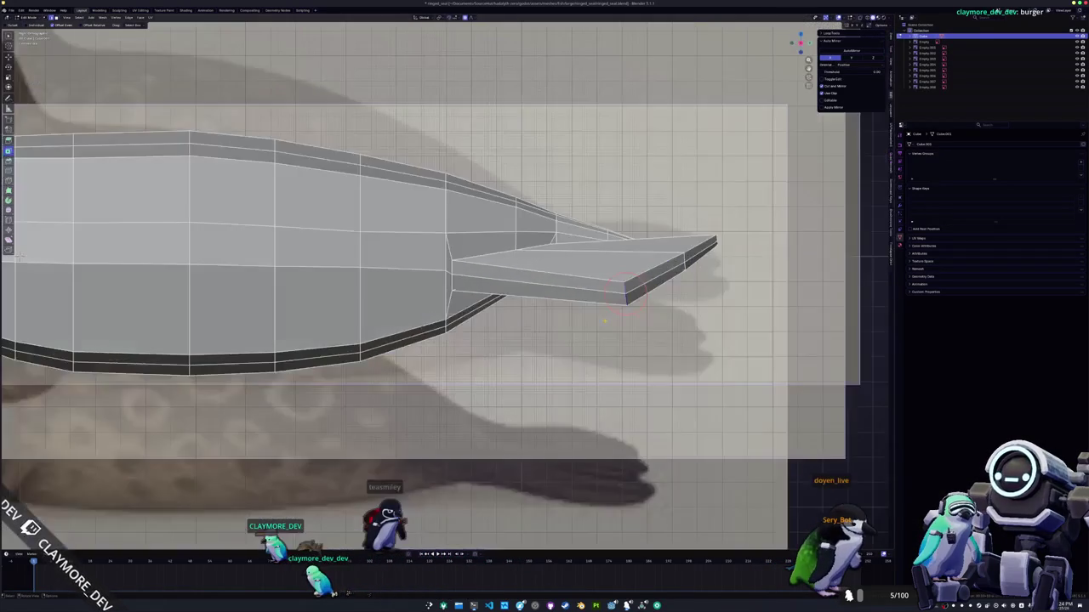
key("g")
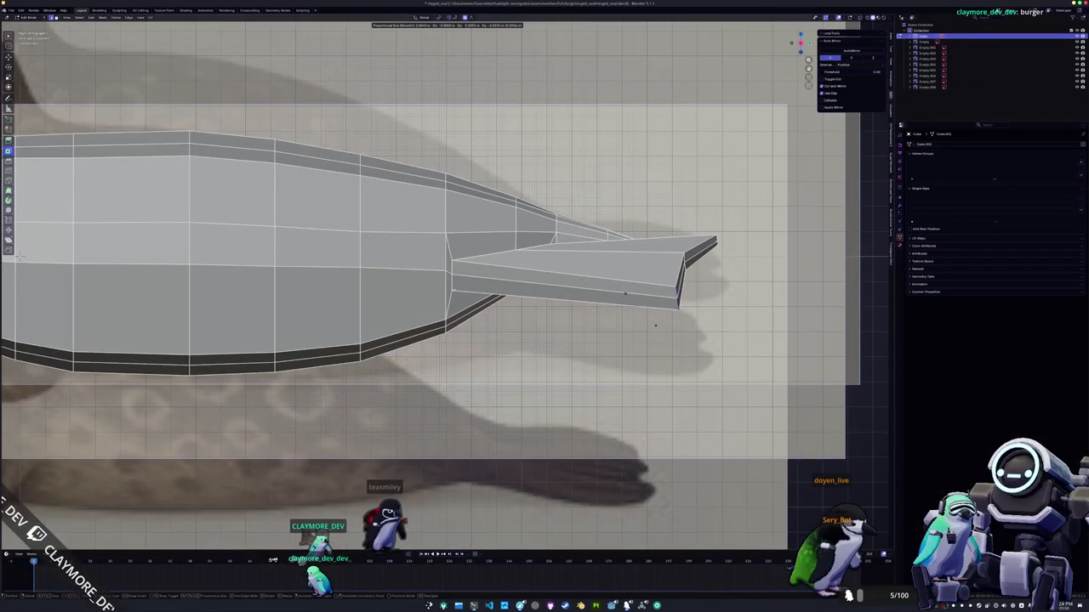
left_click(656, 325)
- Move the two flipper tip vertices together to narrow the flipper's end
left_click(716, 240)
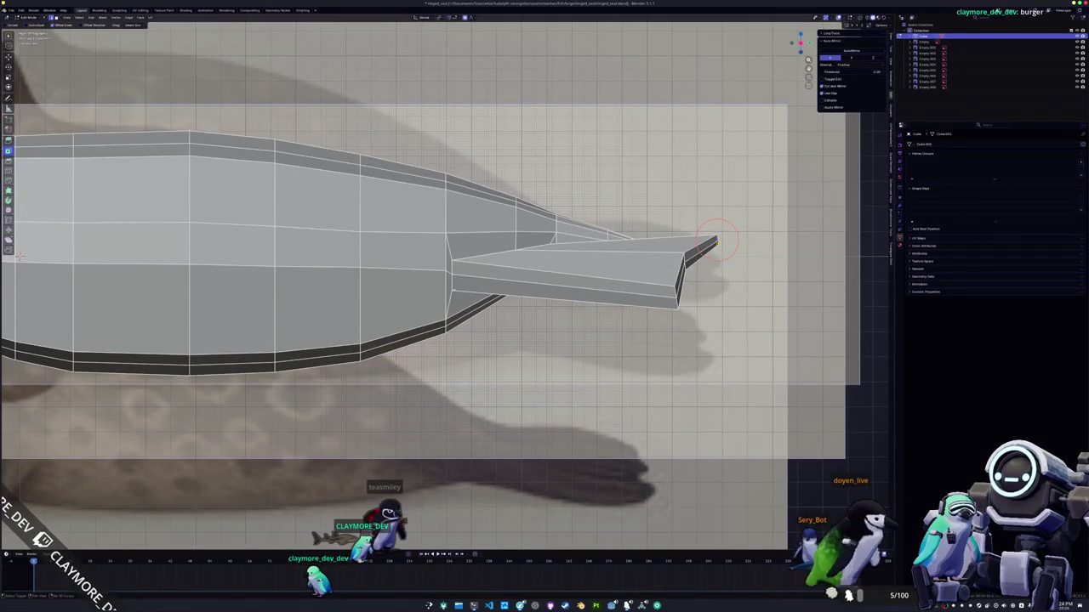
key("g")
left_click(691, 245)
left_click(684, 262)
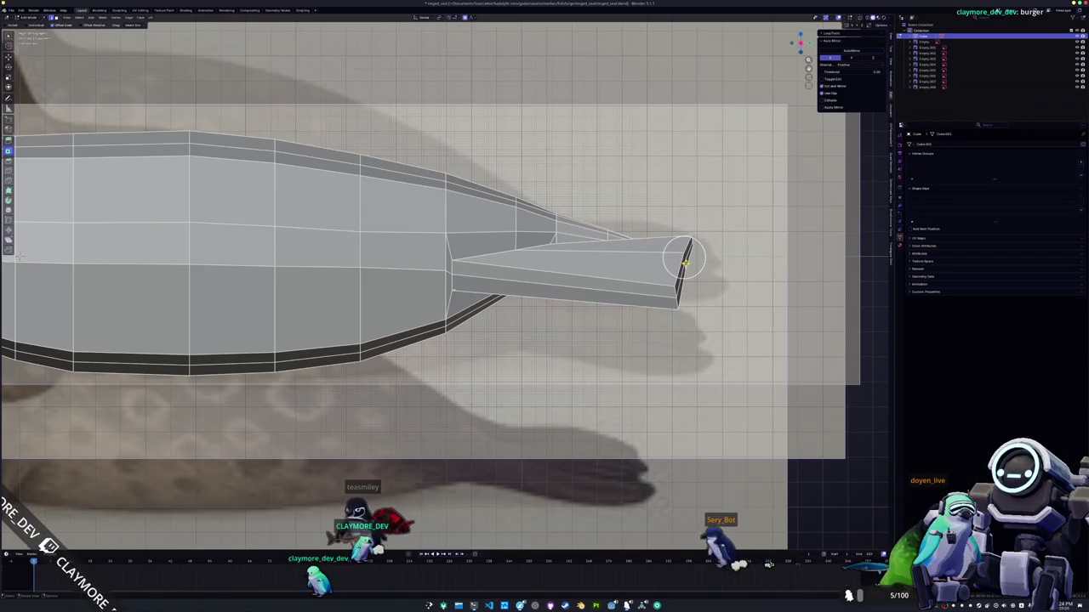
key("g")
left_click(683, 269)
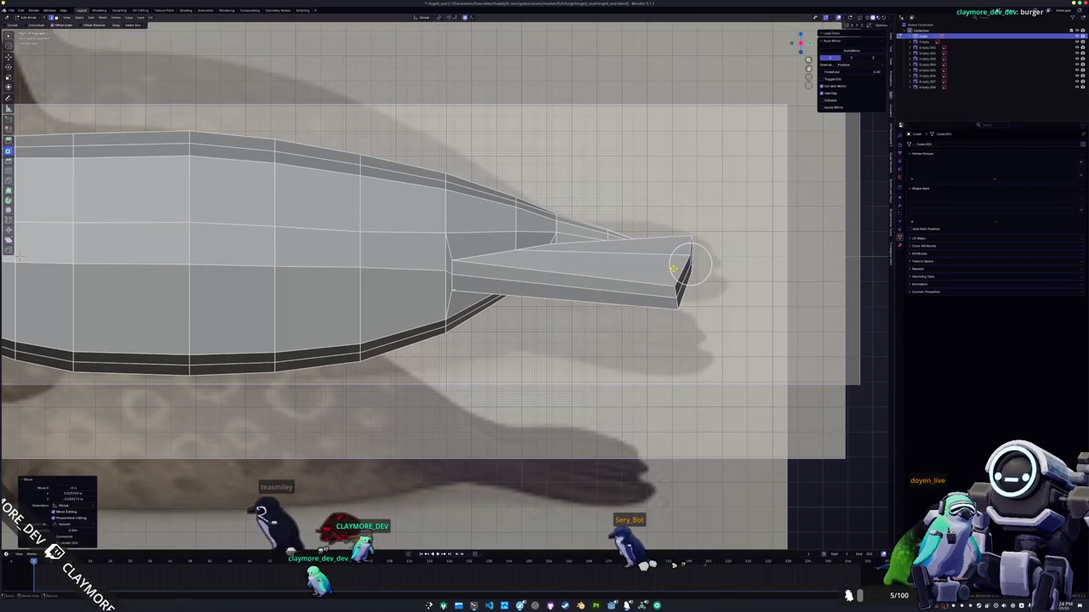
left_click(683, 269)
mouse_move(683, 269)
middle_mouse_down()
mouse_move(529, 274)
mouse_move(481, 293)
mouse_move(459, 289)
mouse_move(450, 302)
middle_mouse_up()
- Slide vertices along their edges to adjust the left flipper's geometry
key("g")
key("x")
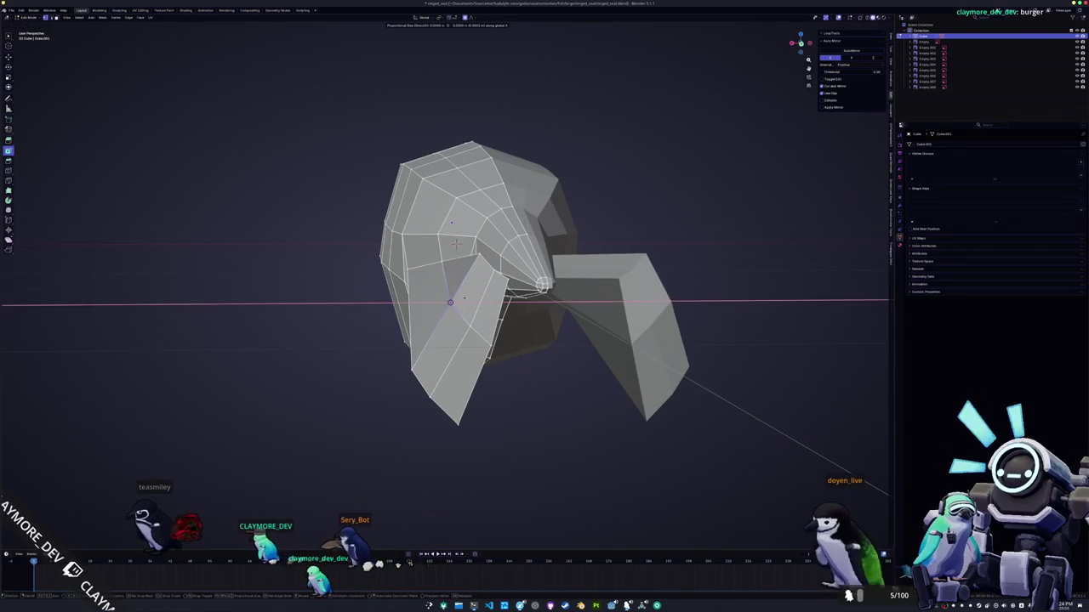
key("g")
left_click(470, 326)
middle_click_drag(469, 326, 463, 328)
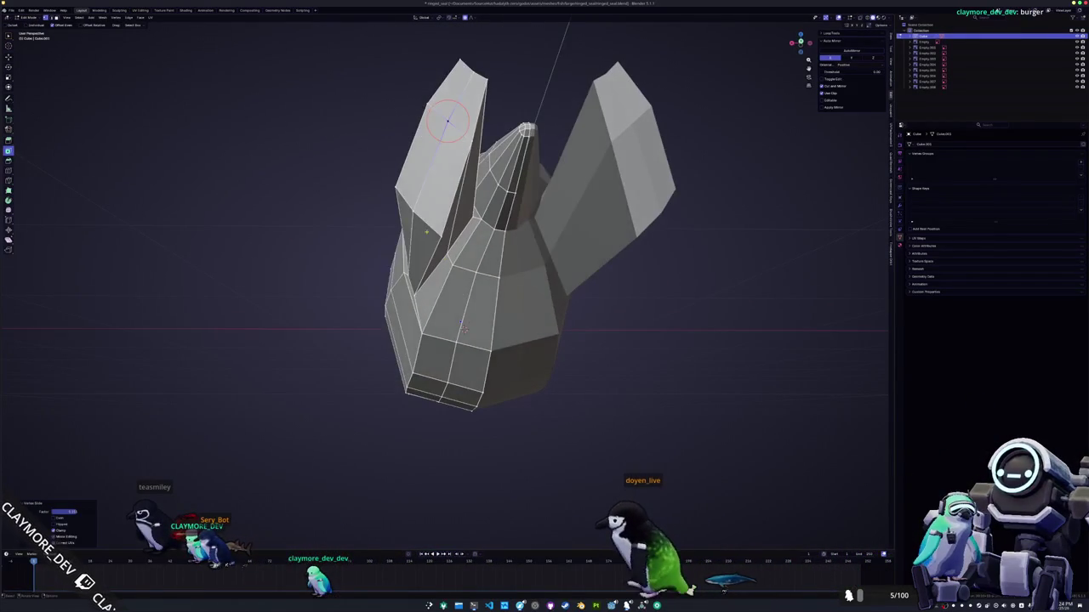
key("g")
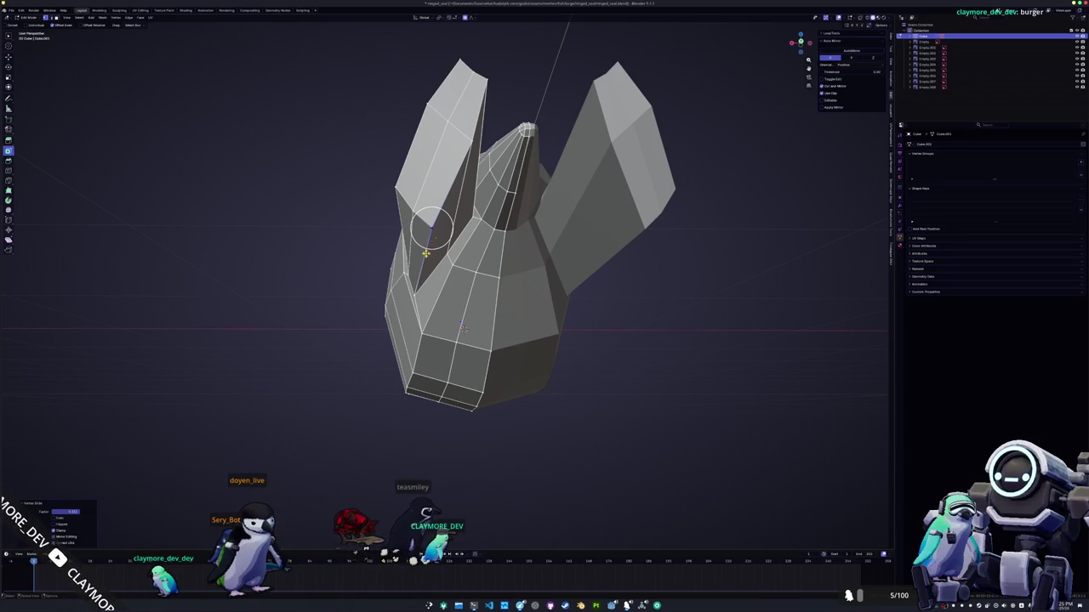
key("alt+Tab")
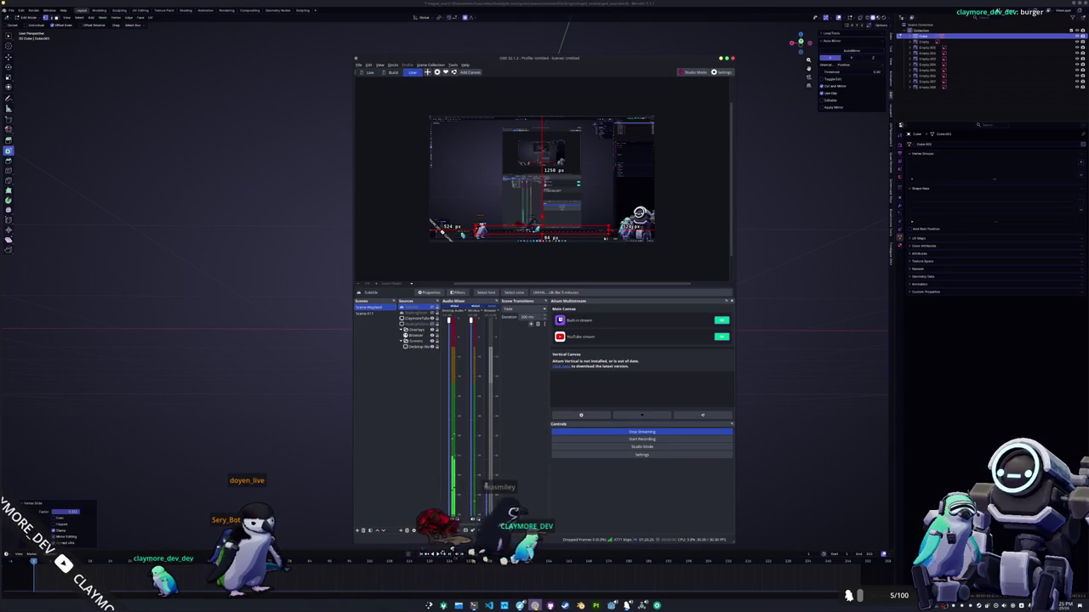
key("alt+Tab")
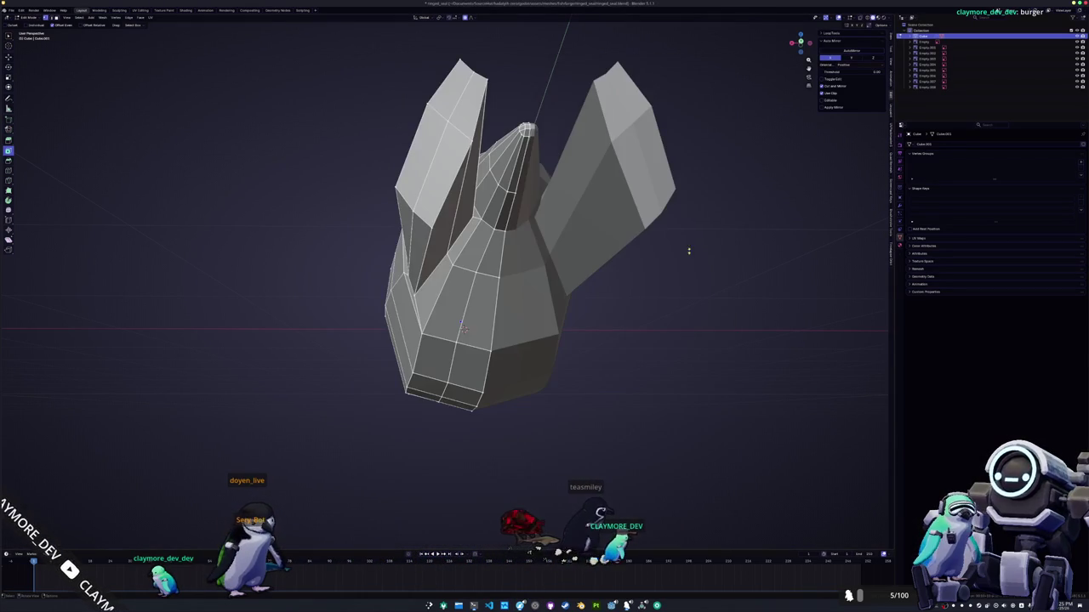
- Slide the vertex where the flipper meets the tail and check the reshaped joint
middle_click_drag(463, 327, 491, 317)
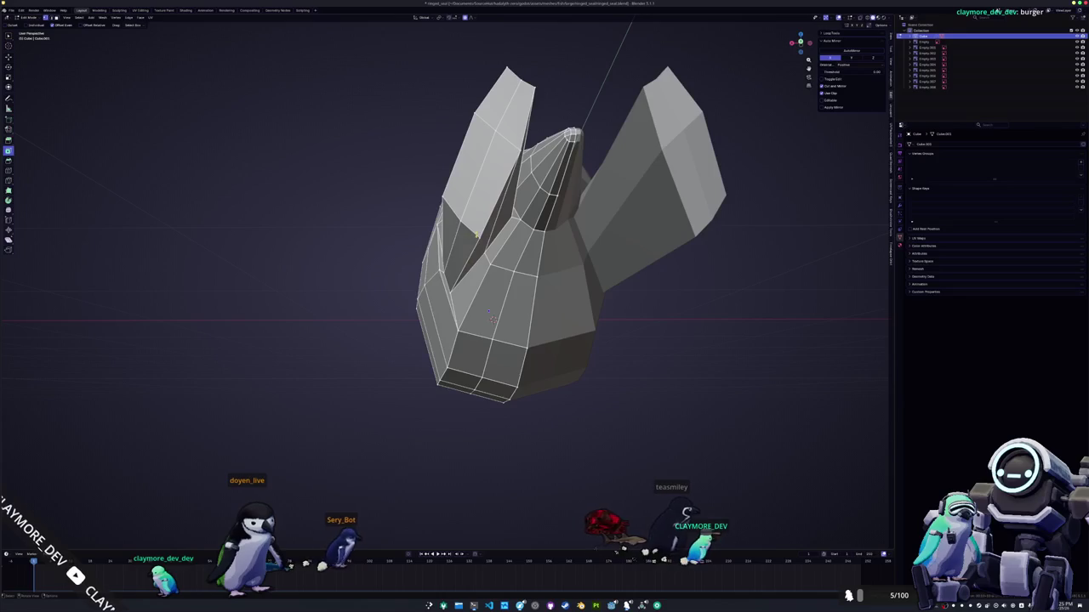
mouse_move(491, 319)
middle_mouse_down()
mouse_move(387, 343)
mouse_move(414, 366)
middle_mouse_up()
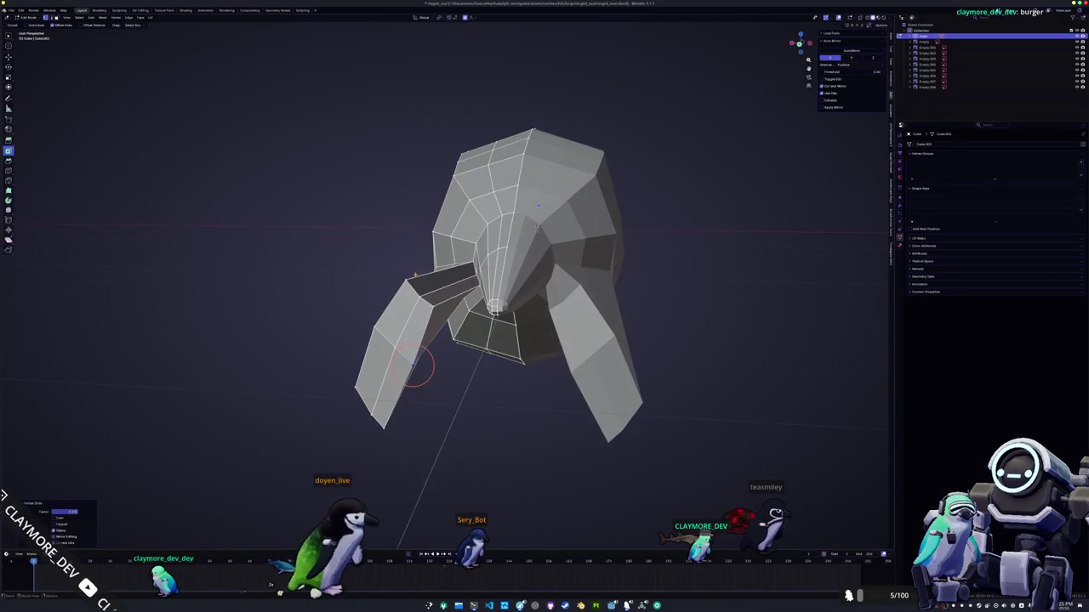
left_click(407, 281)
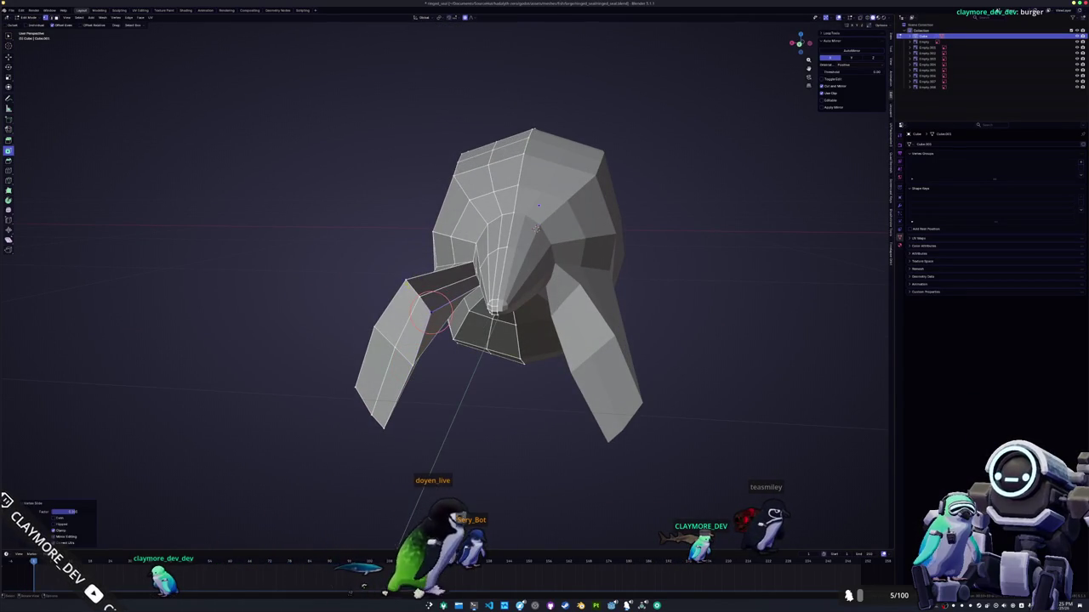
mouse_move(407, 281)
middle_mouse_down()
mouse_move(596, 277)
mouse_move(498, 274)
middle_mouse_up()
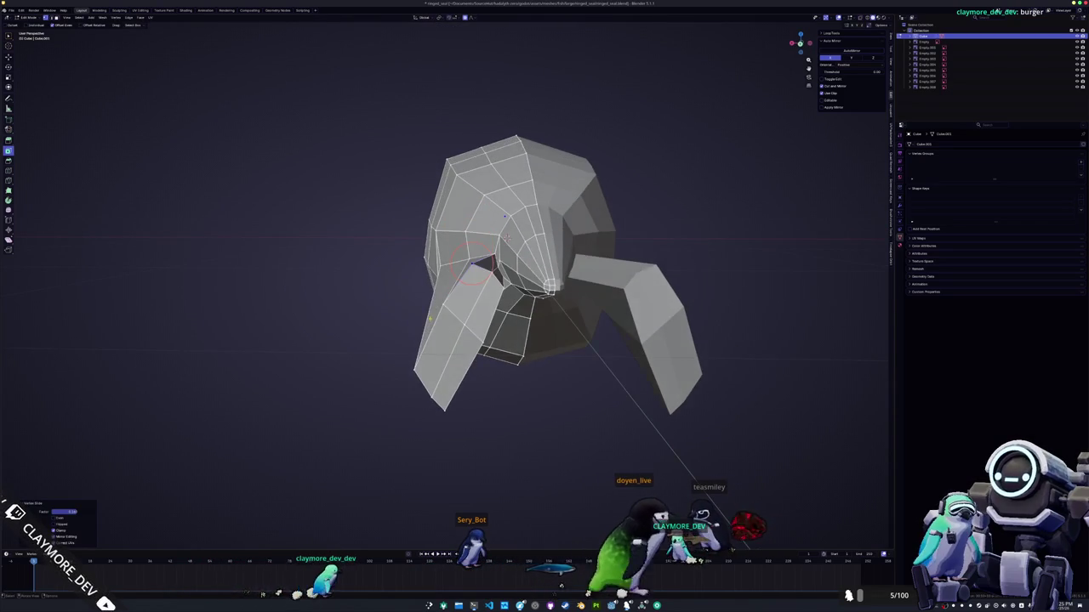
left_click(473, 264)
key("g")
key("g")
left_click(549, 285)
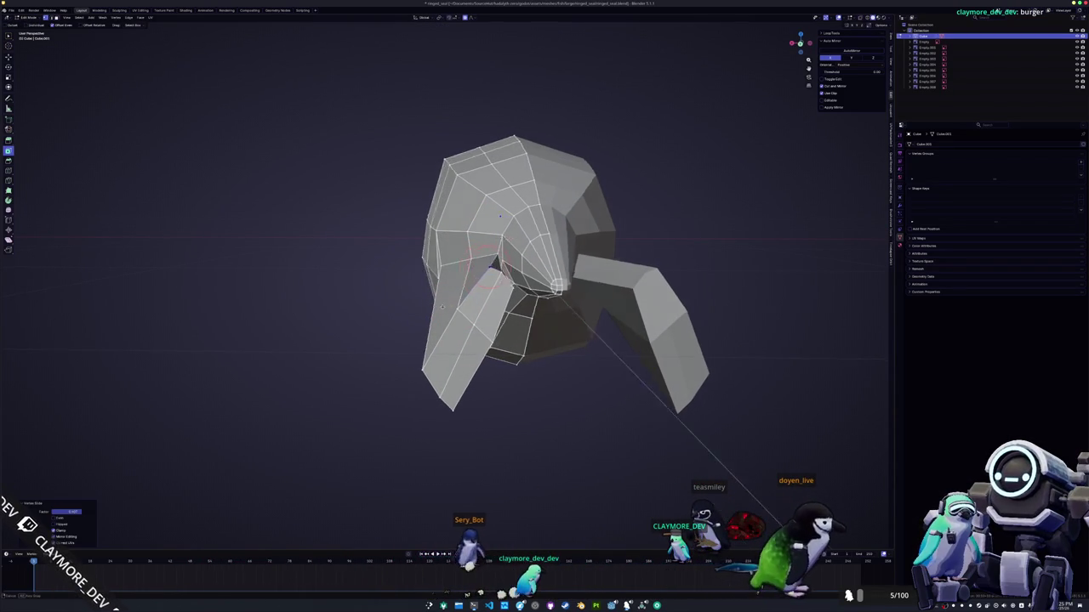
middle_click_drag(549, 285, 640, 115)
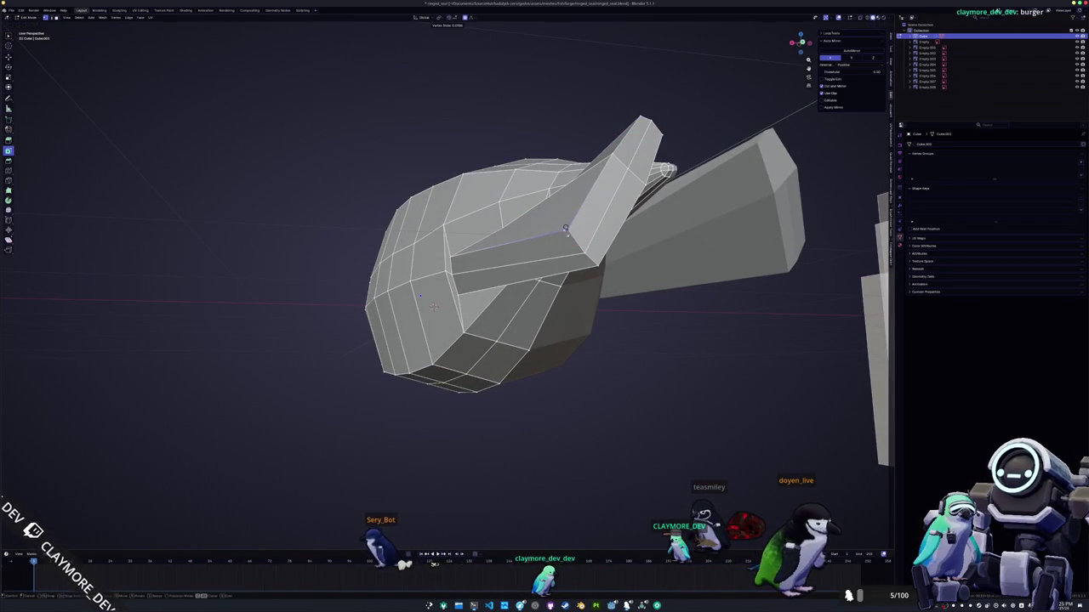
mouse_move(564, 230)
middle_mouse_down()
mouse_move(732, 290)
mouse_move(697, 267)
mouse_move(585, 266)
middle_mouse_up()
scroll(774, 315, "up", 3)
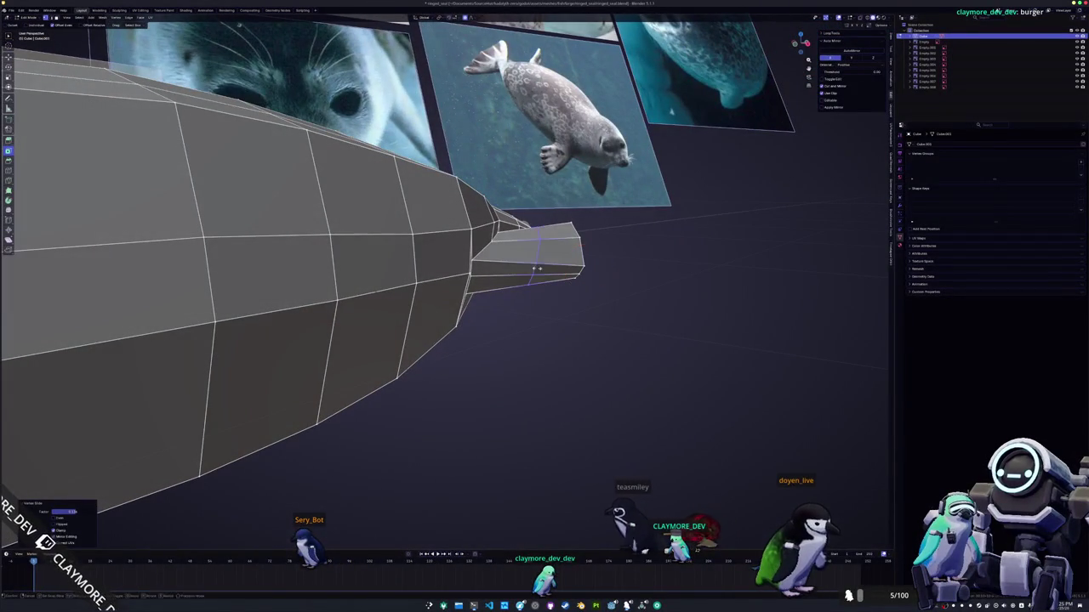